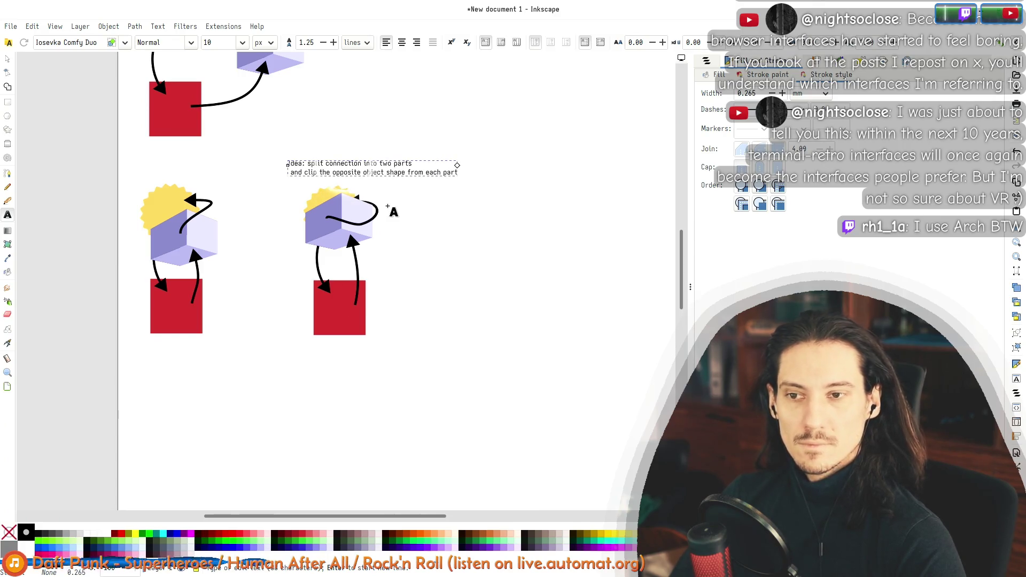
# Step: Reword the note into three lines ending 'for each part clip the shape of the opposite object'
pyautogui.press('Home')
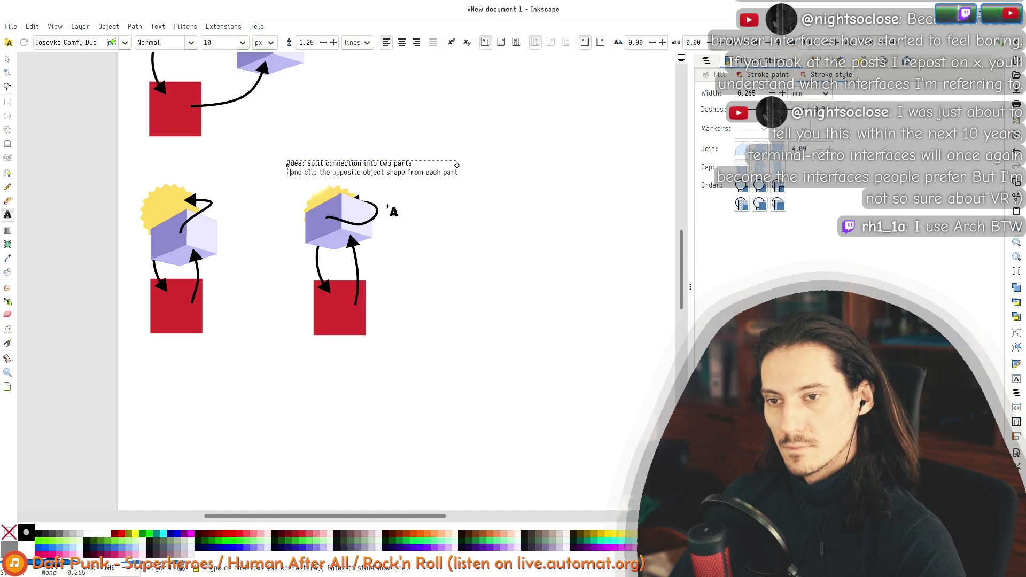
pyautogui.write('part')
pyautogui.press('Return')
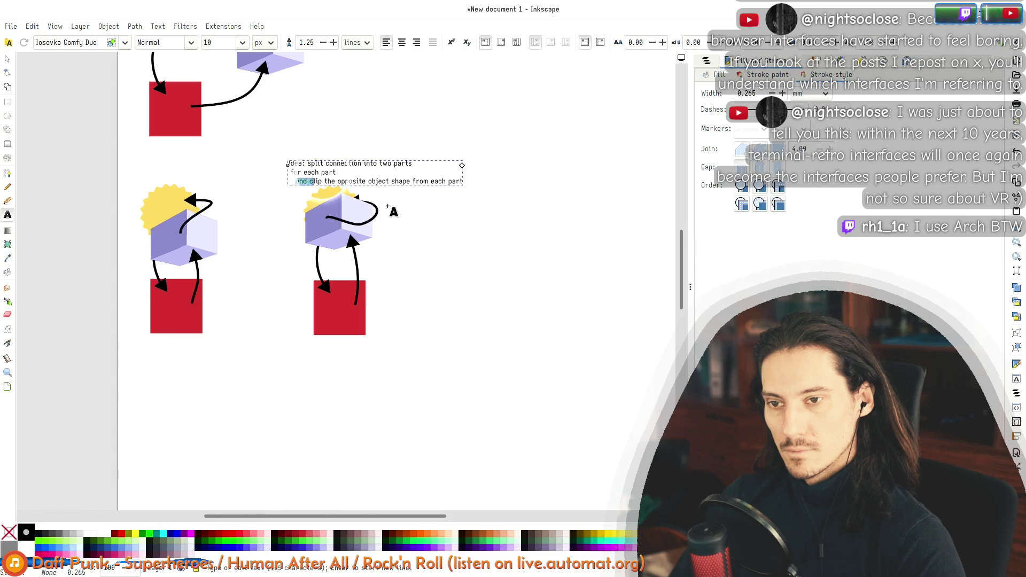
pyautogui.press('BackSpace')
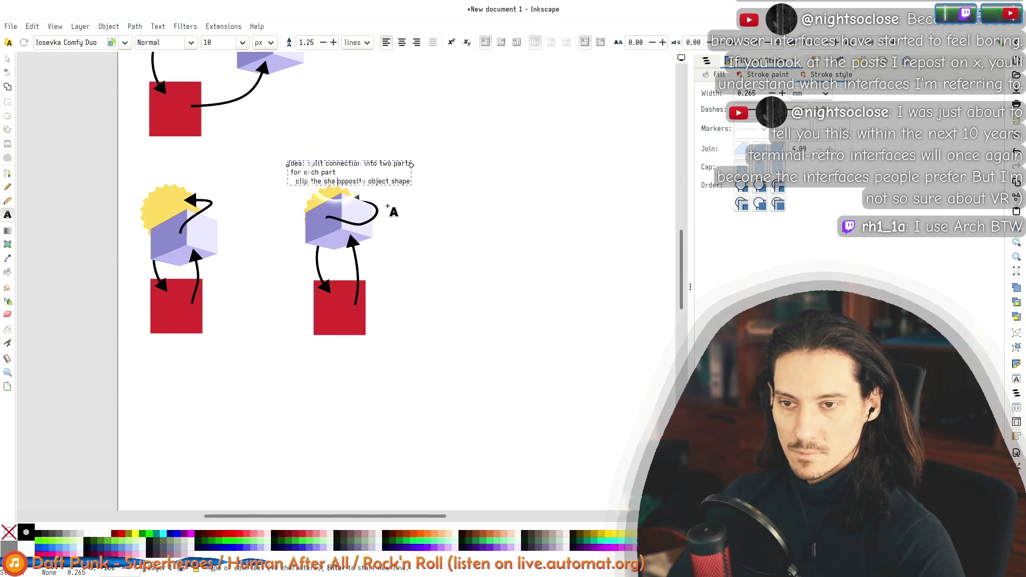
pyautogui.write('of the')
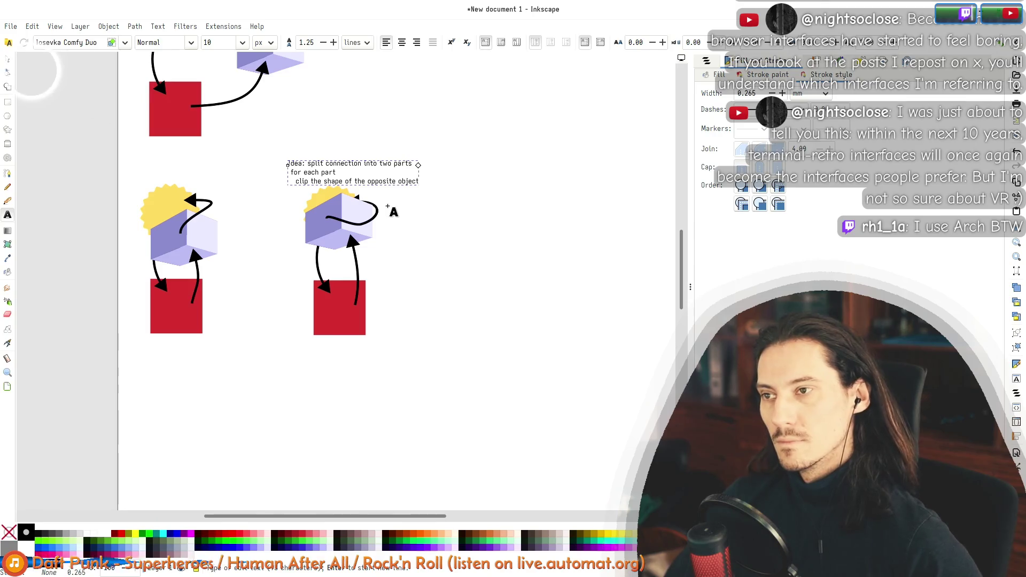
# Step: Nudge the reworded note slightly upward and deselect it
pyautogui.click(8, 58)
pyautogui.moveTo(391, 182); pyautogui.dragTo(391, 173)
pyautogui.click(465, 265)
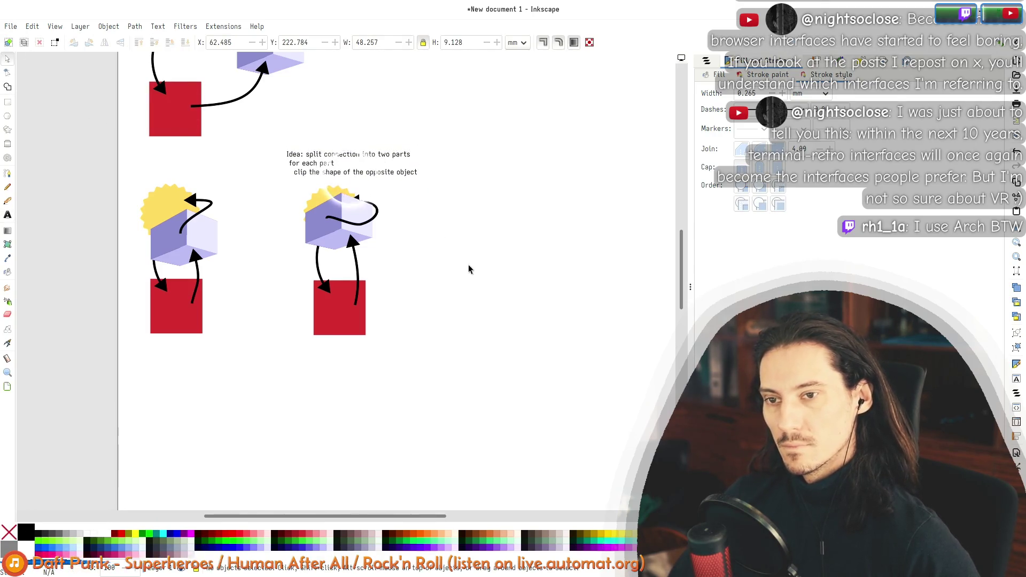
# Step: Move the idea note and right-hand diagram slightly right, then select the whole diagram again
pyautogui.moveTo(431, 259); pyautogui.dragTo(410, 307)
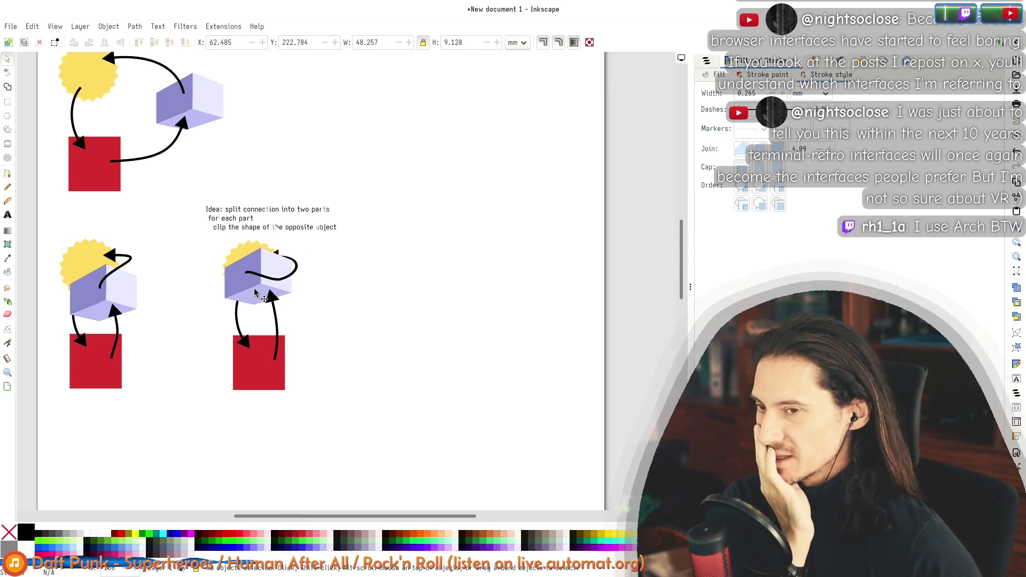
pyautogui.moveTo(358, 458); pyautogui.dragTo(203, 207)
pyautogui.press('Escape')
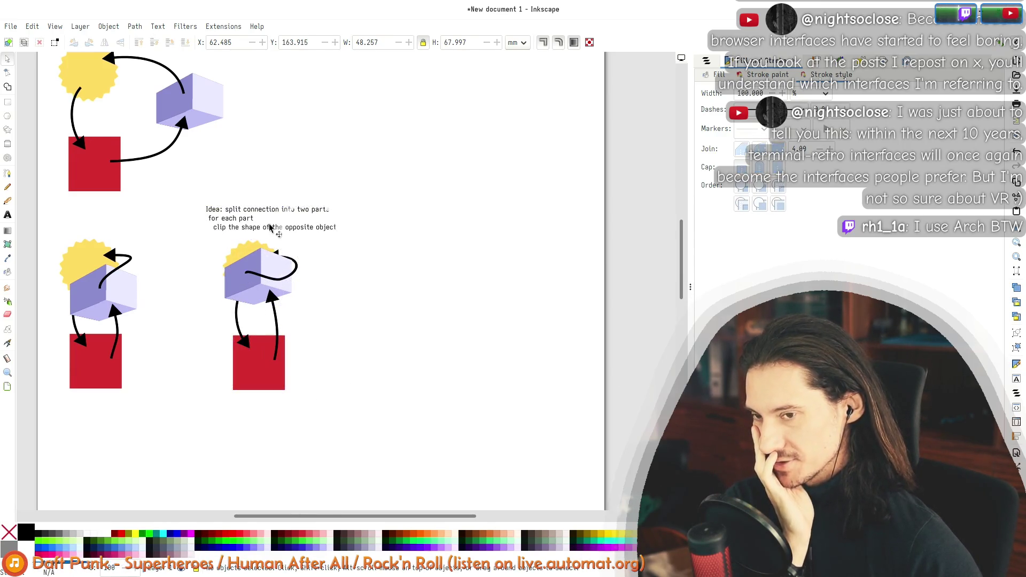
pyautogui.moveTo(403, 429)
pyautogui.mouseDown()
pyautogui.moveTo(202, 188)
pyautogui.moveTo(291, 298)
pyautogui.mouseUp()
pyautogui.click(170, 211)
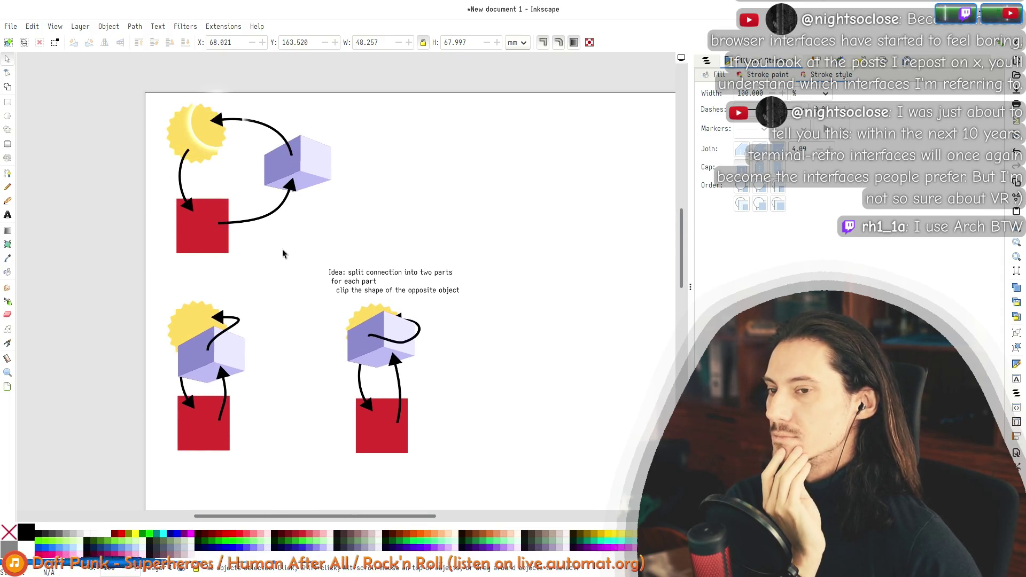
pyautogui.moveTo(482, 237); pyautogui.dragTo(339, 150)
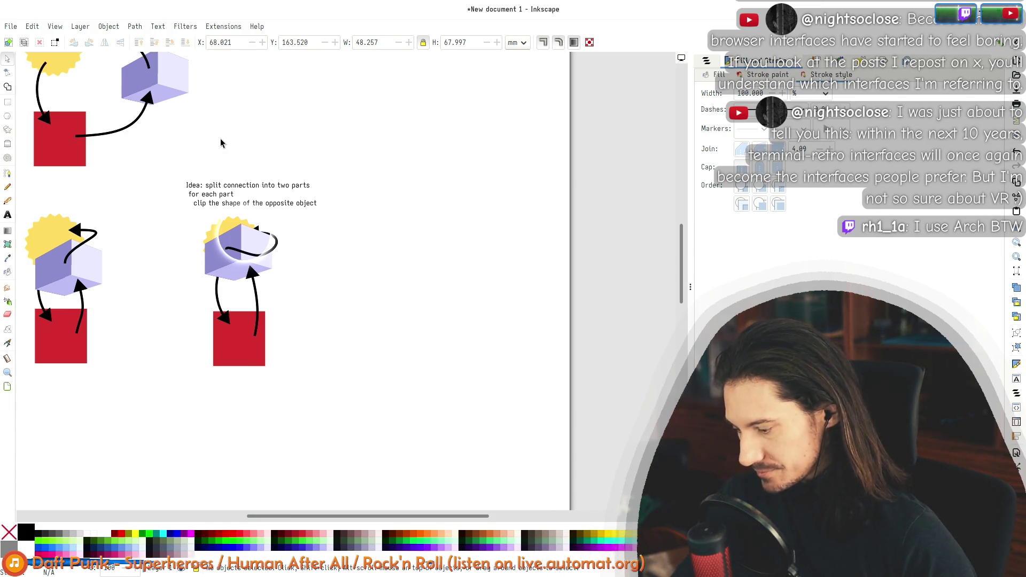
pyautogui.moveTo(370, 389); pyautogui.dragTo(163, 209)
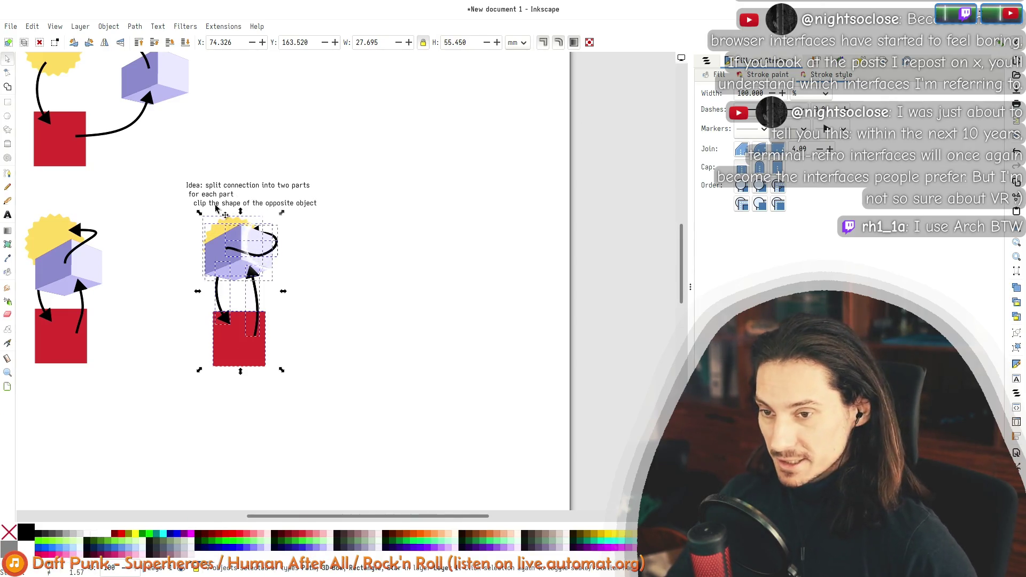
# Step: Paste a third diagram copy on the right and raise its cube over the sun
pyautogui.hotkey('ctrl', 'v')
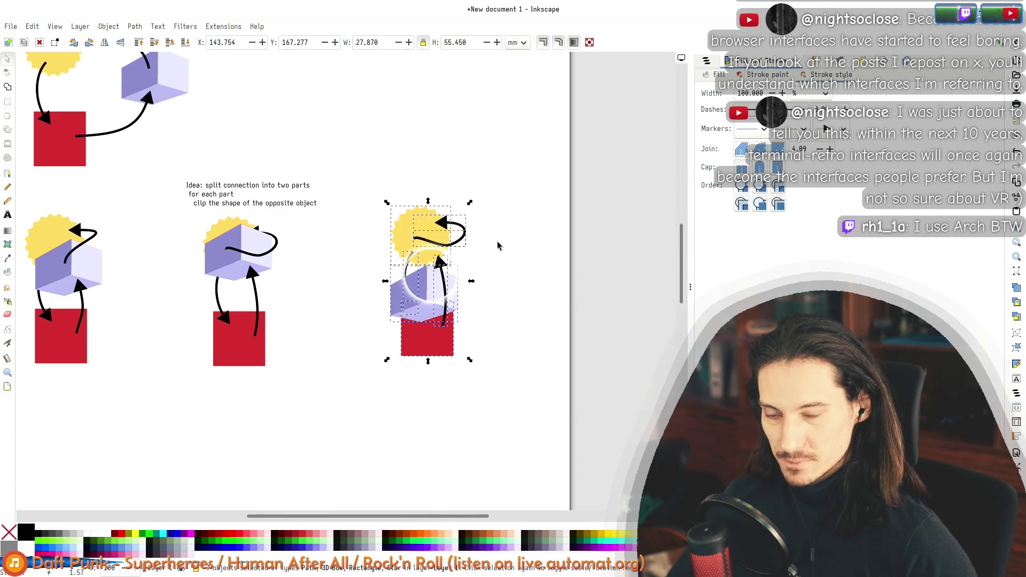
pyautogui.click(416, 293)
pyautogui.moveTo(416, 292); pyautogui.dragTo(418, 254)
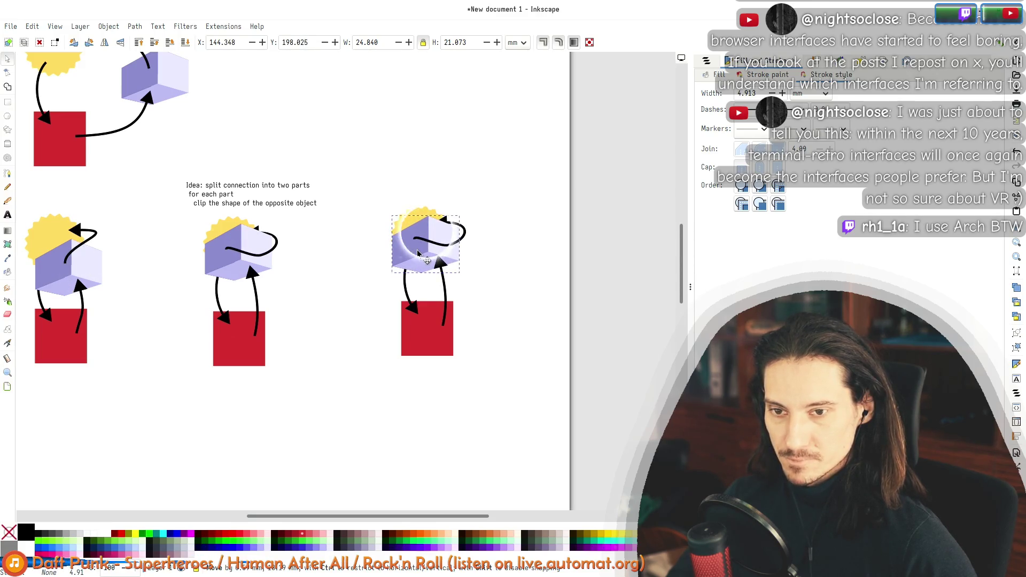
pyautogui.click(506, 274)
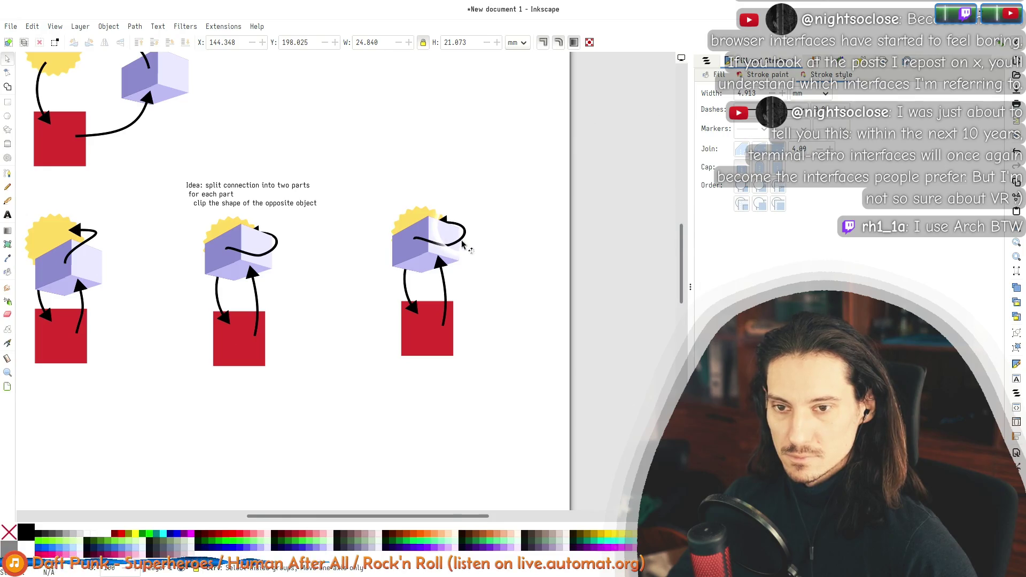
pyautogui.scroll(3, 462, 249)
pyautogui.click(460, 202)
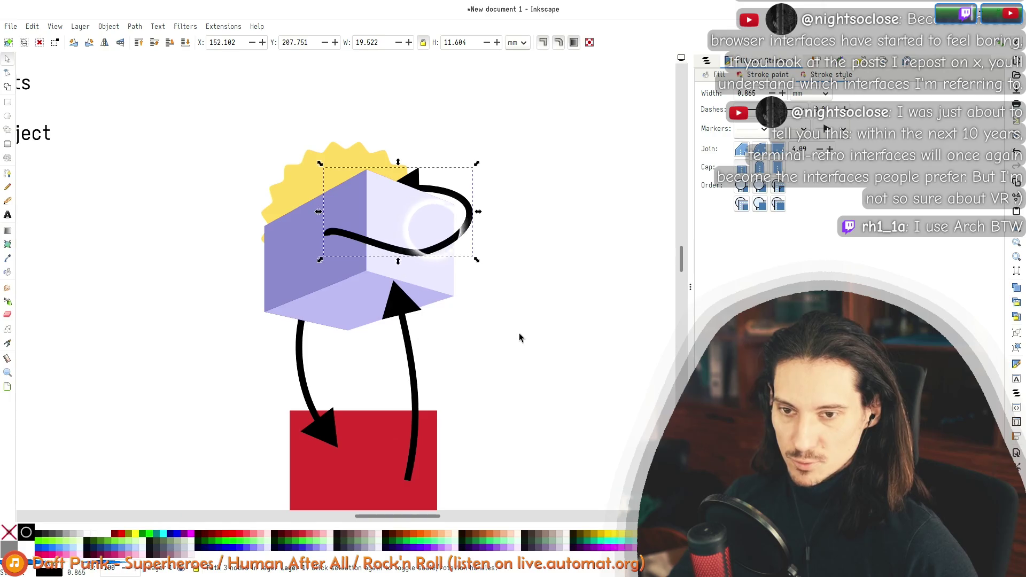
# Step: Bring the black connector curve in front of the cube
pyautogui.moveTo(406, 252); pyautogui.dragTo(314, 300)
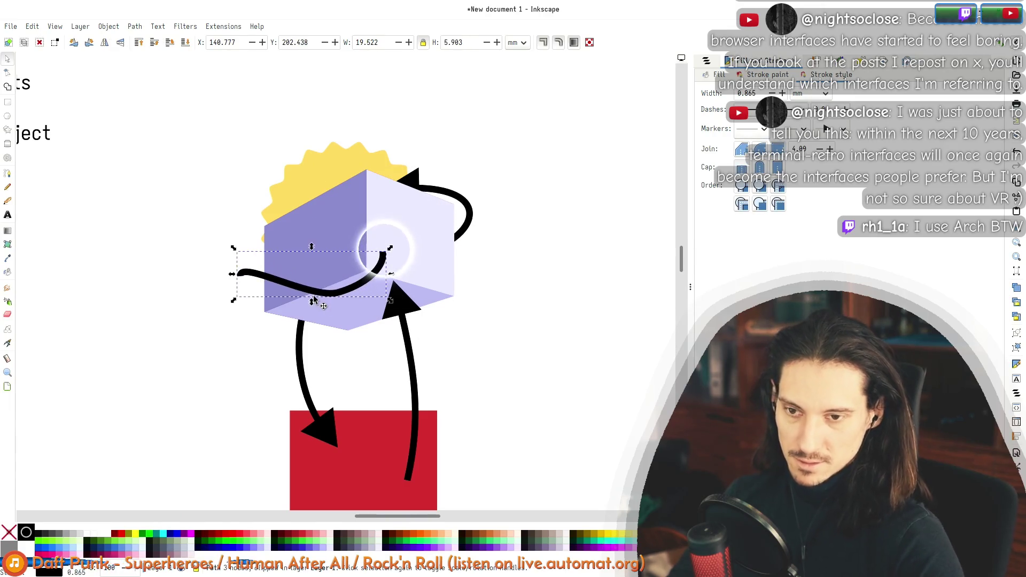
pyautogui.hotkey('ctrl', 'z')
pyautogui.click(469, 211)
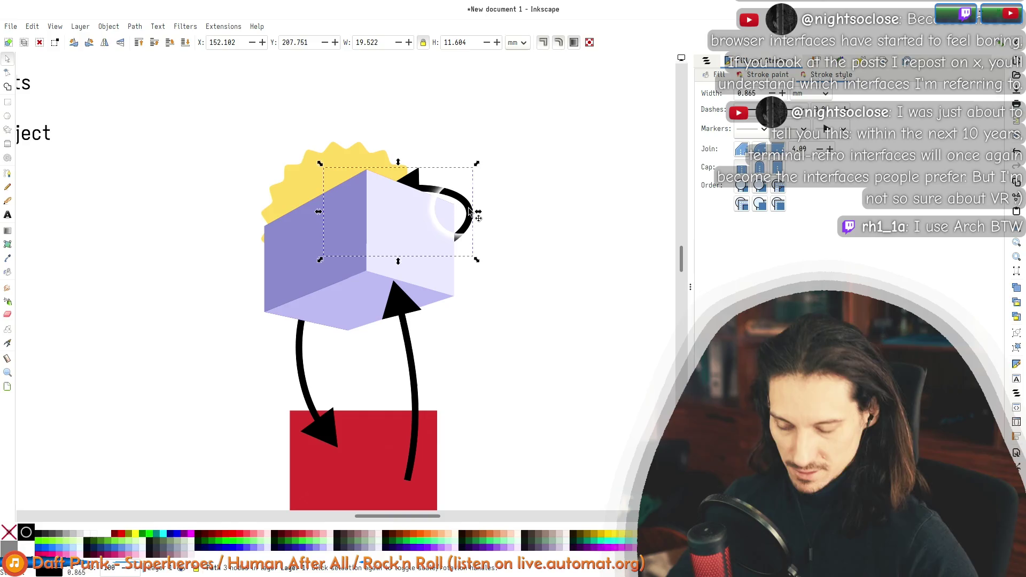
pyautogui.press('Home')
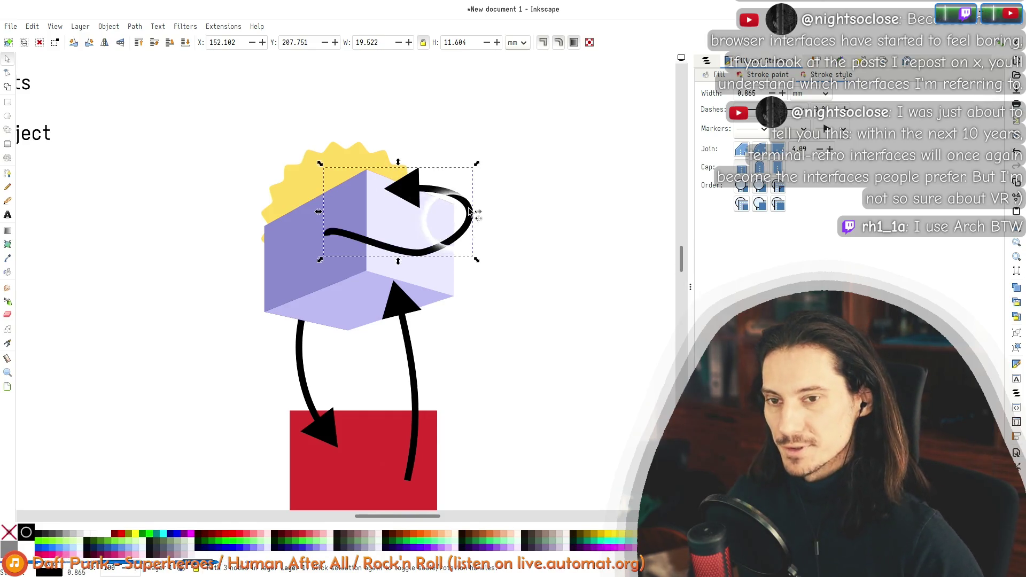
# Step: Narrow the curve's loop and pull its bottom node up and left with the Node tool
pyautogui.press('n')
pyautogui.click(480, 214)
pyautogui.moveTo(494, 186); pyautogui.dragTo(461, 184)
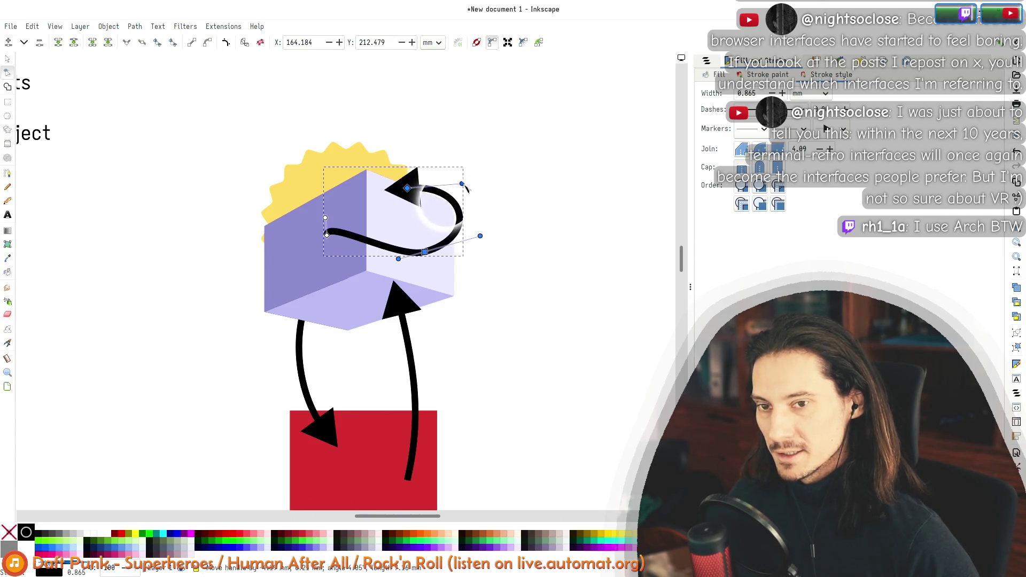
pyautogui.moveTo(480, 236)
pyautogui.mouseDown()
pyautogui.moveTo(419, 248)
pyautogui.moveTo(388, 227)
pyautogui.mouseUp()
pyautogui.click(420, 248)
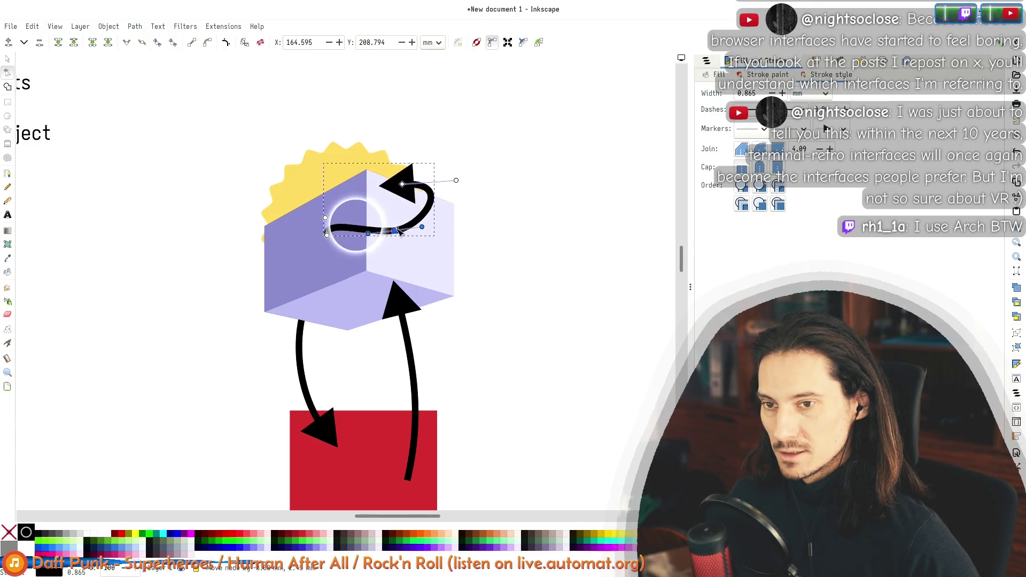
pyautogui.moveTo(325, 218); pyautogui.dragTo(331, 191)
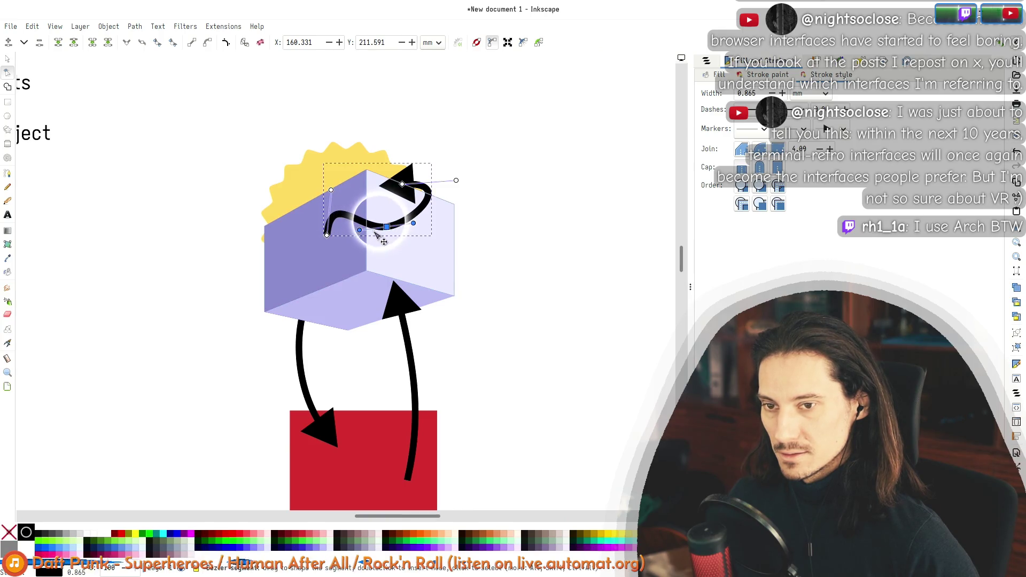
# Step: Flatten the curve and tighten the loop near the arrowhead
pyautogui.moveTo(359, 230); pyautogui.dragTo(372, 226)
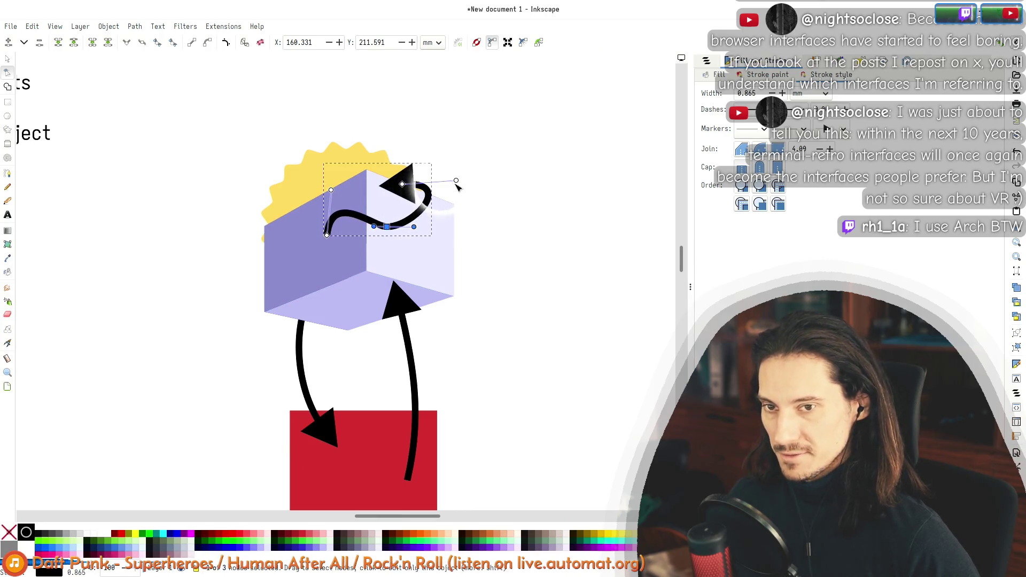
pyautogui.moveTo(456, 180); pyautogui.dragTo(451, 187)
pyautogui.click(472, 184)
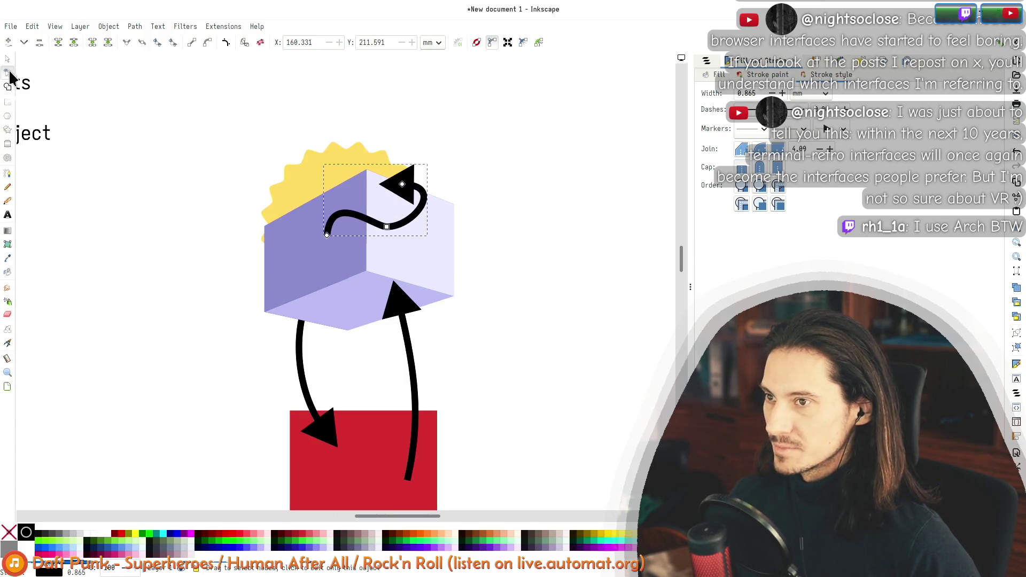
pyautogui.moveTo(402, 184); pyautogui.dragTo(390, 188)
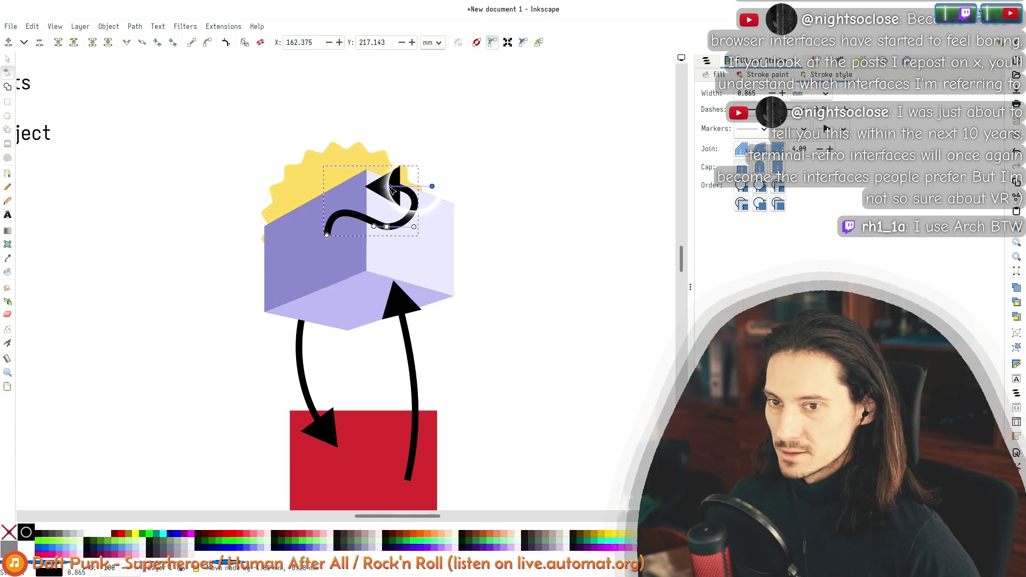
pyautogui.click(7, 59)
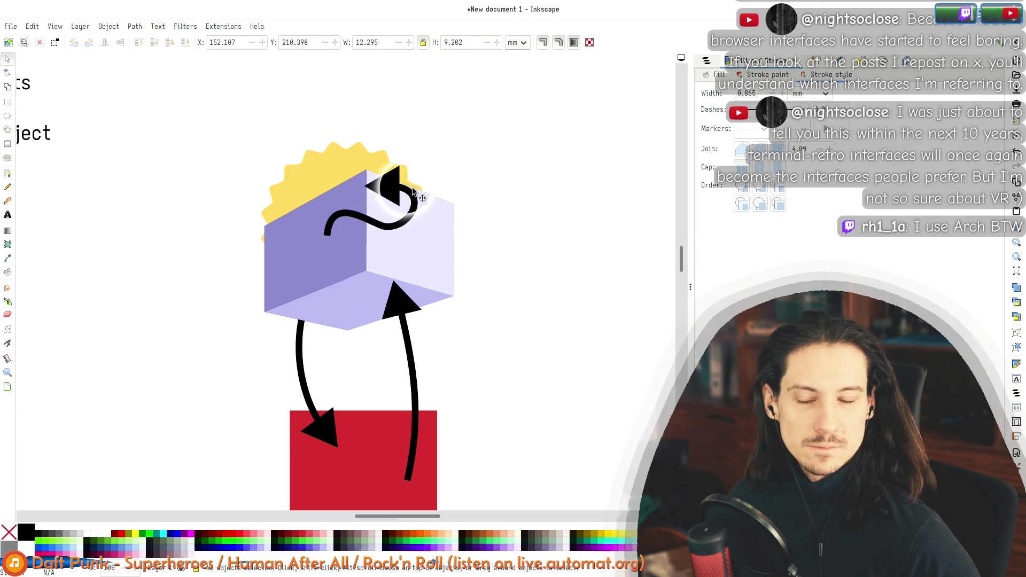
pyautogui.scroll(4, 470, 241)
pyautogui.scroll(-6, 495, 276)
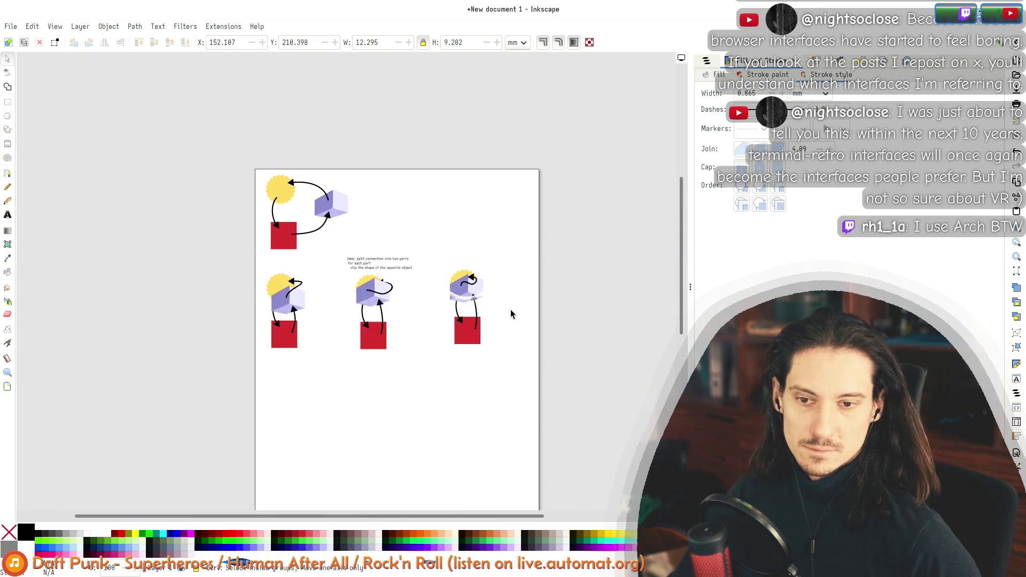
# Step: Move the question text slightly down
pyautogui.scroll(2, 507, 304)
pyautogui.hscroll(-3, 347, 288)
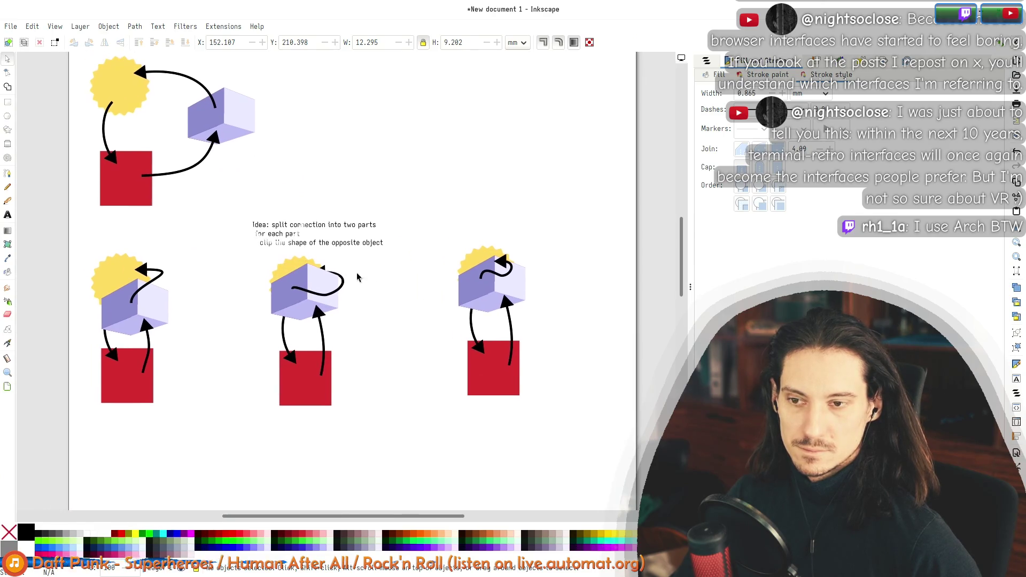
pyautogui.click(7, 215)
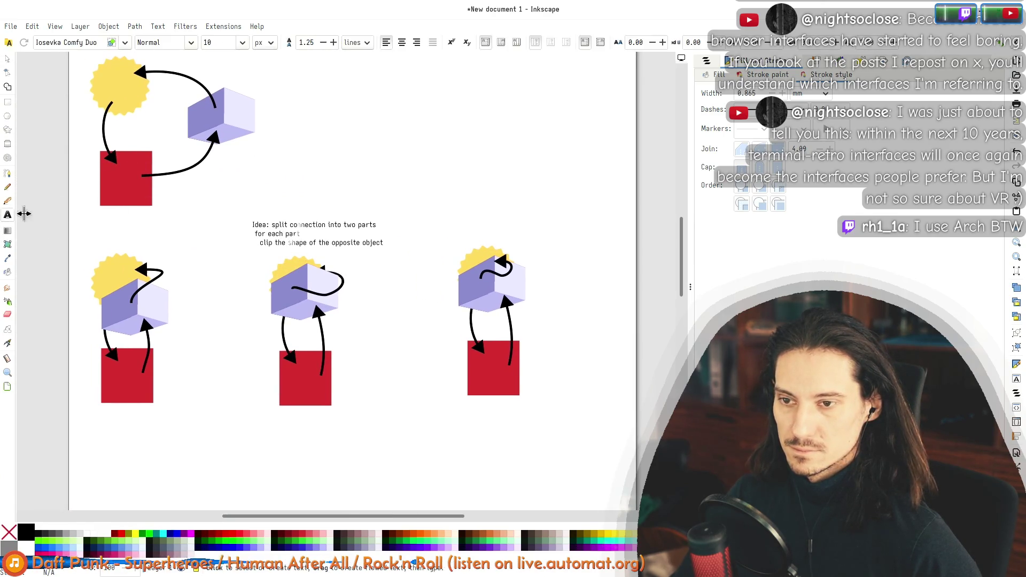
pyautogui.click(269, 243)
pyautogui.write('what if object obscures its destination?')
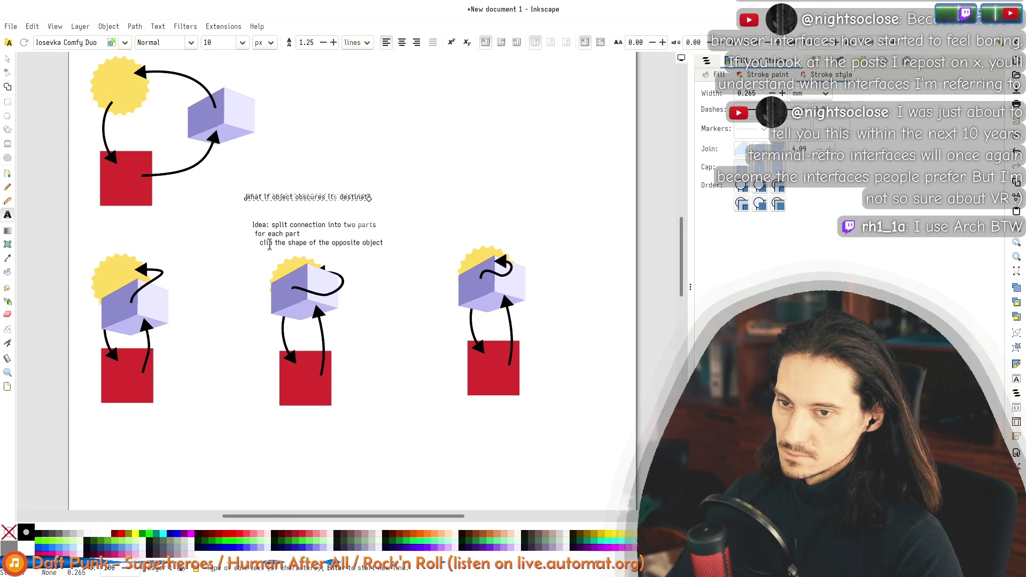
pyautogui.click(8, 60)
pyautogui.moveTo(347, 204); pyautogui.dragTo(350, 208)
pyautogui.press('t')
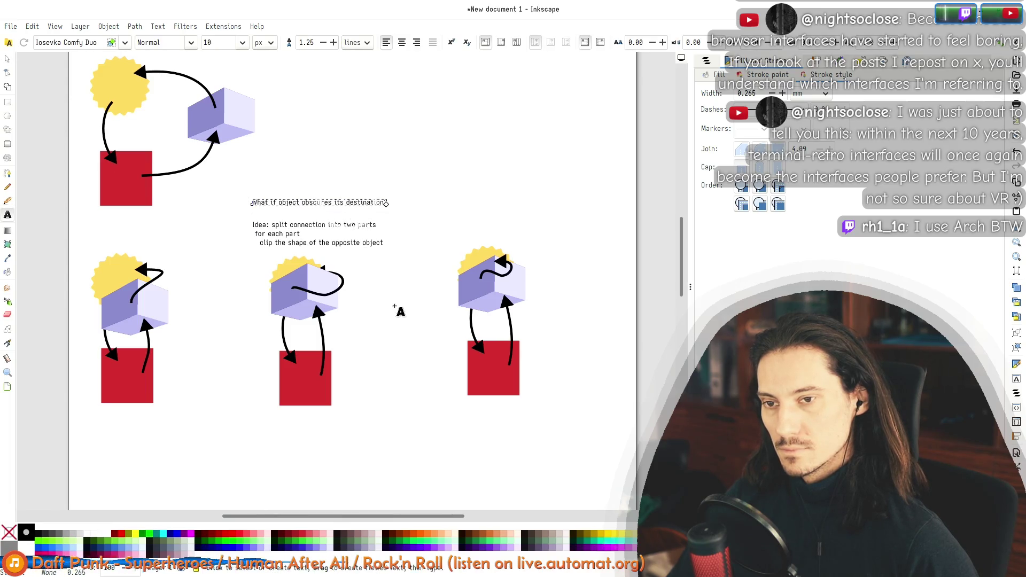
pyautogui.click(8, 60)
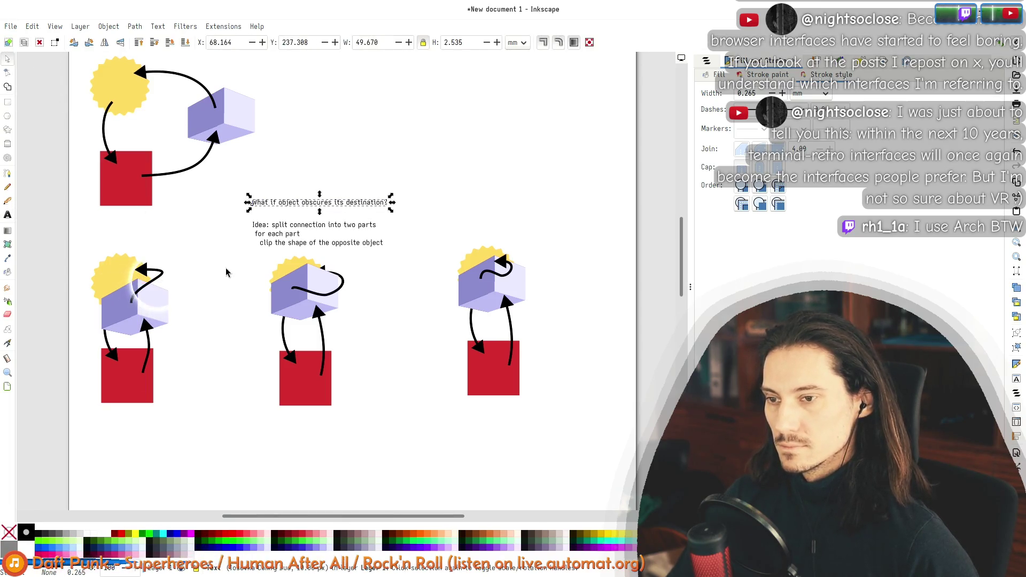
pyautogui.click(209, 282)
# Step: Type the note 'Objects should draw over connections' above the lower-left diagram
pyautogui.moveTo(208, 282); pyautogui.dragTo(308, 268)
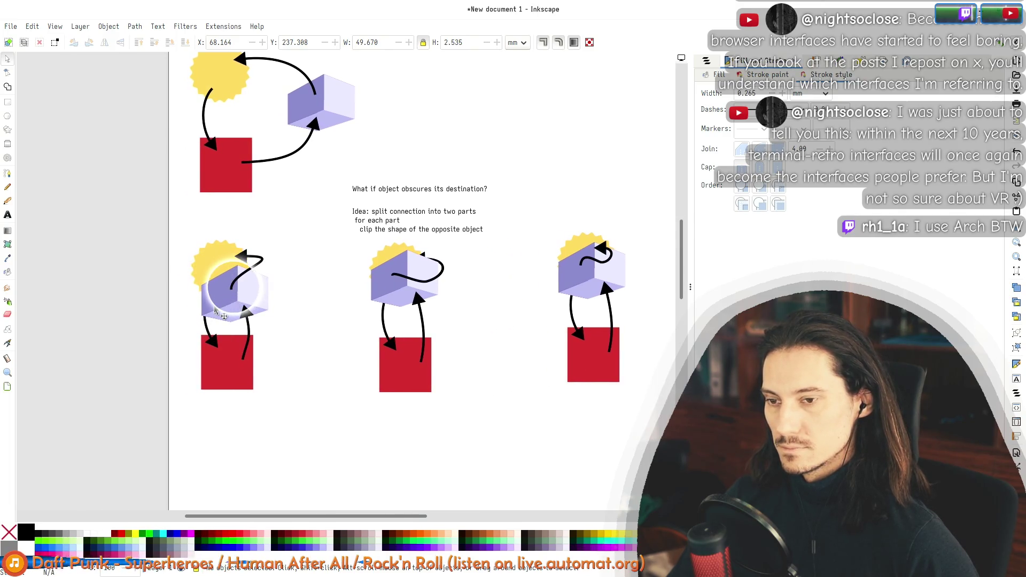
pyautogui.click(7, 215)
pyautogui.click(191, 217)
pyautogui.write('Object')
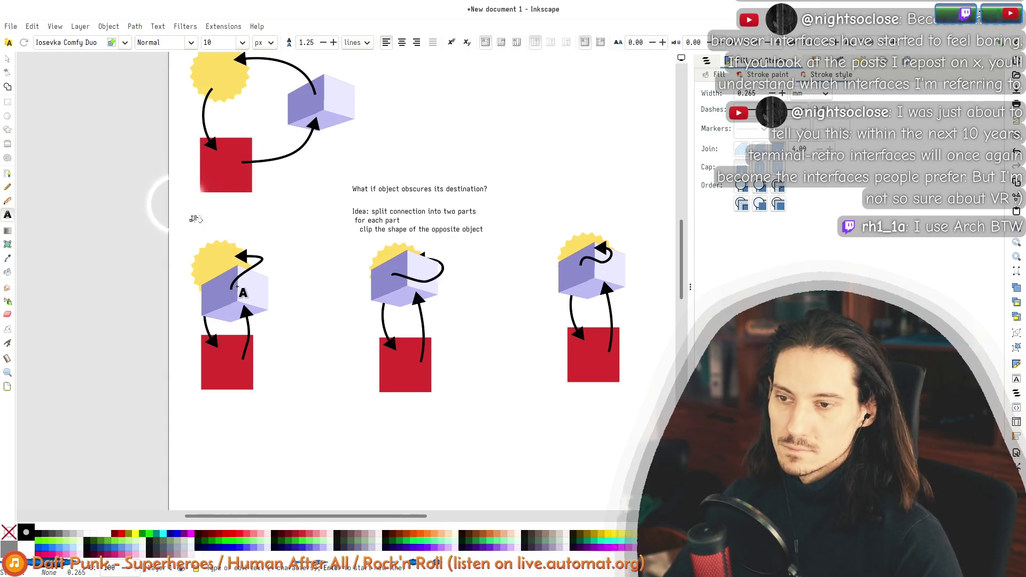
pyautogui.write('s should draw over connection')
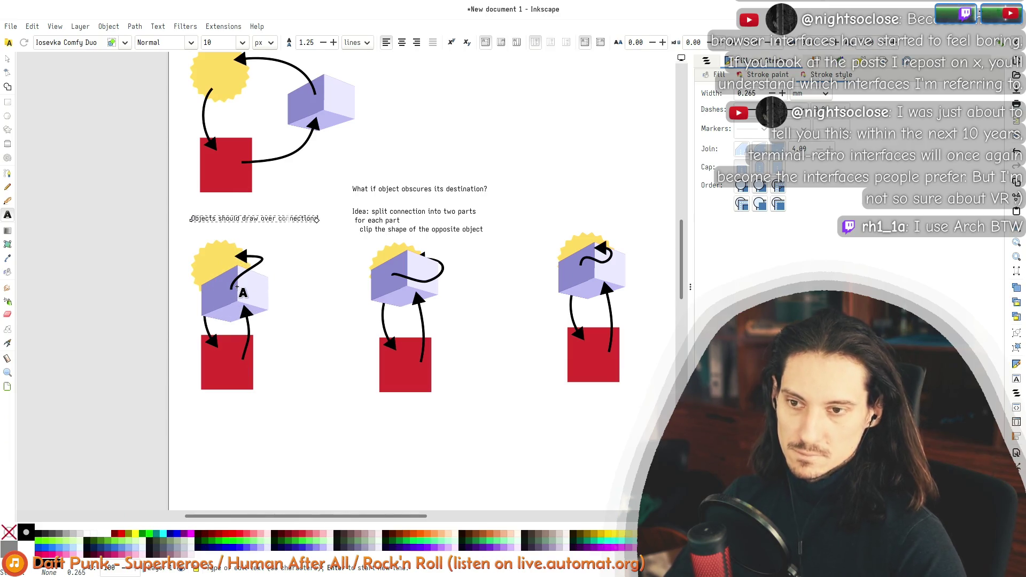
pyautogui.press('Escape')
pyautogui.click(7, 60)
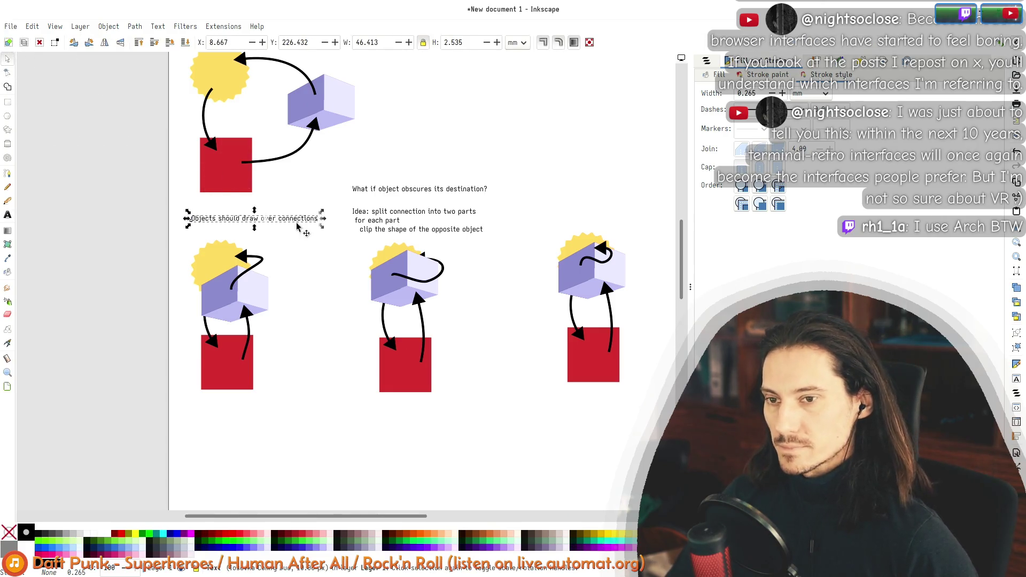
# Step: Nudge the 'Objects should draw over connections' note slightly left and down
pyautogui.moveTo(267, 220); pyautogui.dragTo(256, 226)
pyautogui.keyDown('ctrl'); pyautogui.scroll(3, 256, 245); pyautogui.keyUp('ctrl')
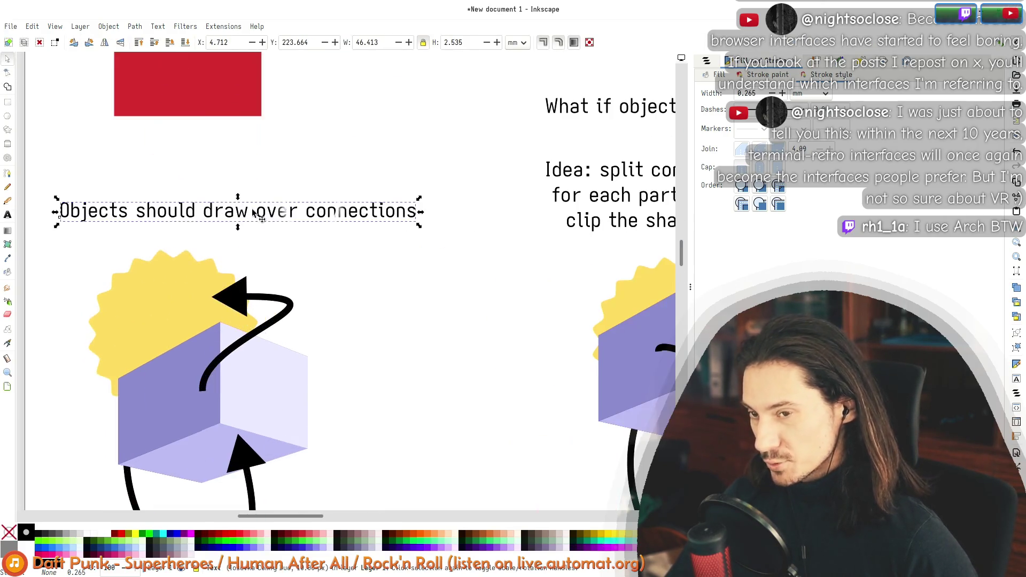
pyautogui.hscroll(-1, 308, 235)
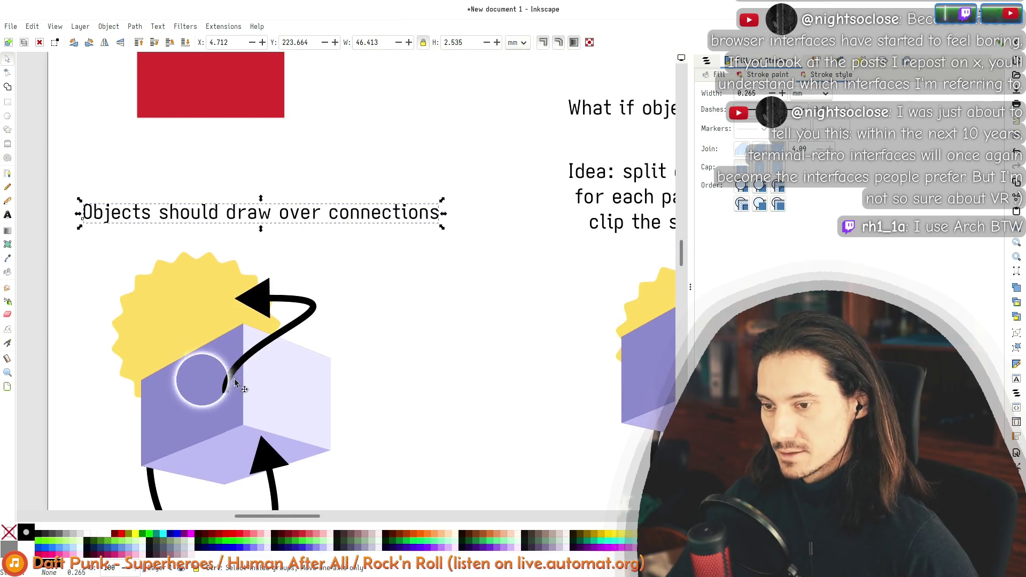
pyautogui.keyDown('ctrl'); pyautogui.scroll(-4, 236, 374); pyautogui.keyUp('ctrl')
pyautogui.keyDown('ctrl'); pyautogui.scroll(4, 241, 342); pyautogui.keyUp('ctrl')
pyautogui.scroll(-5, 302, 176)
pyautogui.scroll(4, 392, 210)
pyautogui.hscroll(-2, 391, 210)
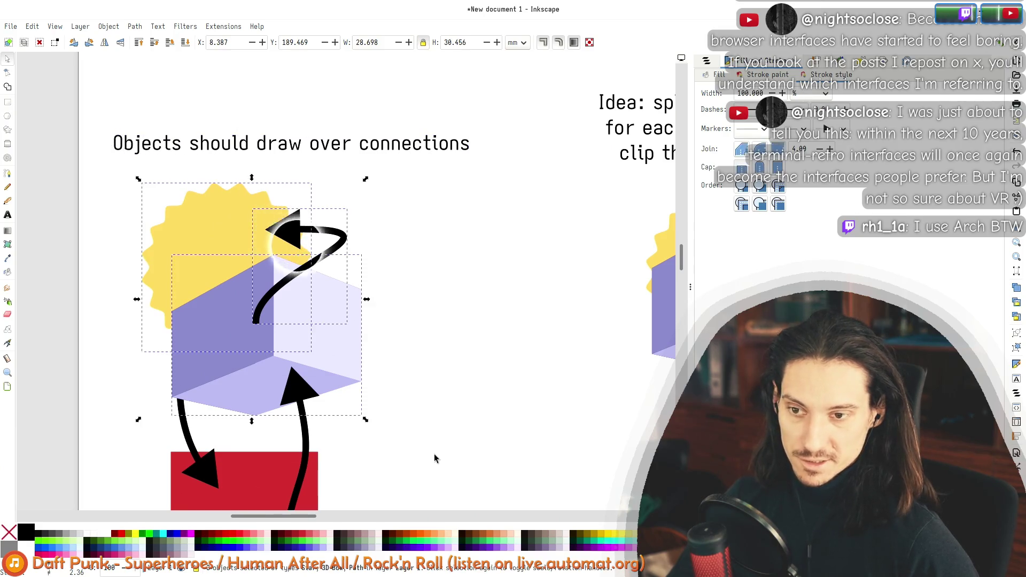
# Step: Select the left diagram together with its note and arrow, then clear the selection
pyautogui.moveTo(500, 95); pyautogui.dragTo(48, 458)
pyautogui.moveTo(83, 96); pyautogui.dragTo(509, 509)
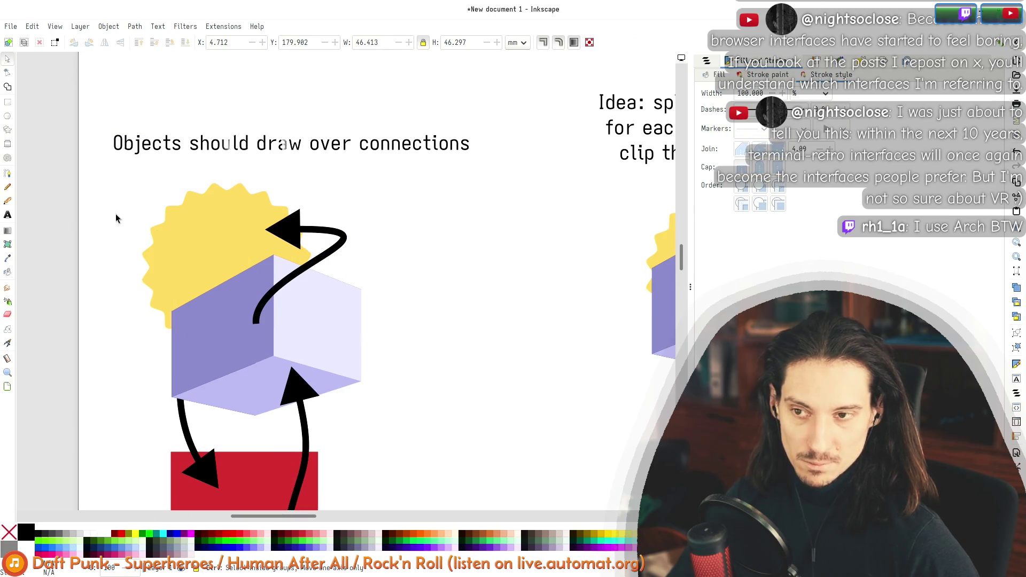
pyautogui.scroll(-4, 130, 216)
pyautogui.scroll(3, 118, 189)
pyautogui.moveTo(127, 176)
pyautogui.mouseDown()
pyautogui.moveTo(434, 458)
pyautogui.moveTo(73, 165)
pyautogui.mouseUp()
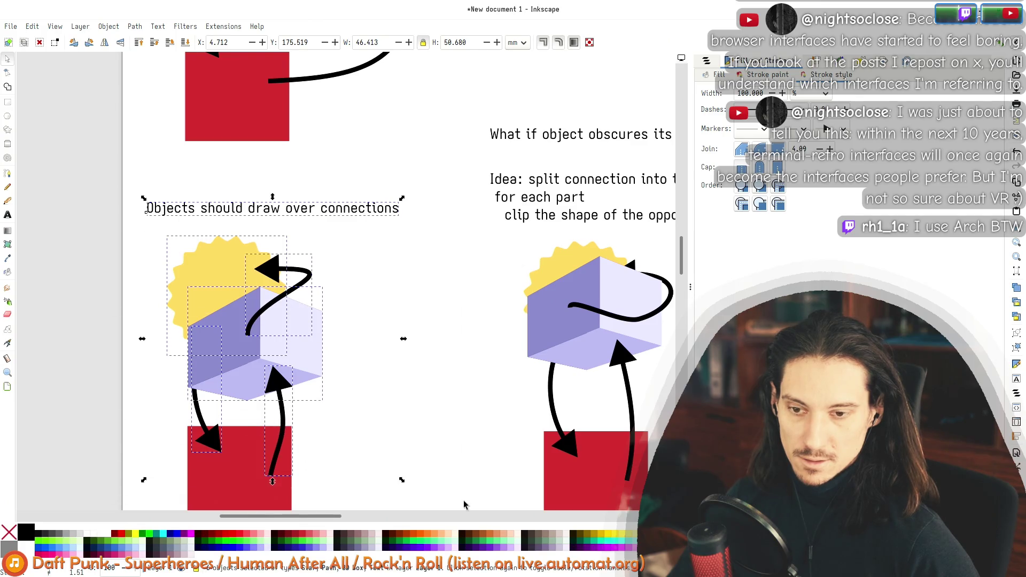
pyautogui.click(415, 355)
pyautogui.scroll(-5, 409, 350)
pyautogui.scroll(-2, 389, 222)
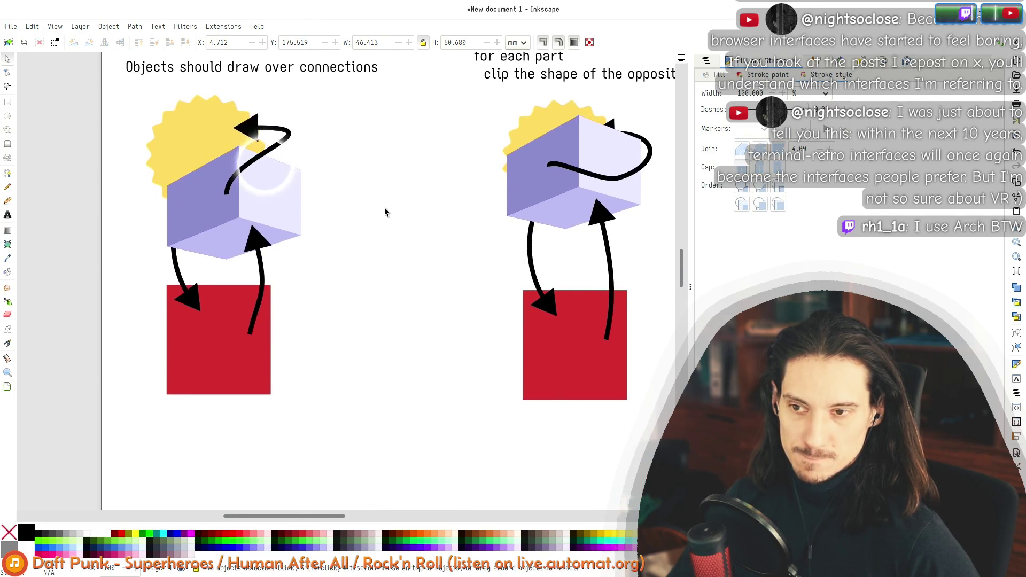
pyautogui.scroll(-3, 372, 291)
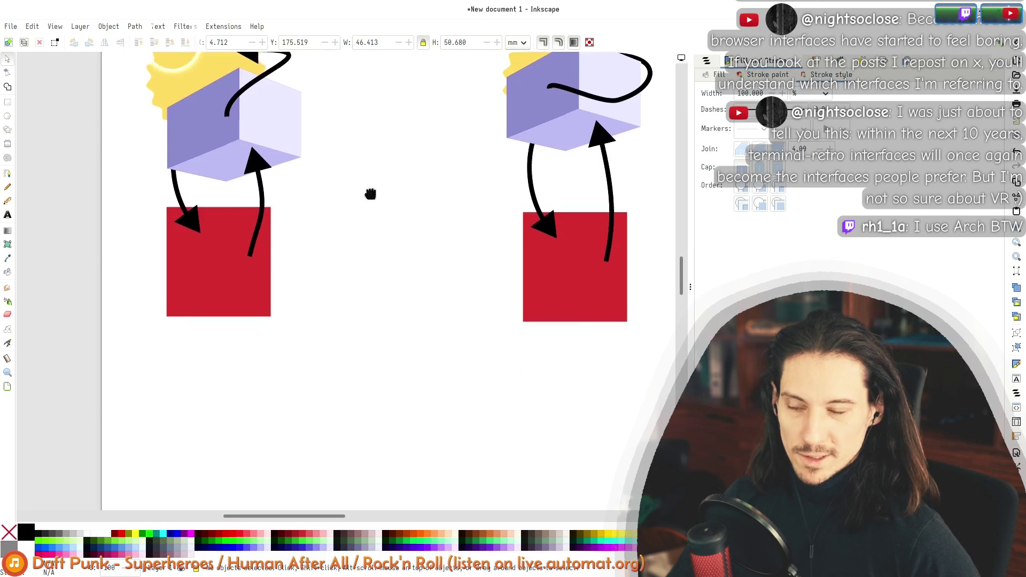
pyautogui.click(7, 215)
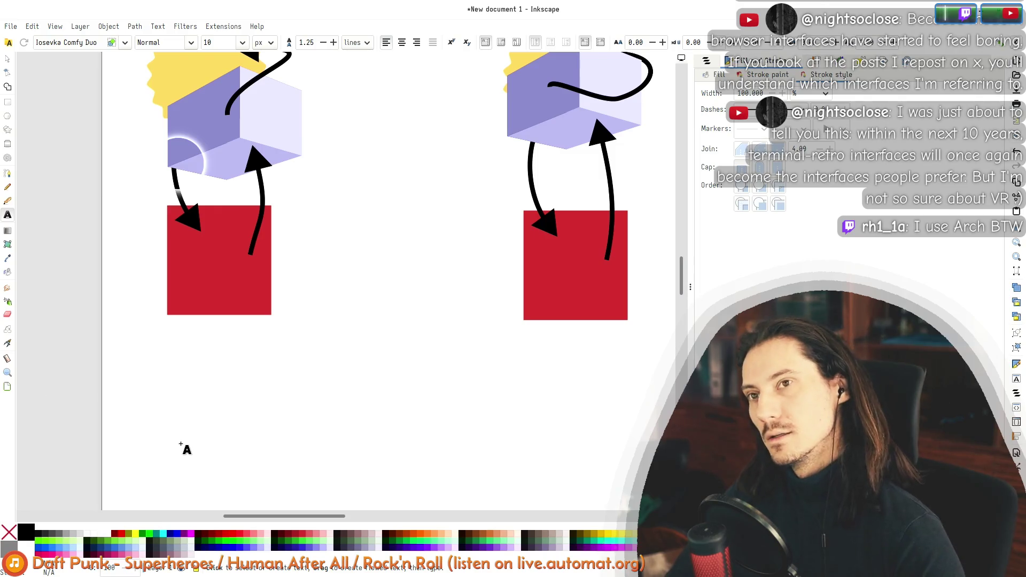
# Step: Write 'Objects & connections are mixed' and 'It suggests that connections ARE objects' below the left diagram
pyautogui.write('Objects & connections')
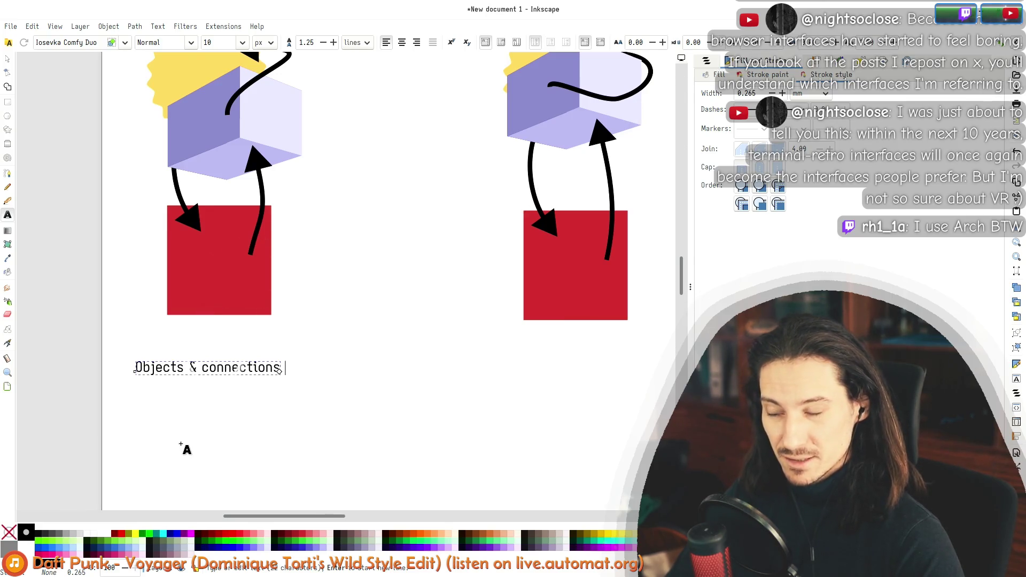
pyautogui.write(' a')
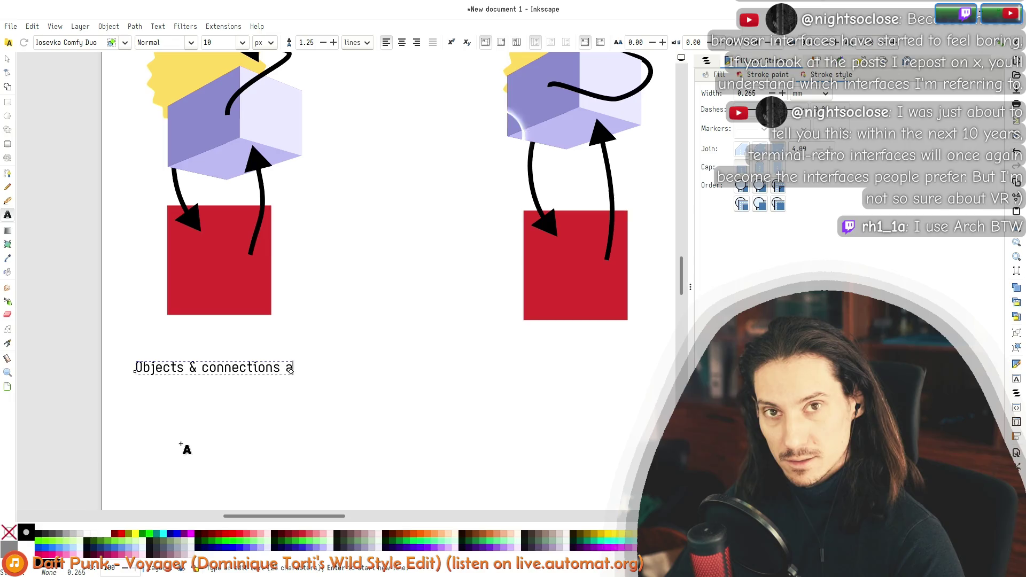
pyautogui.write('re mixed')
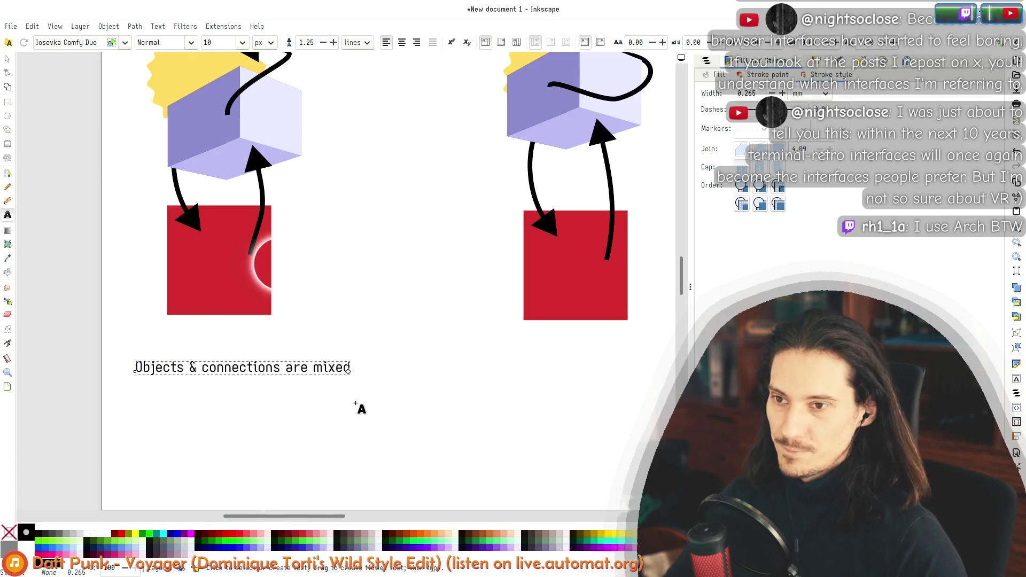
pyautogui.hotkey('ctrl', 'Left')
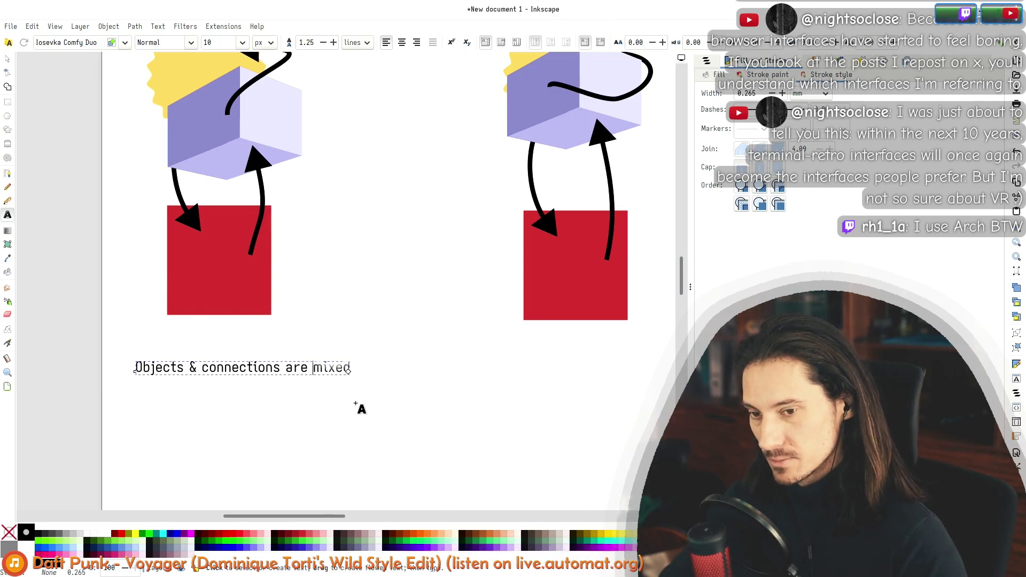
pyautogui.press('Home')
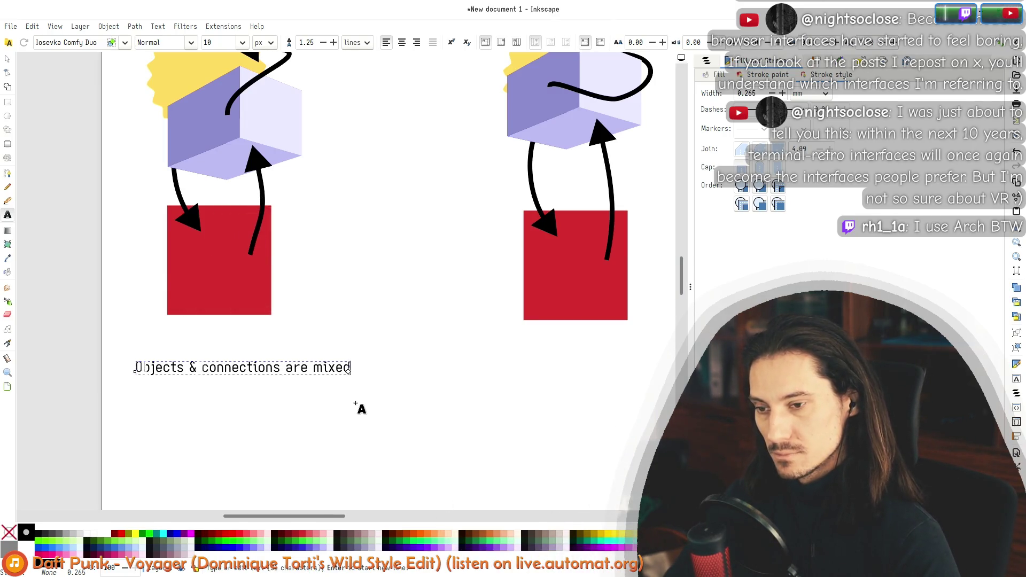
pyautogui.hotkey('shift', 'End')
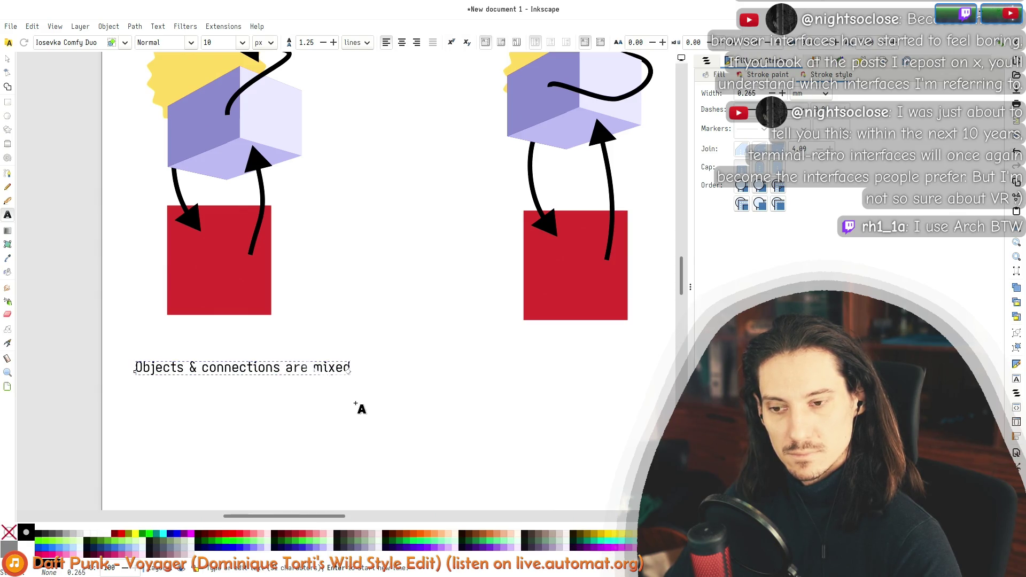
pyautogui.press('Return')
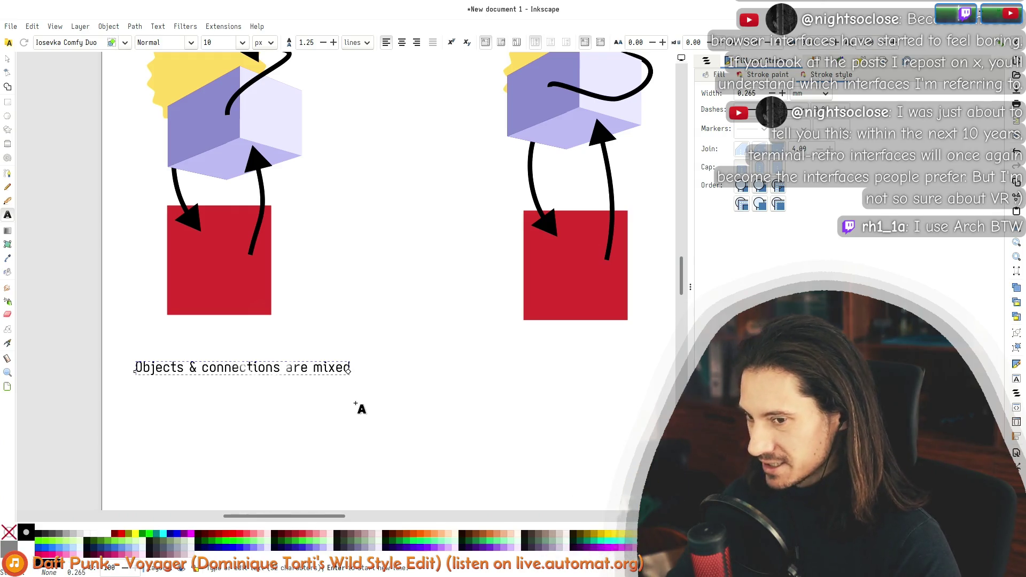
pyautogui.write('It suggests that connections')
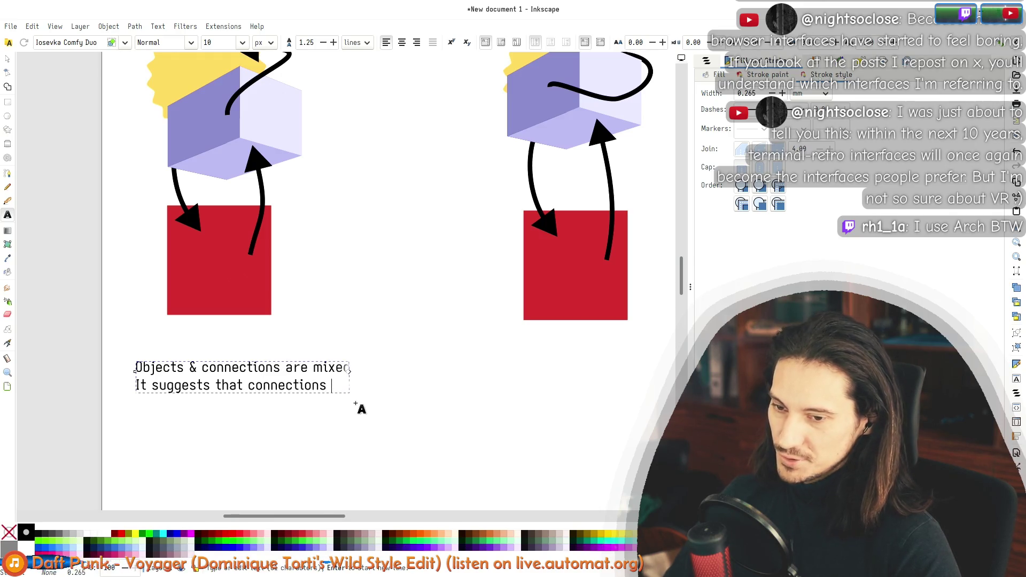
pyautogui.write(' ARE objects')
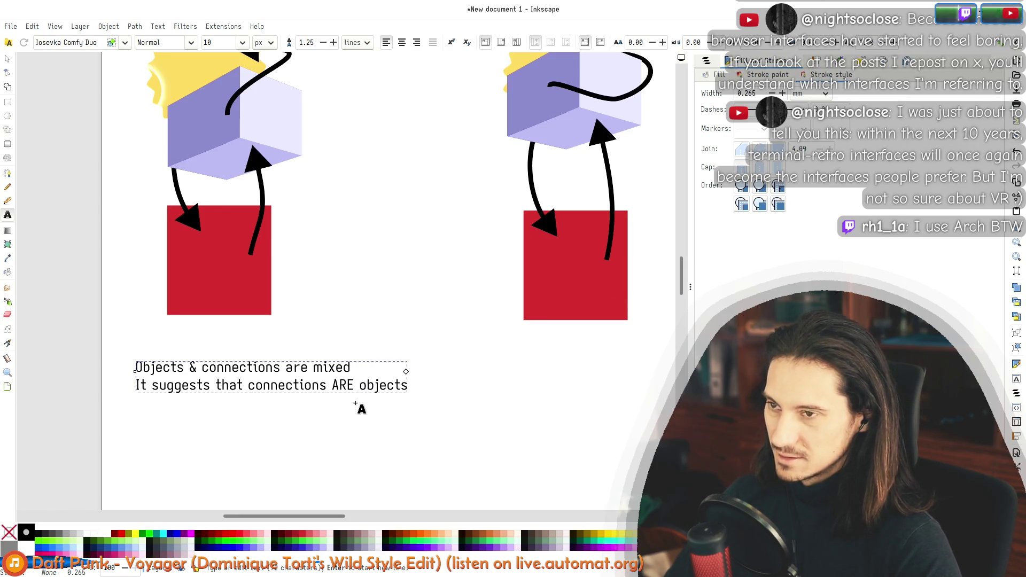
pyautogui.press('F1')
# Step: Nudge the two-line note slightly left
pyautogui.moveTo(321, 369); pyautogui.dragTo(310, 367)
pyautogui.moveTo(311, 274); pyautogui.dragTo(230, 397)
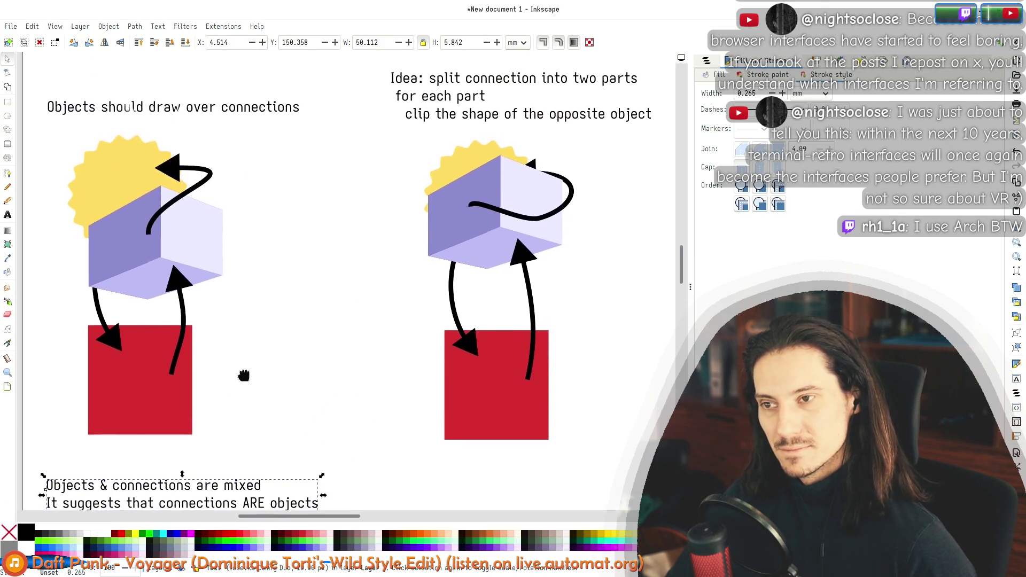
pyautogui.scroll(-1, 238, 310)
pyautogui.scroll(-1, 245, 299)
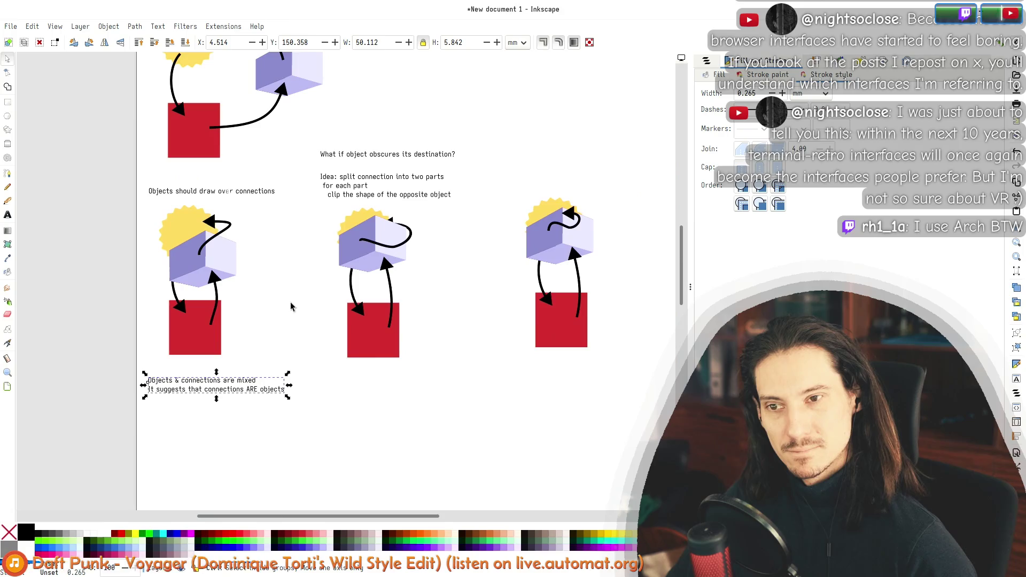
pyautogui.click(306, 296)
pyautogui.moveTo(305, 302)
pyautogui.mouseDown()
pyautogui.moveTo(230, 289)
pyautogui.moveTo(195, 235)
pyautogui.mouseUp()
# Step: Shift the middle and right diagrams with their text rightward and raise the question text
pyautogui.moveTo(274, 209); pyautogui.dragTo(197, 80)
pyautogui.moveTo(277, 133)
pyautogui.mouseDown()
pyautogui.moveTo(300, 140)
pyautogui.moveTo(309, 131)
pyautogui.mouseUp()
pyautogui.click(404, 275)
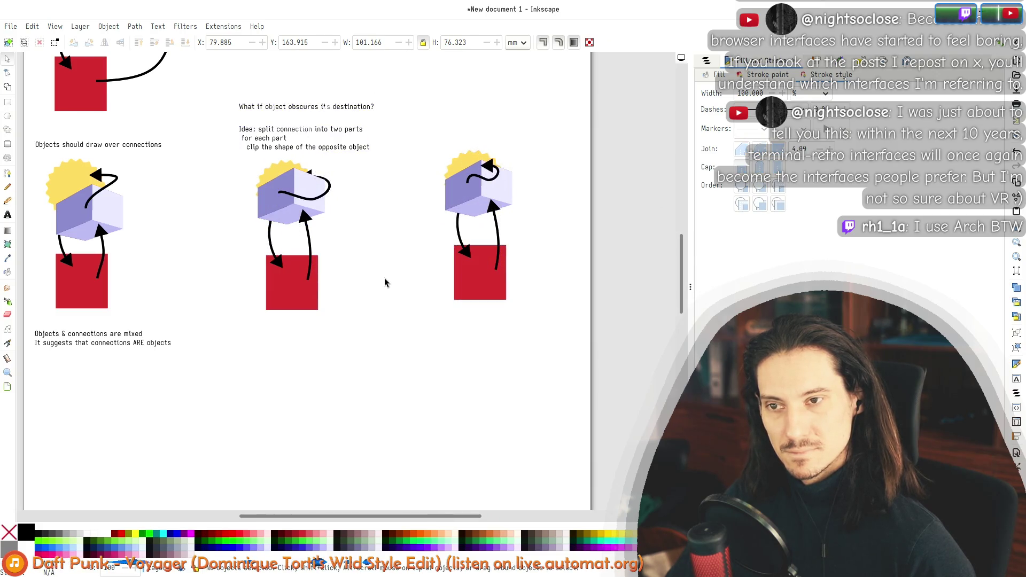
pyautogui.moveTo(370, 213); pyautogui.dragTo(332, 282)
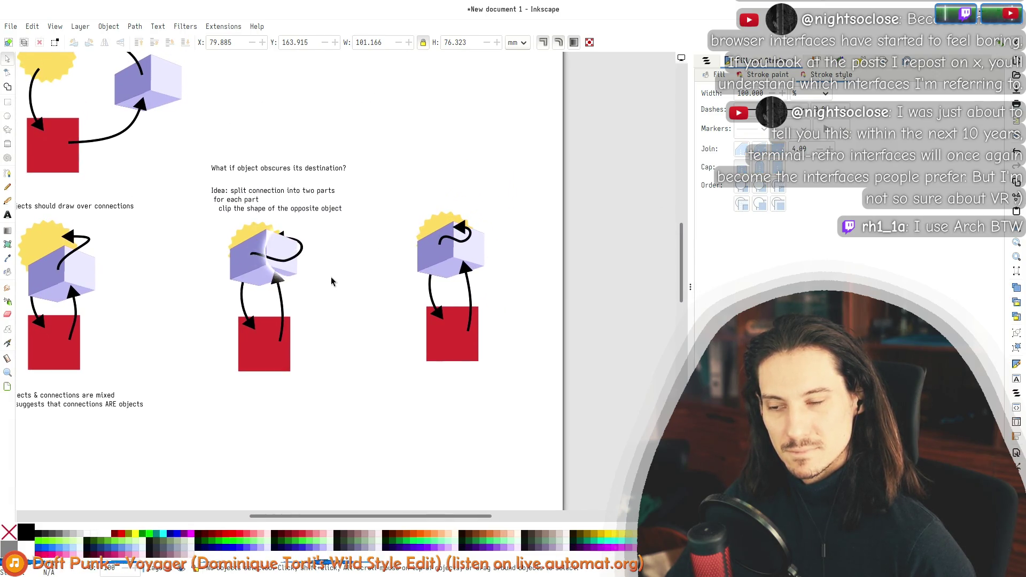
pyautogui.moveTo(360, 275); pyautogui.dragTo(243, 305)
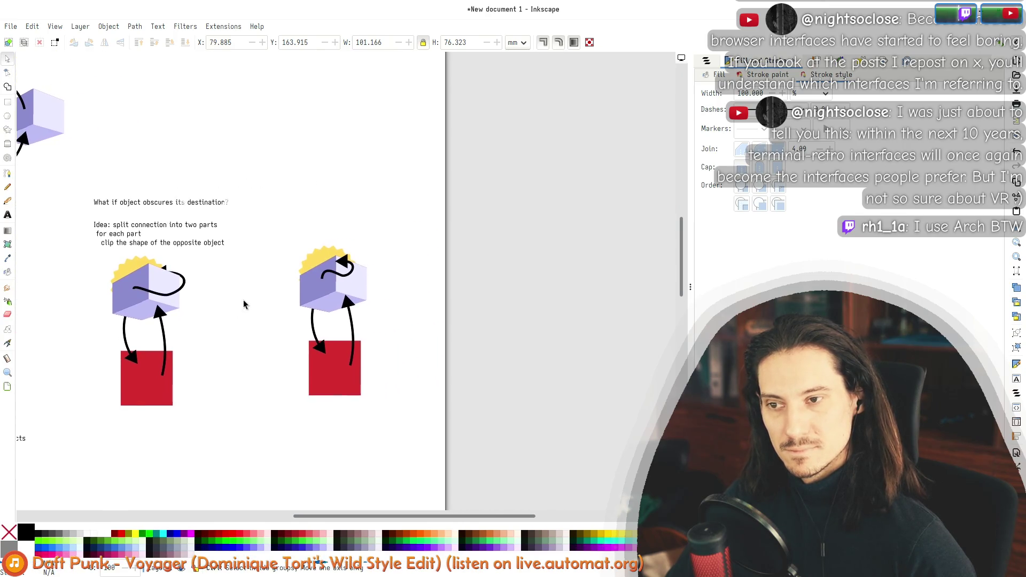
pyautogui.moveTo(179, 204); pyautogui.dragTo(182, 178)
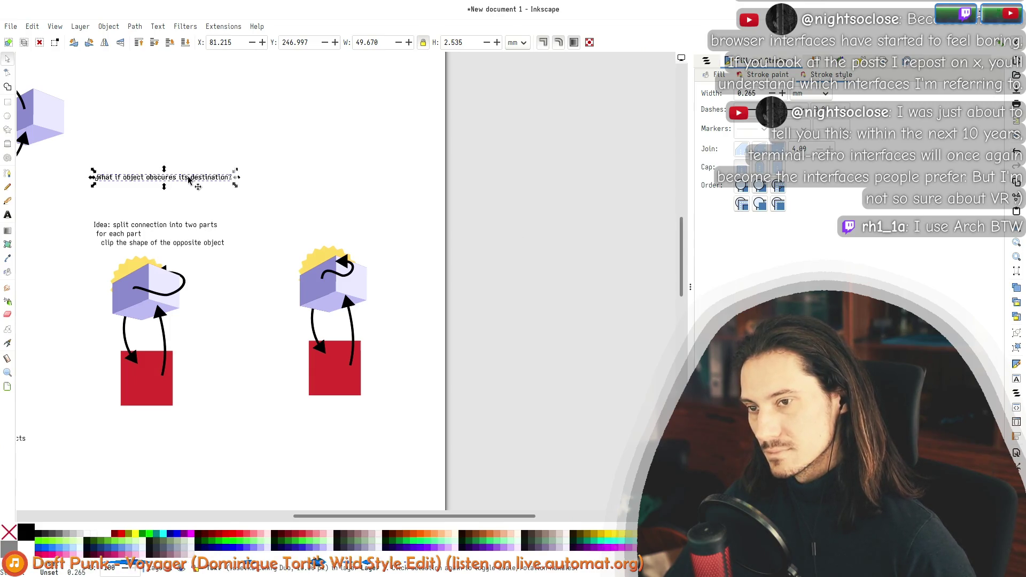
# Step: Duplicate the question text below and retype it as 'If the connection goes through end'
pyautogui.hotkey('ctrl', 'd')
pyautogui.moveTo(190, 180); pyautogui.dragTo(190, 209)
pyautogui.doubleClick(190, 207)
pyautogui.hotkey('ctrl', 'a')
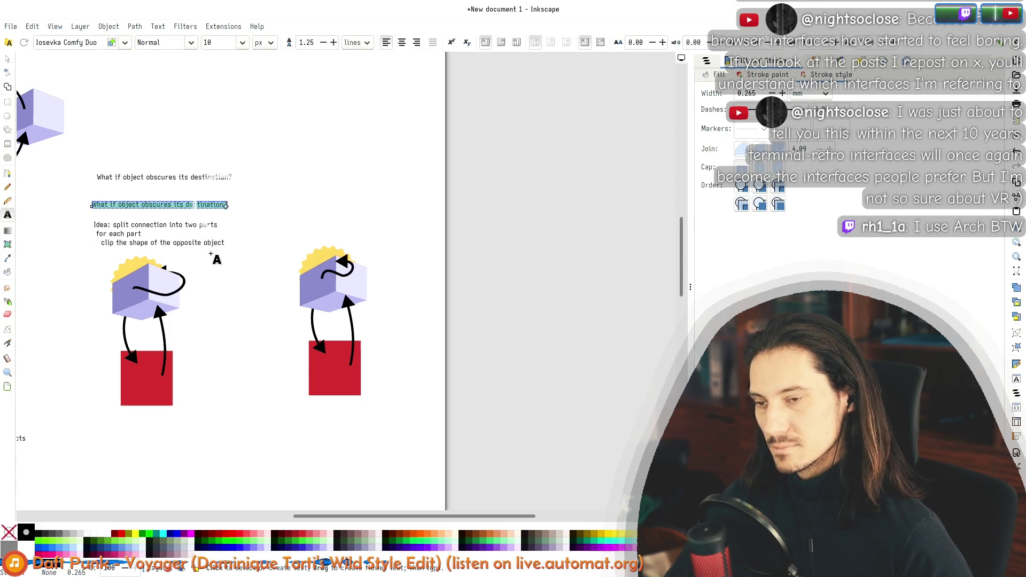
pyautogui.write('If the connection goes through')
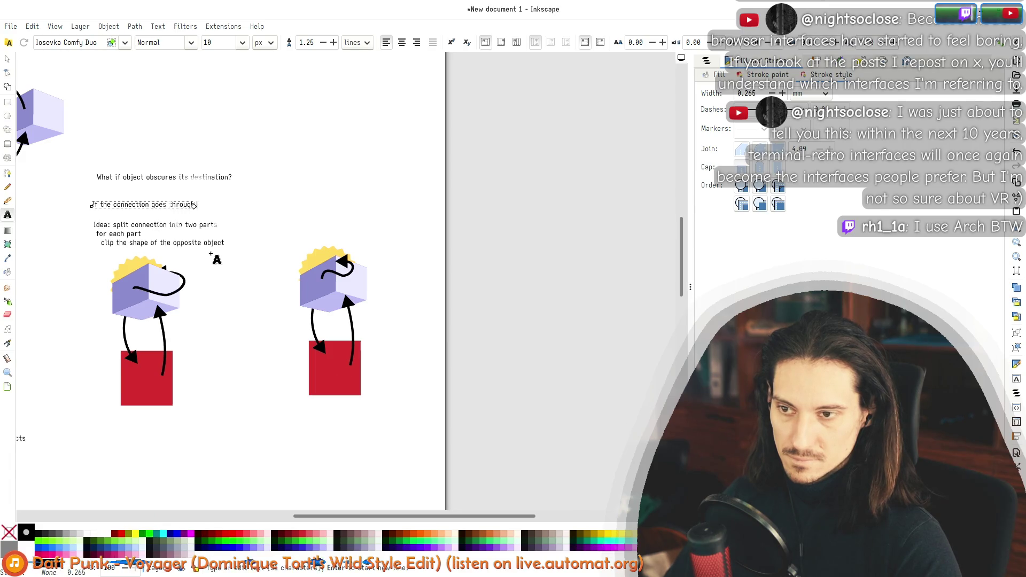
pyautogui.write(' end')
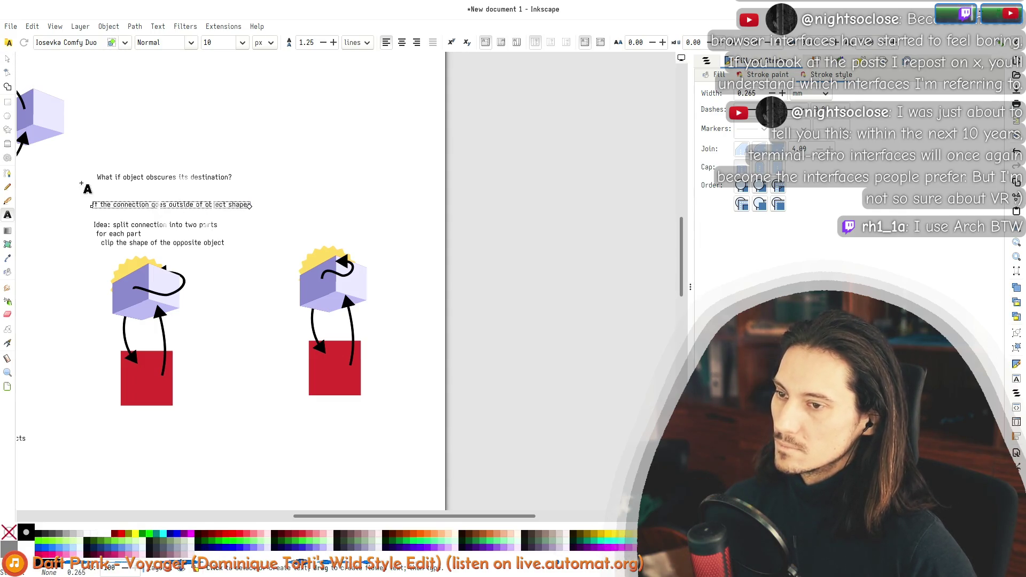
pyautogui.click(7, 62)
pyautogui.moveTo(150, 207); pyautogui.dragTo(140, 211)
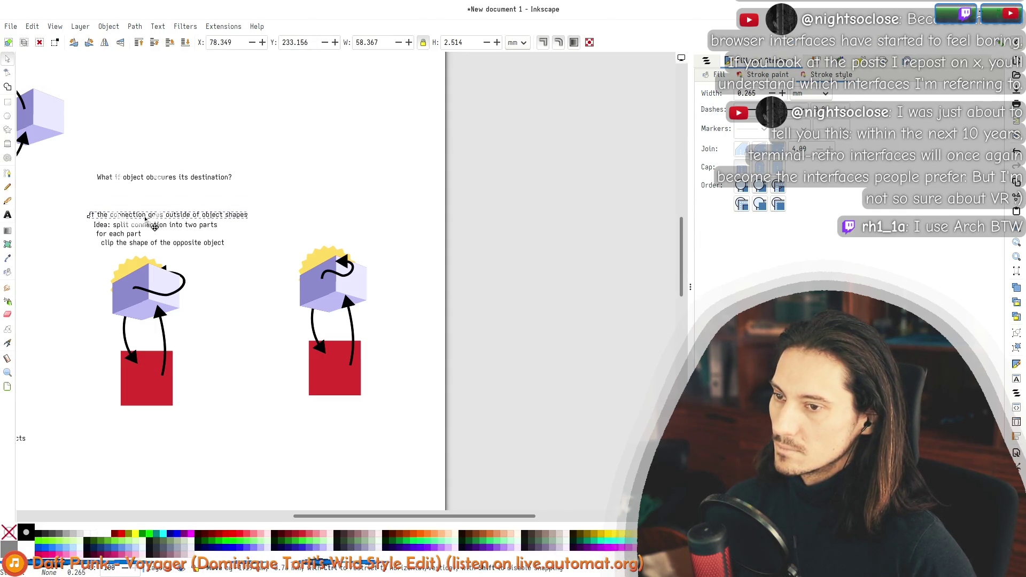
# Step: Reword the line to 'Case A: connection leaves object shapes'
pyautogui.doubleClick(139, 209)
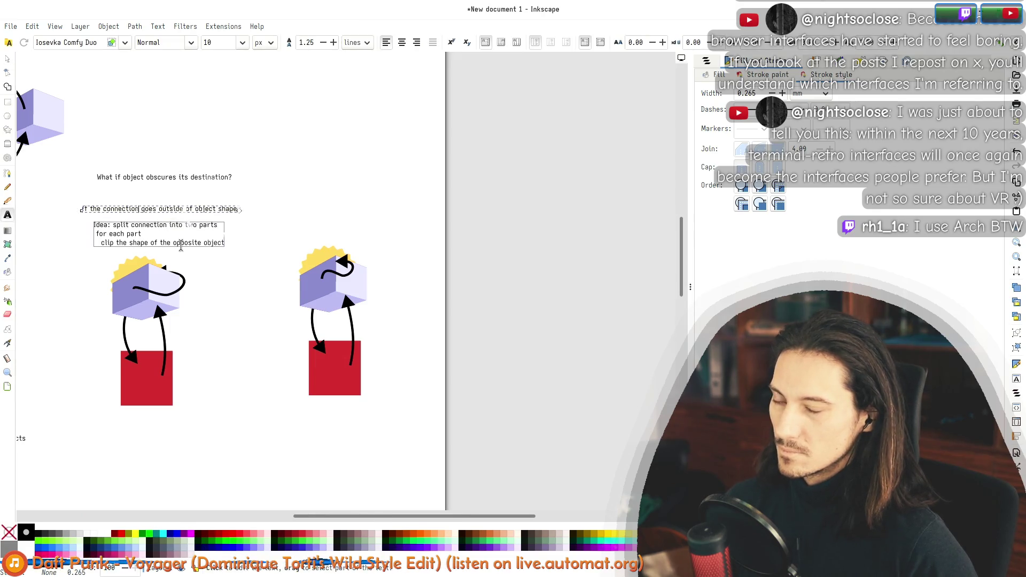
pyautogui.hotkey('alt', 'Down')
pyautogui.hotkey('alt', 'Down')
pyautogui.hotkey('alt', 'Down')
pyautogui.write('Case A:')
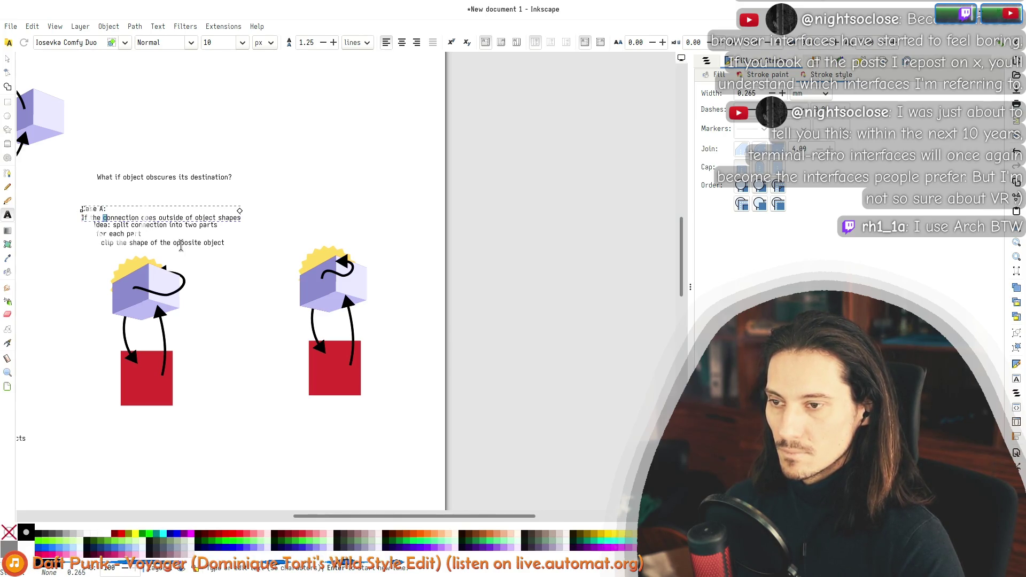
pyautogui.press('BackSpace')
pyautogui.hotkey('ctrl', 'shift', 'Right')
pyautogui.hotkey('ctrl', 'shift', 'Right')
pyautogui.write('leaves object shape')
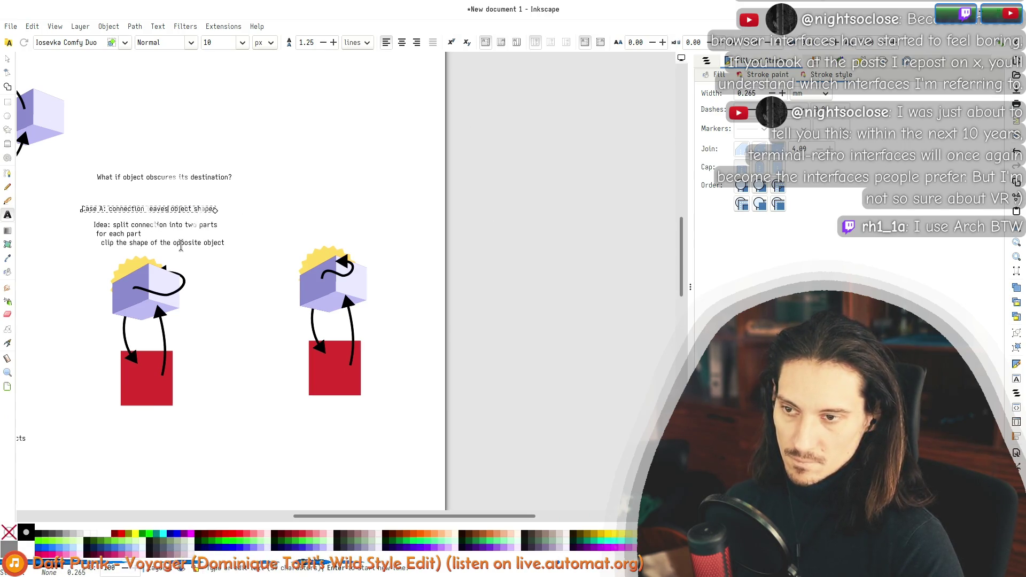
pyautogui.press('Escape')
pyautogui.click(7, 59)
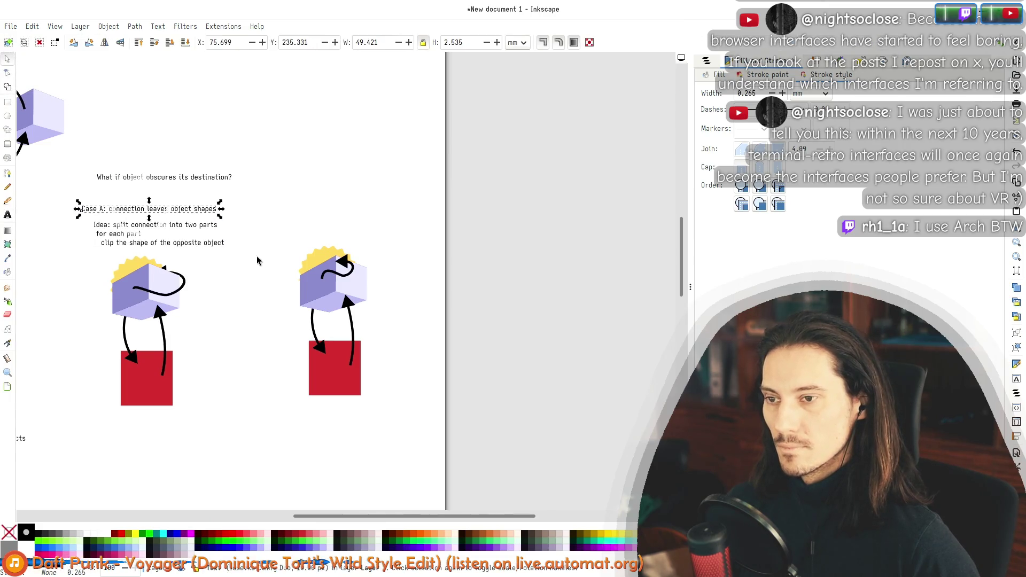
# Step: Nudge the Case A line into position and select it again
pyautogui.moveTo(211, 211); pyautogui.dragTo(210, 209)
pyautogui.scroll(3, 207, 267)
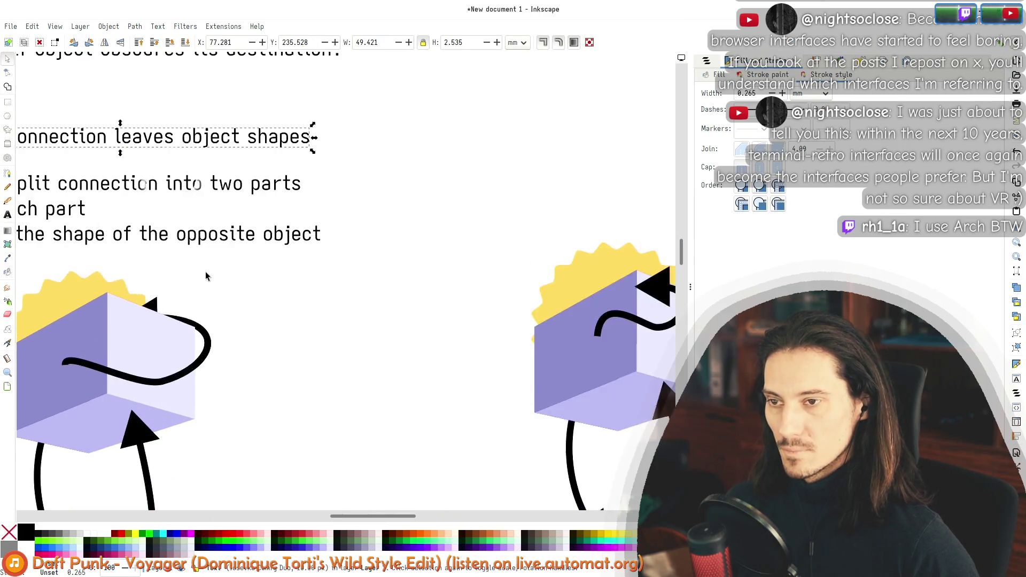
pyautogui.scroll(-1, 396, 294)
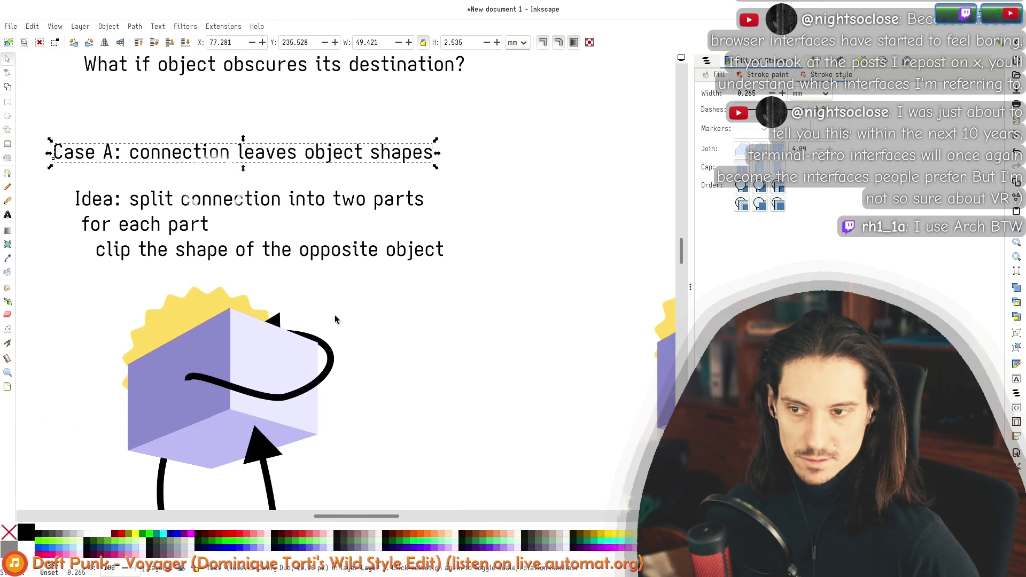
pyautogui.click(310, 298)
pyautogui.keyDown('ctrl'); pyautogui.scroll(-2, 162, 189); pyautogui.keyUp('ctrl')
pyautogui.keyDown('ctrl'); pyautogui.scroll(-1, 162, 188); pyautogui.keyUp('ctrl')
pyautogui.click(229, 171)
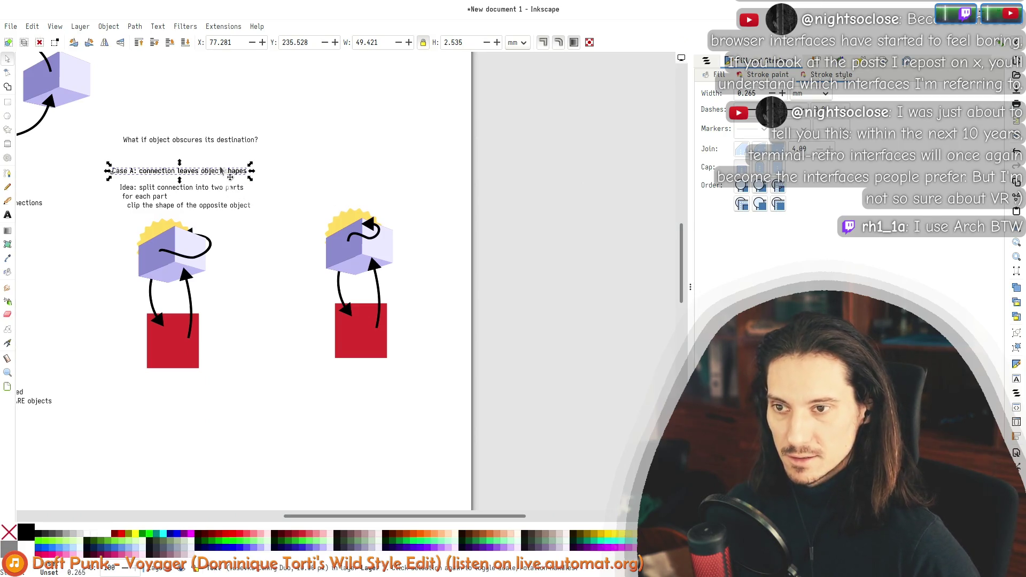
# Step: Copy the Case A line above the second diagram and retype it as 'Case B: connection stays within objects'
pyautogui.hotkey('ctrl', 'd')
pyautogui.moveTo(227, 176); pyautogui.dragTo(430, 176)
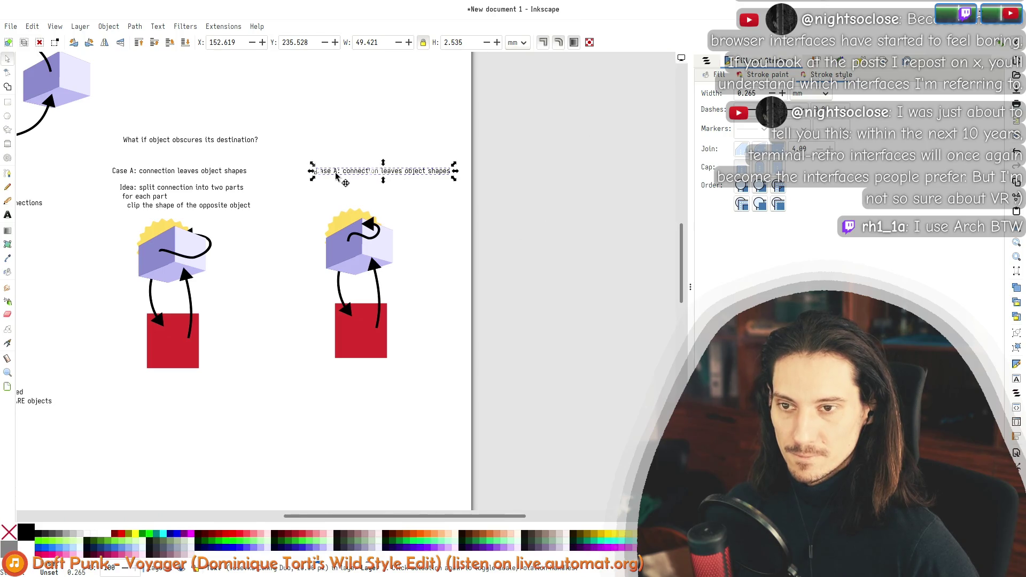
pyautogui.doubleClick(336, 172)
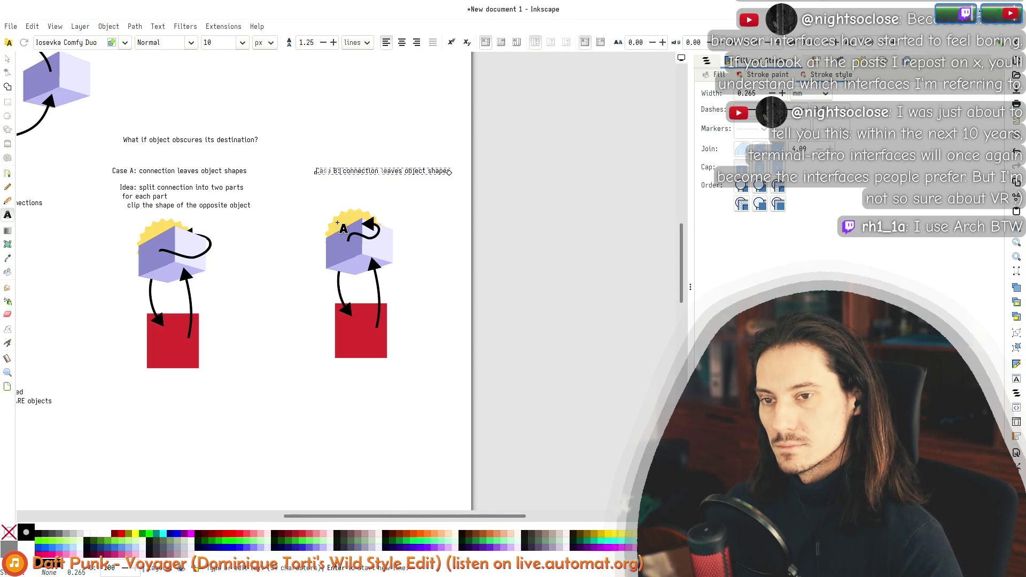
pyautogui.write('B')
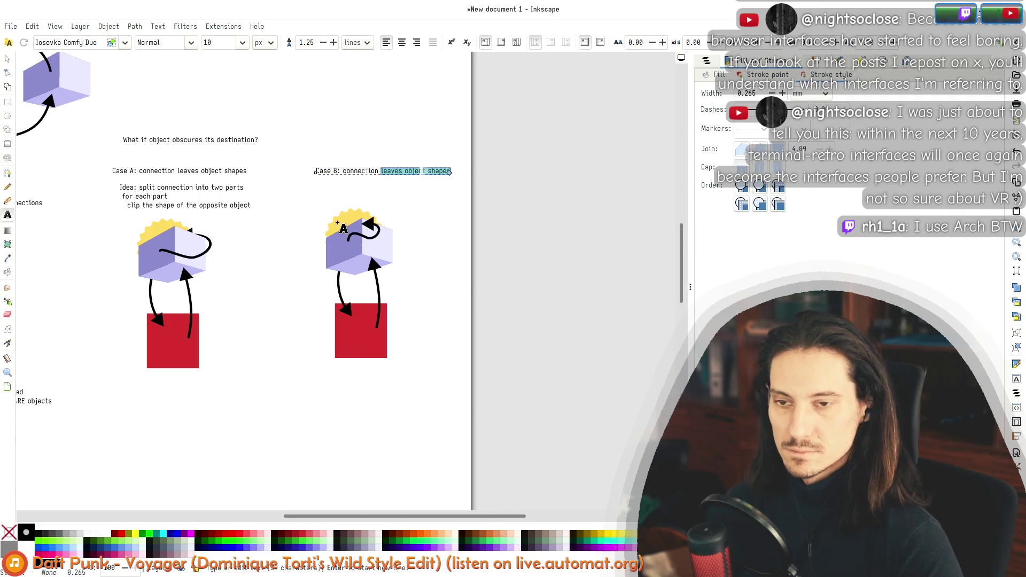
pyautogui.write('stays within')
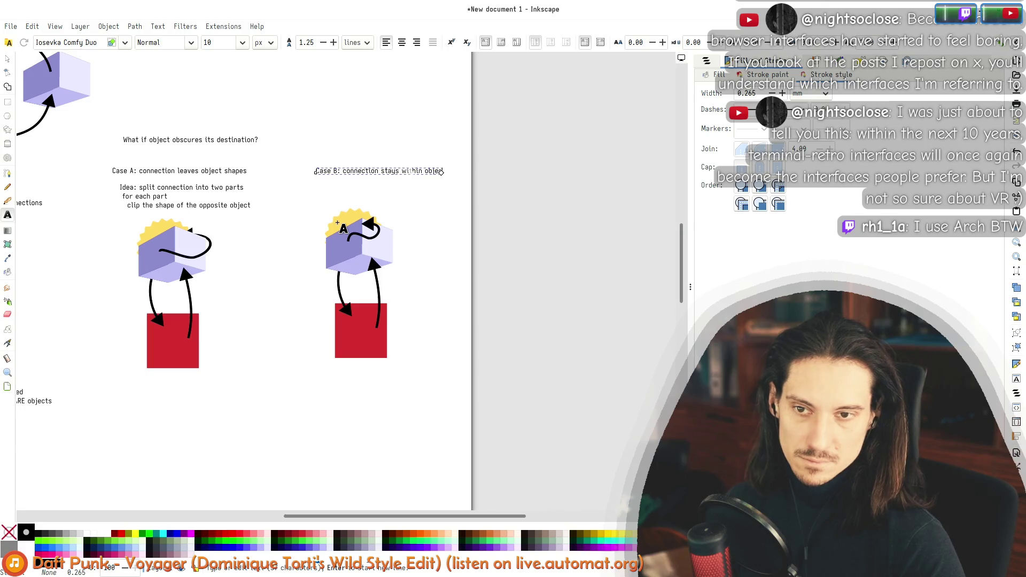
pyautogui.press('Escape')
pyautogui.click(8, 58)
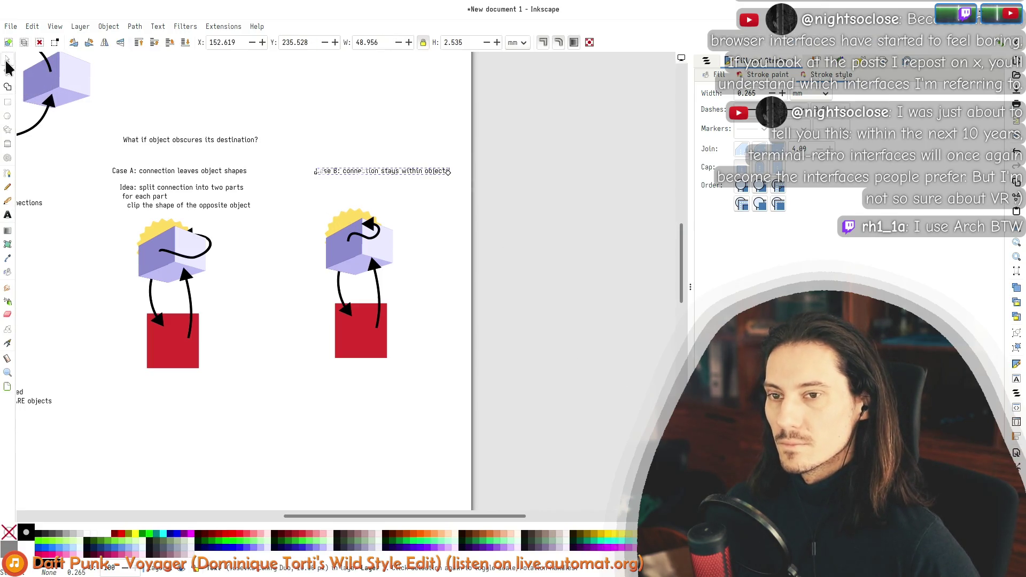
pyautogui.moveTo(374, 177); pyautogui.dragTo(355, 176)
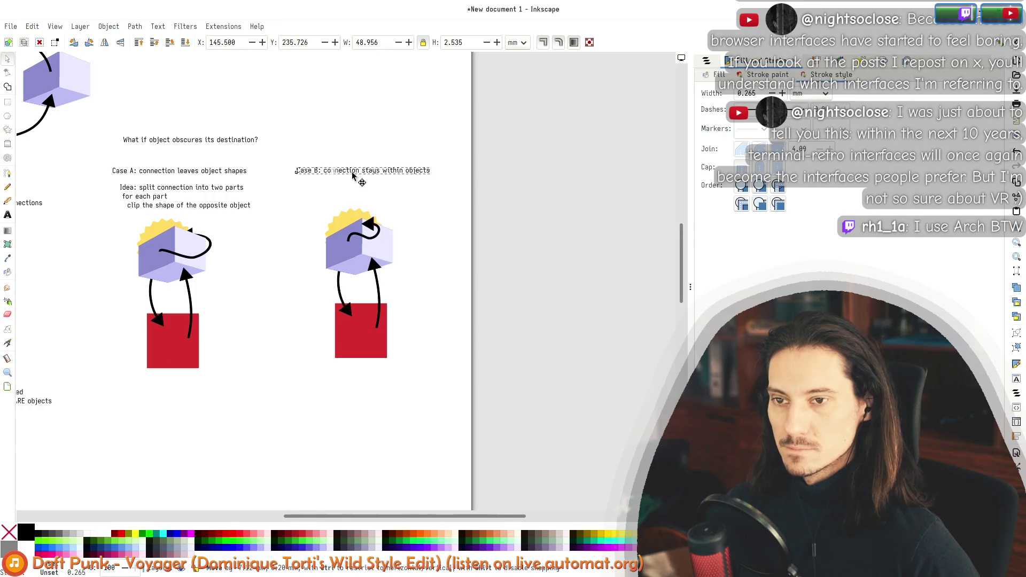
pyautogui.click(269, 265)
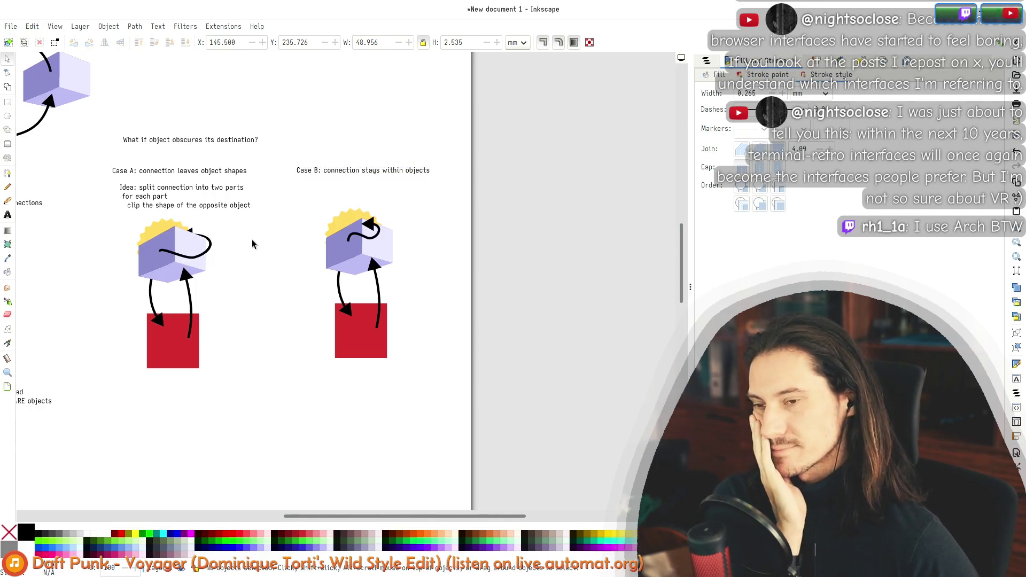
pyautogui.hscroll(-5, 319, 284)
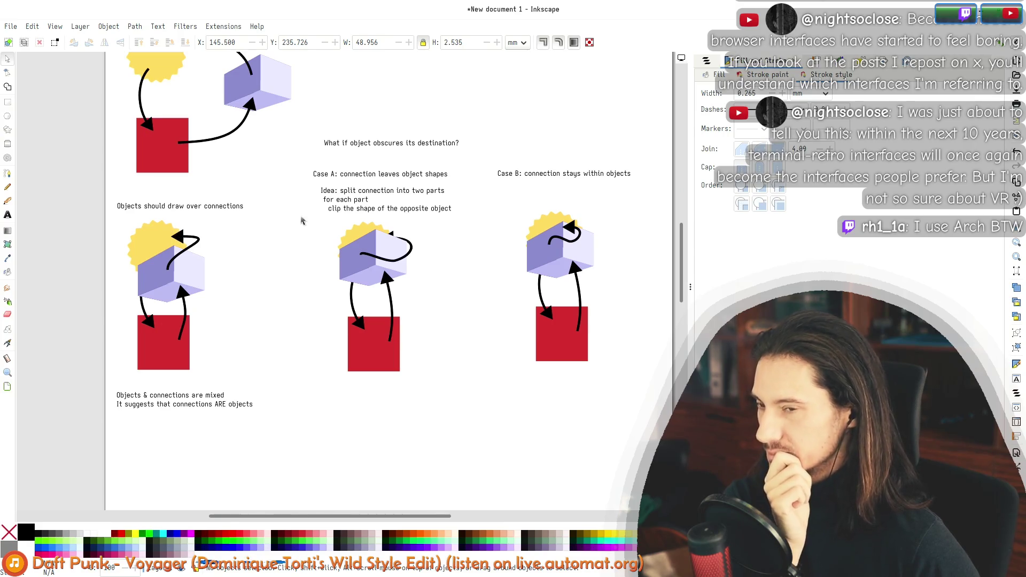
# Step: Pan the canvas so the whole page with all three cases shows, then move toward Case B
pyautogui.scroll(3, 291, 252)
pyautogui.scroll(-1, 283, 214)
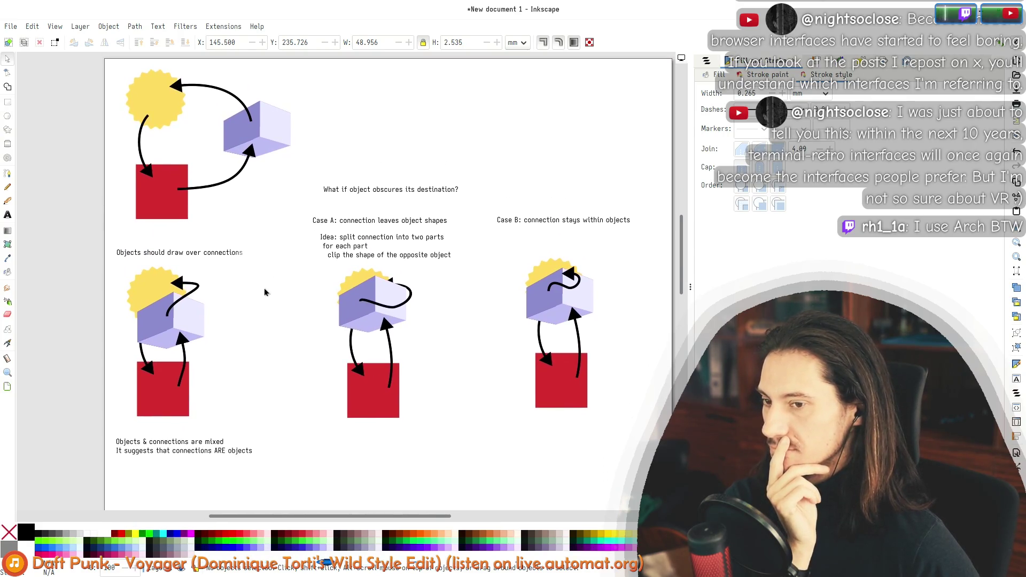
pyautogui.hscroll(3, 161, 297)
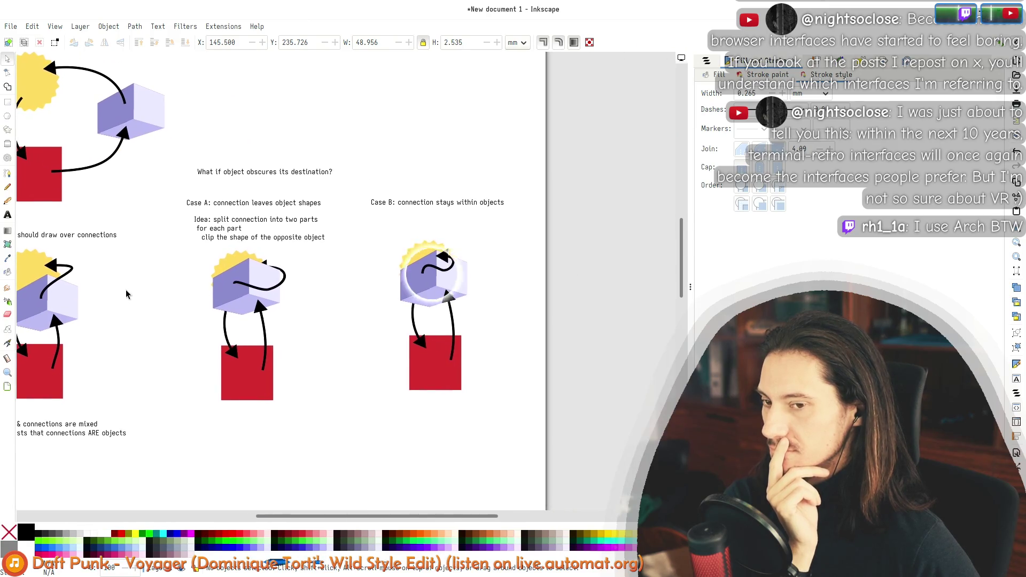
pyautogui.hscroll(5, 97, 295)
pyautogui.moveTo(98, 296); pyautogui.dragTo(498, 329)
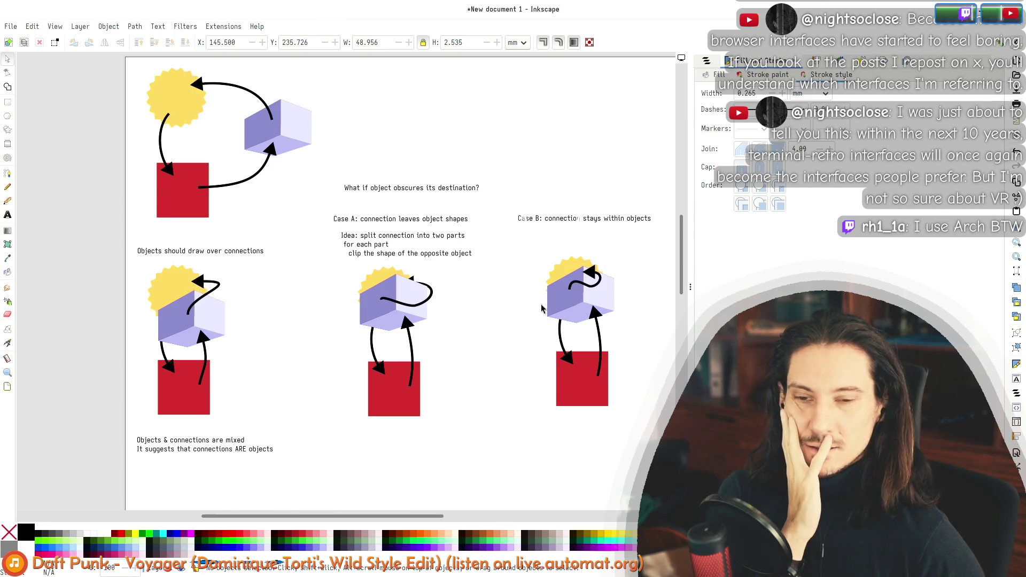
pyautogui.moveTo(480, 279); pyautogui.dragTo(294, 292)
# Step: Check the 'What if object obscures its destination?' question, then switch to the Text tool
pyautogui.click(257, 200)
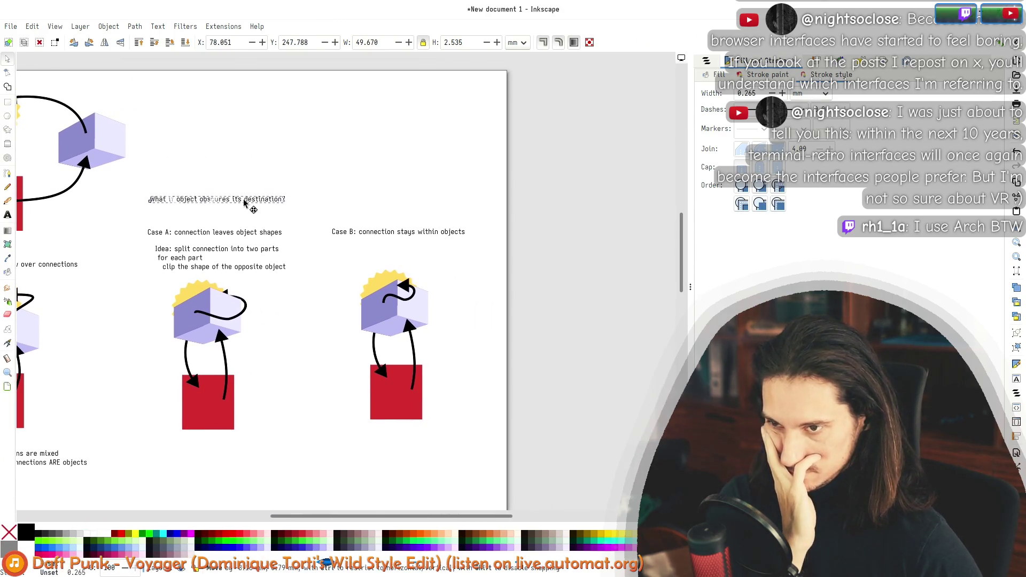
pyautogui.click(390, 240)
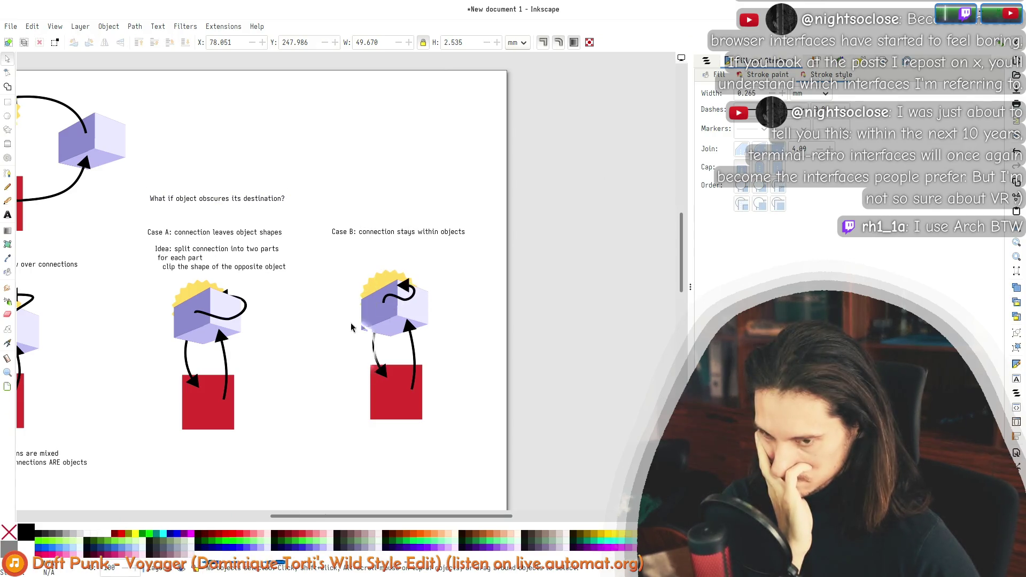
pyautogui.click(8, 214)
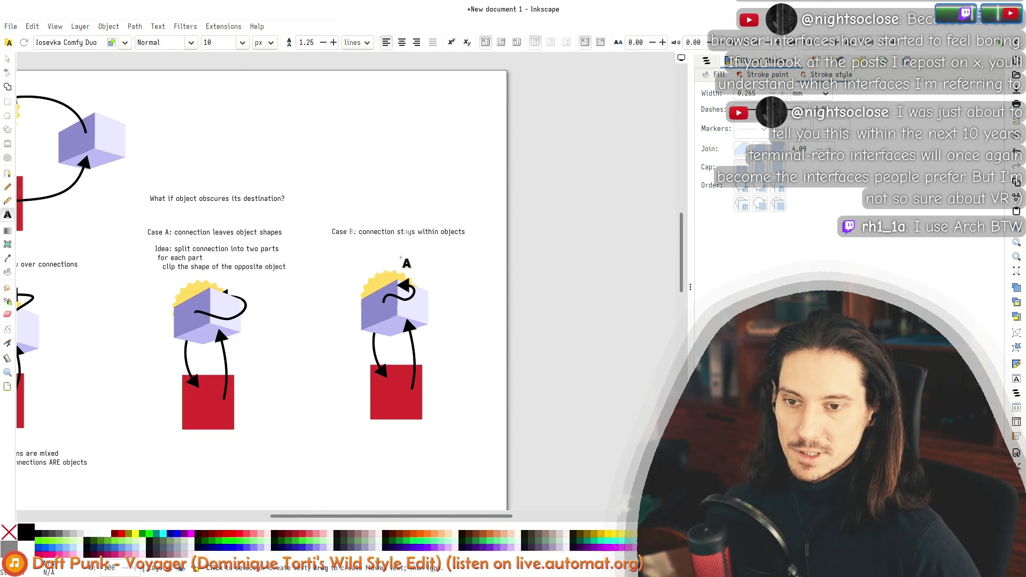
# Step: Type the two-line note 'Option 1: make the connection leave the shapes / Option 2: hide the connection'
pyautogui.keyDown('ctrl'); pyautogui.scroll(3, 404, 259); pyautogui.keyUp('ctrl')
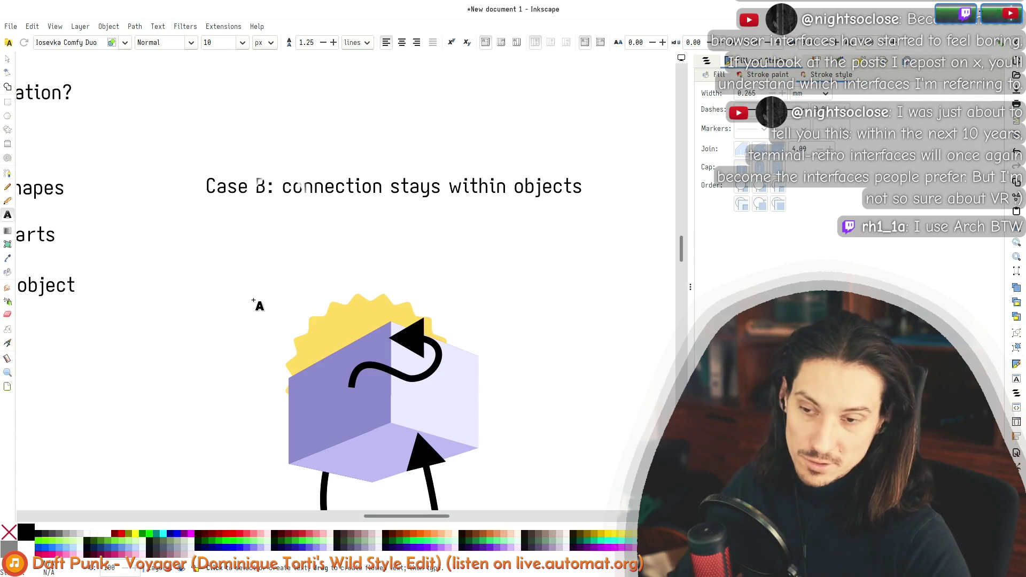
pyautogui.write('The only')
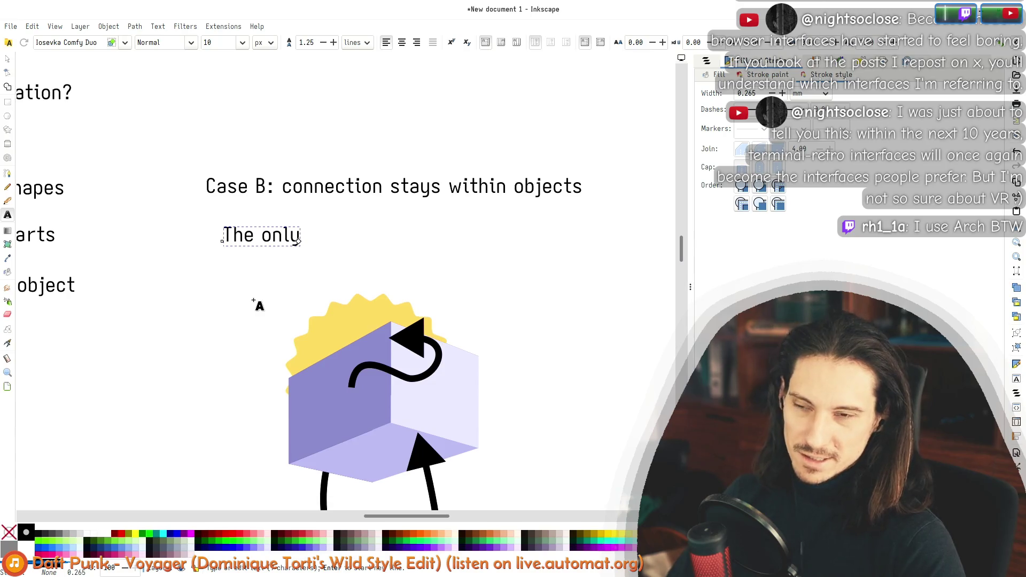
pyautogui.hotkey('ctrl', 'a')
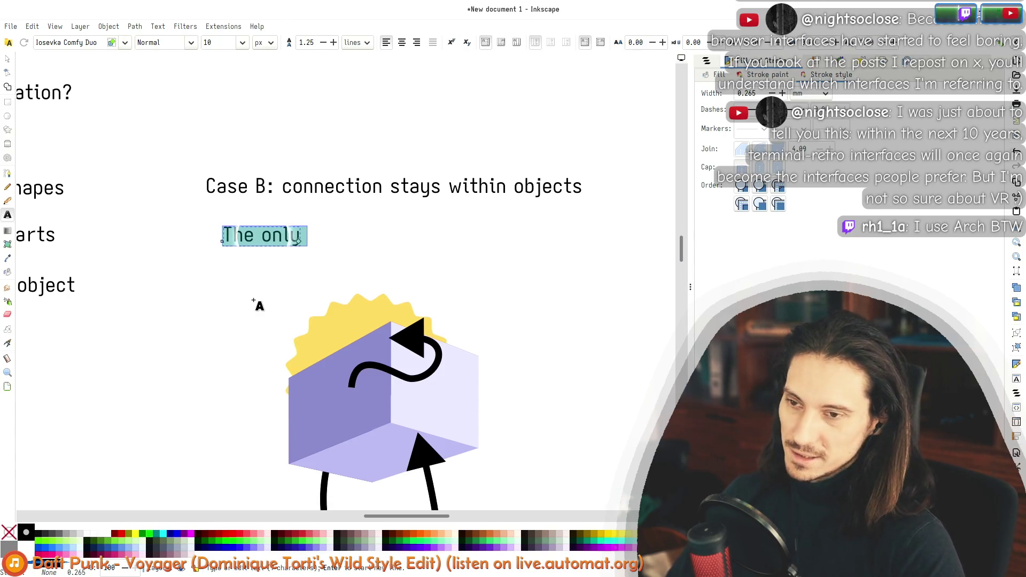
pyautogui.write('S')
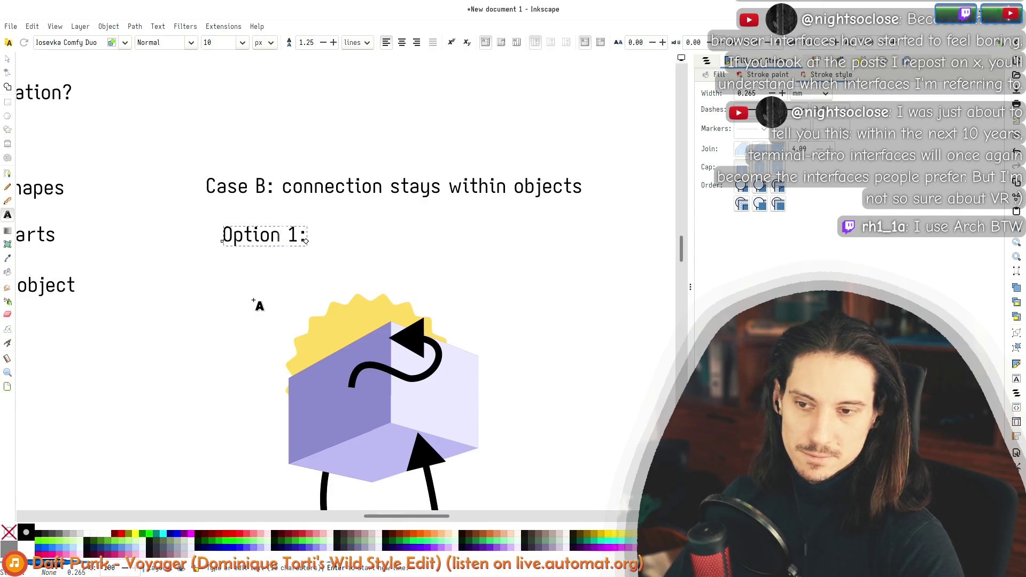
pyautogui.write('m')
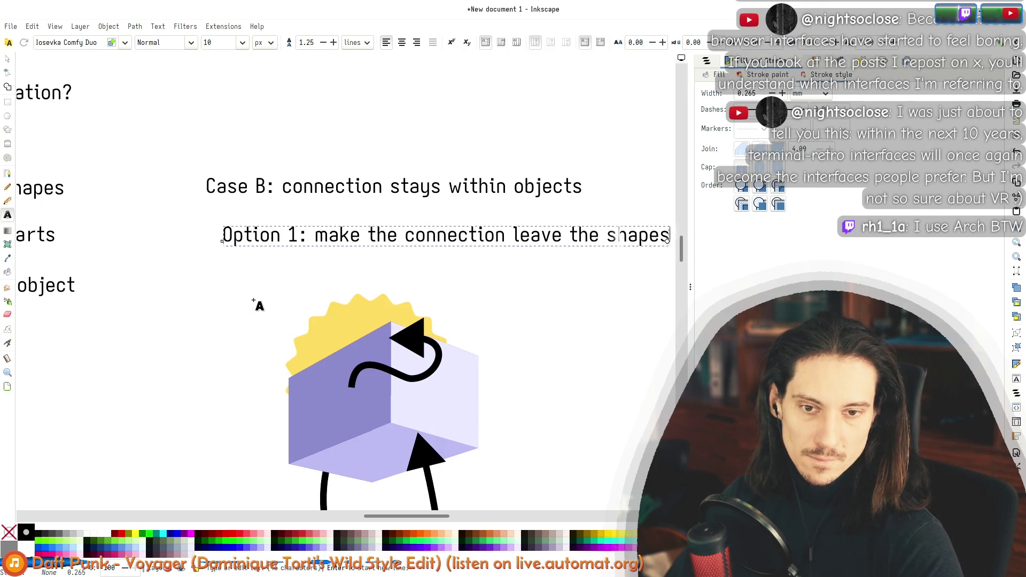
pyautogui.press('Return')
pyautogui.write('Option 2: hide the connection')
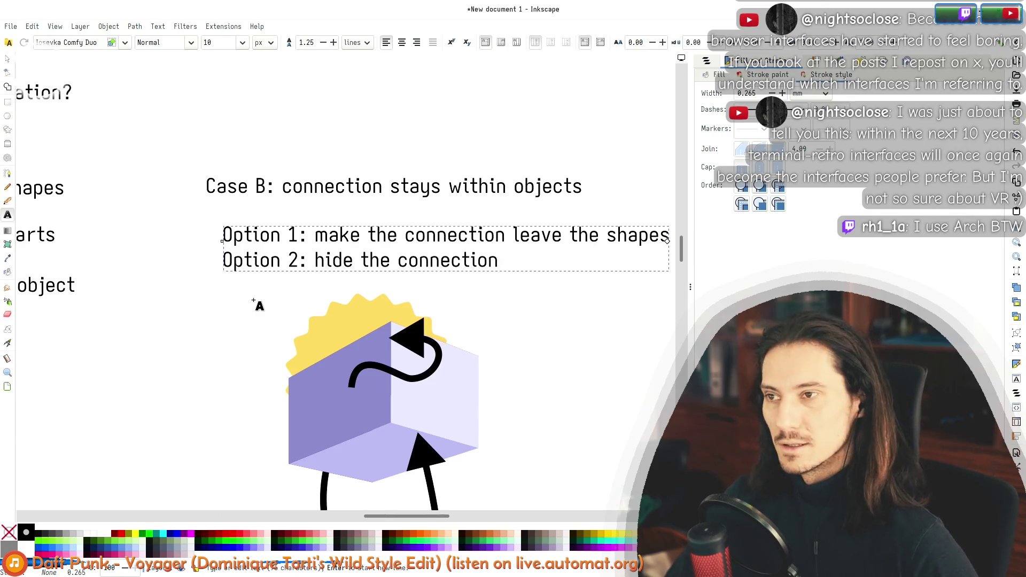
pyautogui.press('Escape')
# Step: Position the options note directly under the Case B heading
pyautogui.press('s')
pyautogui.moveTo(322, 259); pyautogui.dragTo(293, 261)
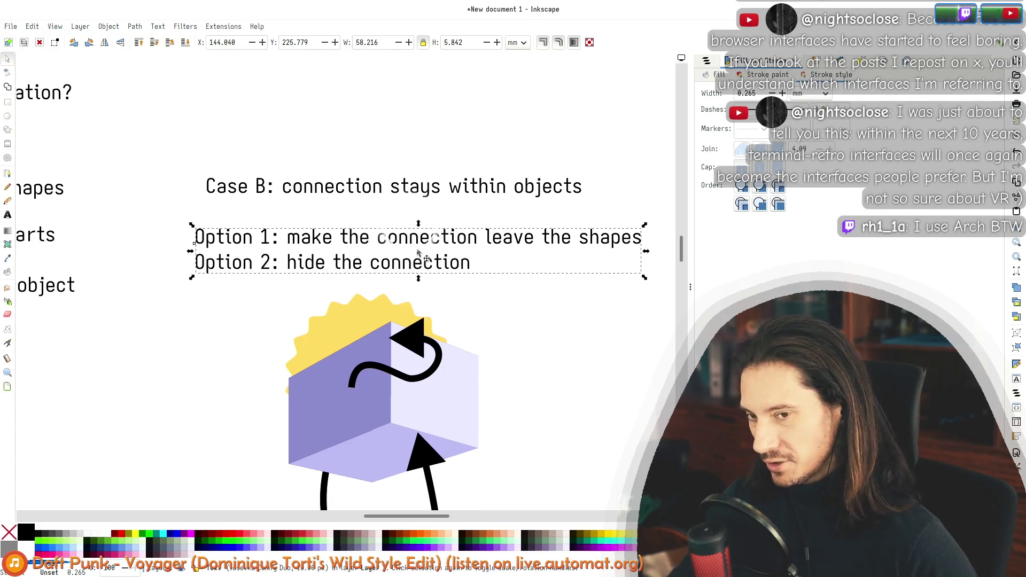
pyautogui.moveTo(419, 250); pyautogui.dragTo(433, 251)
pyautogui.scroll(-5, 364, 317)
pyautogui.scroll(2, 525, 264)
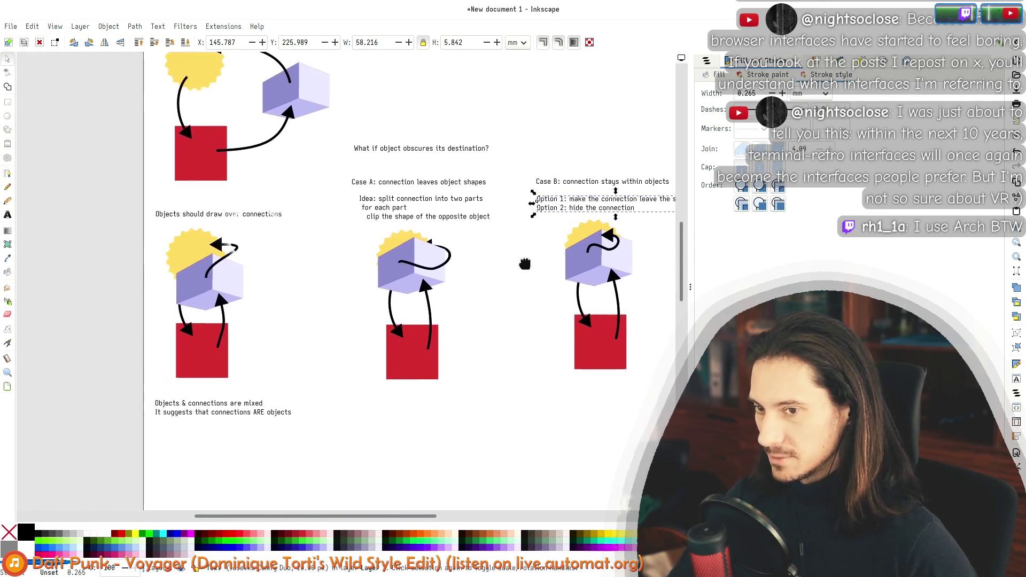
pyautogui.moveTo(525, 264); pyautogui.dragTo(337, 277)
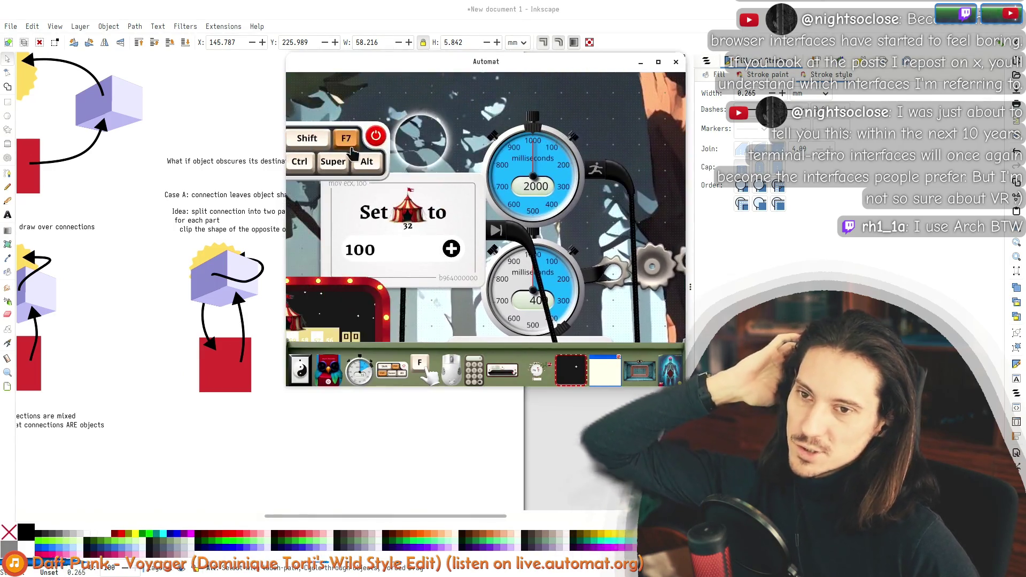
# Step: Pull the mouse widget off its cable and reposition it on the Automat canvas
pyautogui.moveTo(581, 176); pyautogui.dragTo(468, 84)
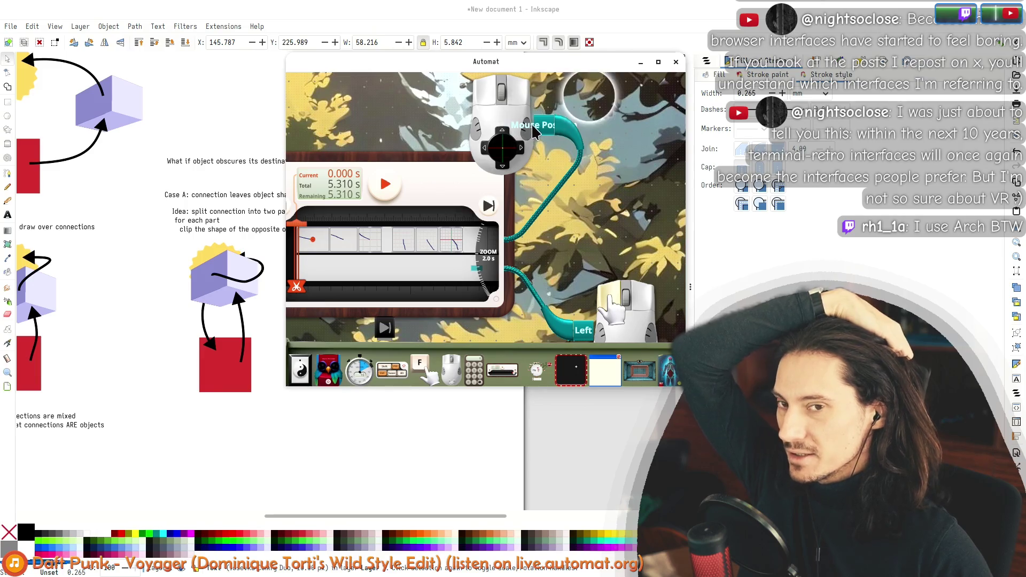
pyautogui.moveTo(497, 110)
pyautogui.mouseDown()
pyautogui.moveTo(462, 125)
pyautogui.moveTo(471, 154)
pyautogui.mouseUp()
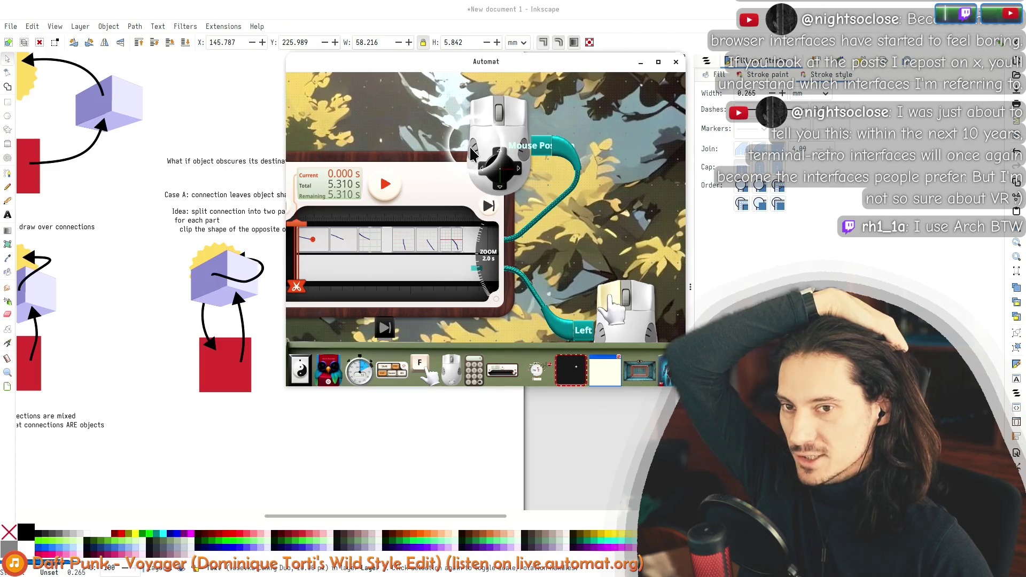
pyautogui.moveTo(505, 121); pyautogui.dragTo(478, 166)
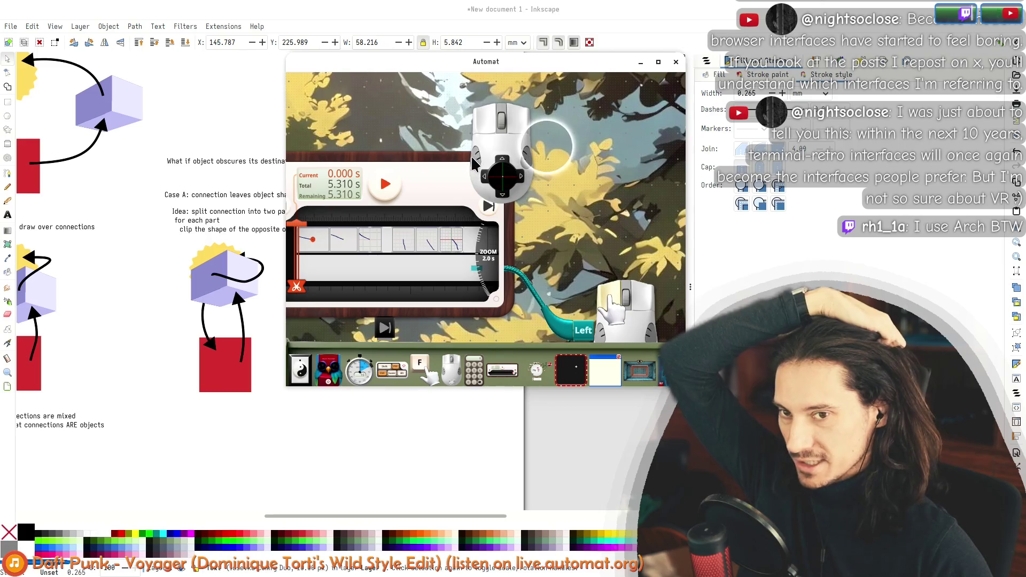
pyautogui.moveTo(504, 117)
pyautogui.mouseDown()
pyautogui.moveTo(511, 112)
pyautogui.moveTo(504, 121)
pyautogui.mouseUp()
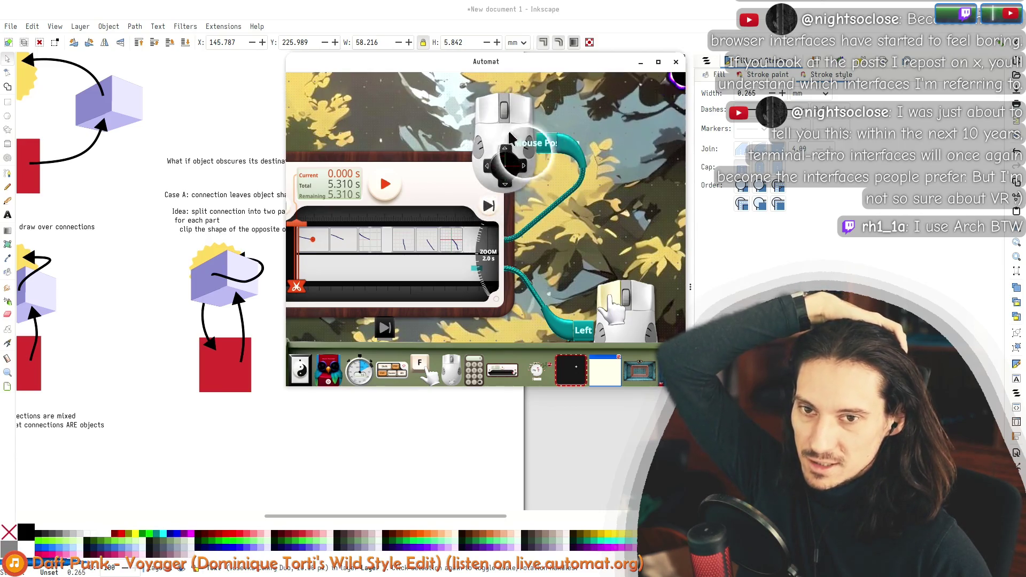
pyautogui.scroll(-2, 492, 219)
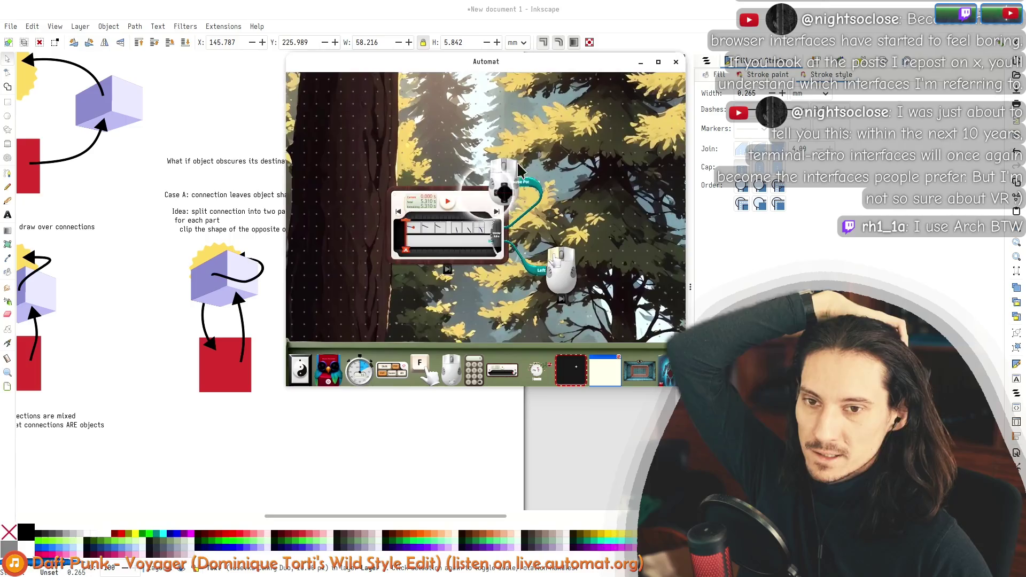
pyautogui.scroll(4, 491, 215)
pyautogui.moveTo(506, 179)
pyautogui.mouseDown()
pyautogui.moveTo(514, 117)
pyautogui.moveTo(598, 237)
pyautogui.moveTo(613, 214)
pyautogui.moveTo(619, 222)
pyautogui.mouseUp()
# Step: Bring the Inkscape diagram page back in front of Automat
pyautogui.scroll(-4, 598, 244)
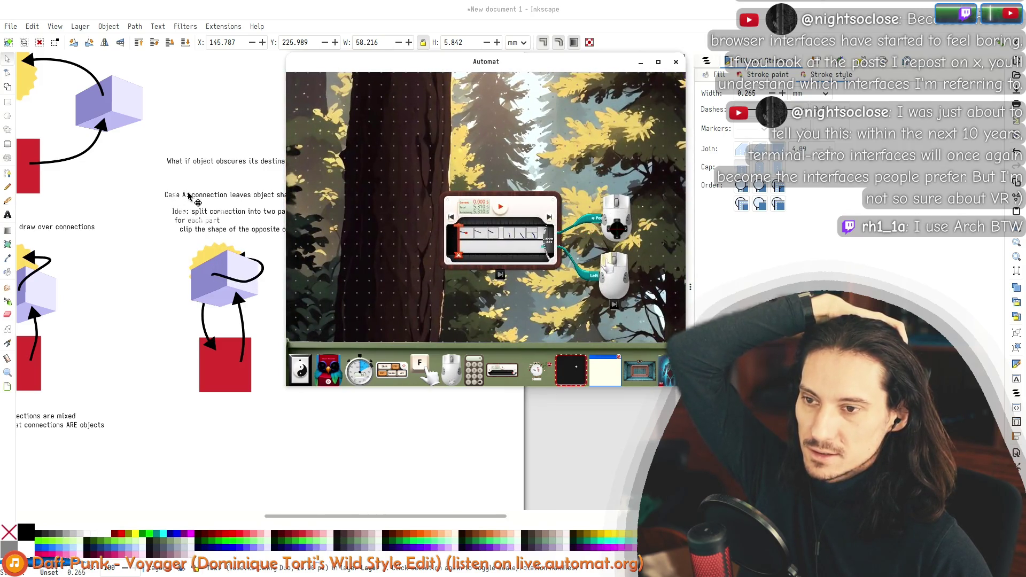
pyautogui.click(187, 196)
pyautogui.click(409, 226)
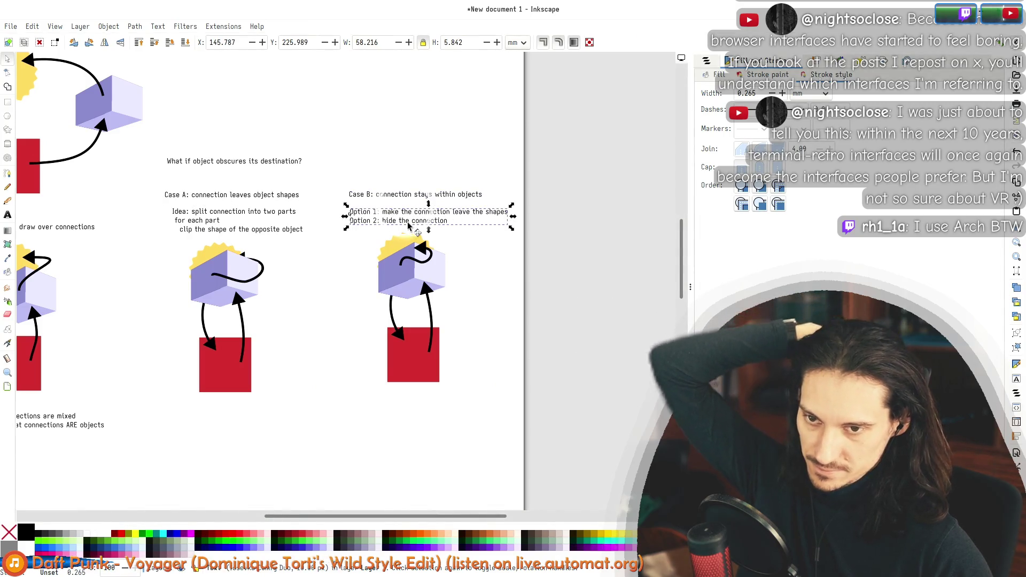
# Step: Type the note 'Connection should be hidden if shapes overlap' near the case drawings
pyautogui.moveTo(343, 293)
pyautogui.mouseDown()
pyautogui.moveTo(489, 272)
pyautogui.moveTo(464, 227)
pyautogui.moveTo(329, 241)
pyautogui.mouseUp()
pyautogui.moveTo(309, 343)
pyautogui.mouseDown()
pyautogui.moveTo(460, 264)
pyautogui.moveTo(397, 259)
pyautogui.mouseUp()
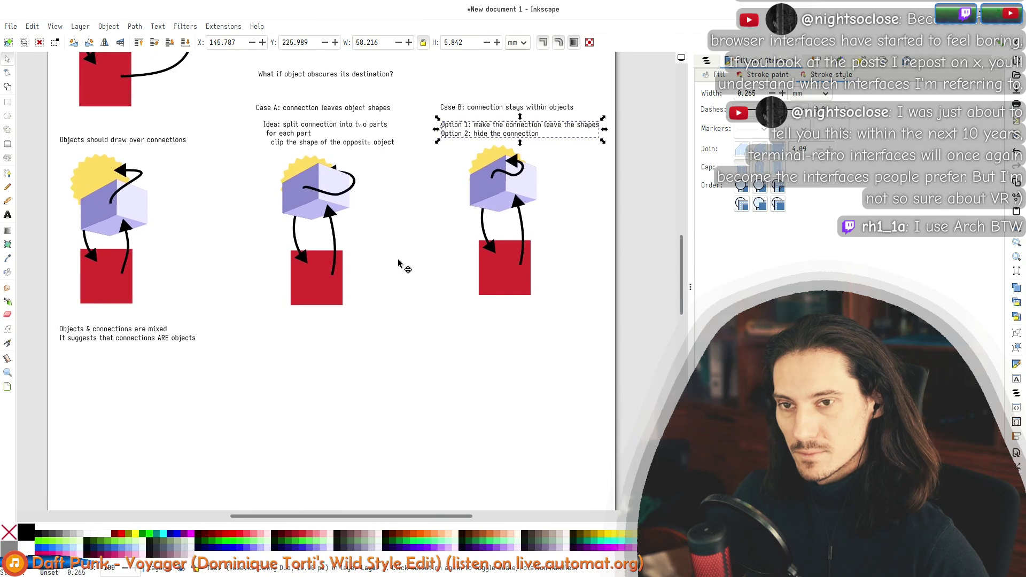
pyautogui.click(420, 344)
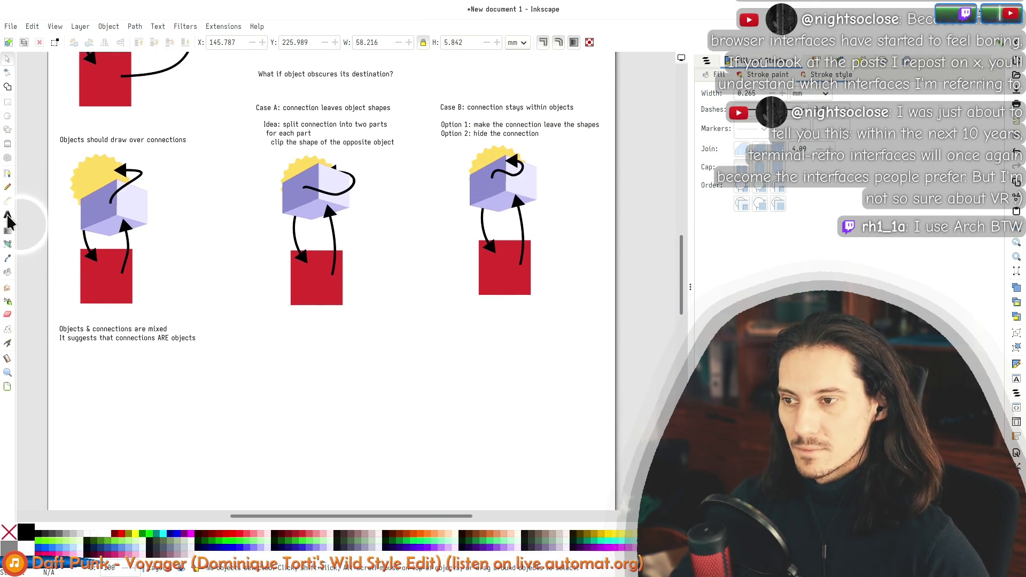
pyautogui.press('t')
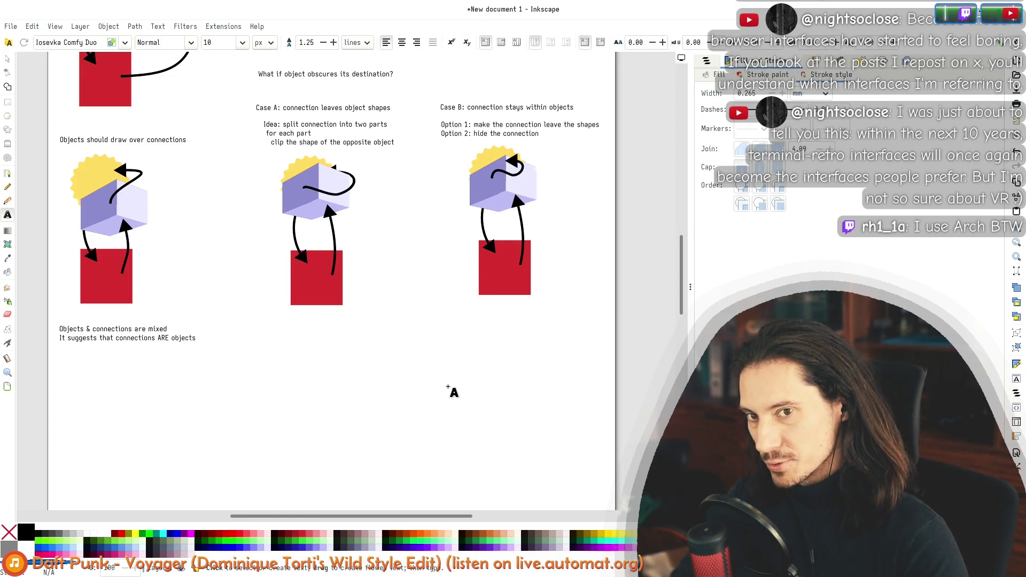
pyautogui.write('Connection should be hidden if shapes over')
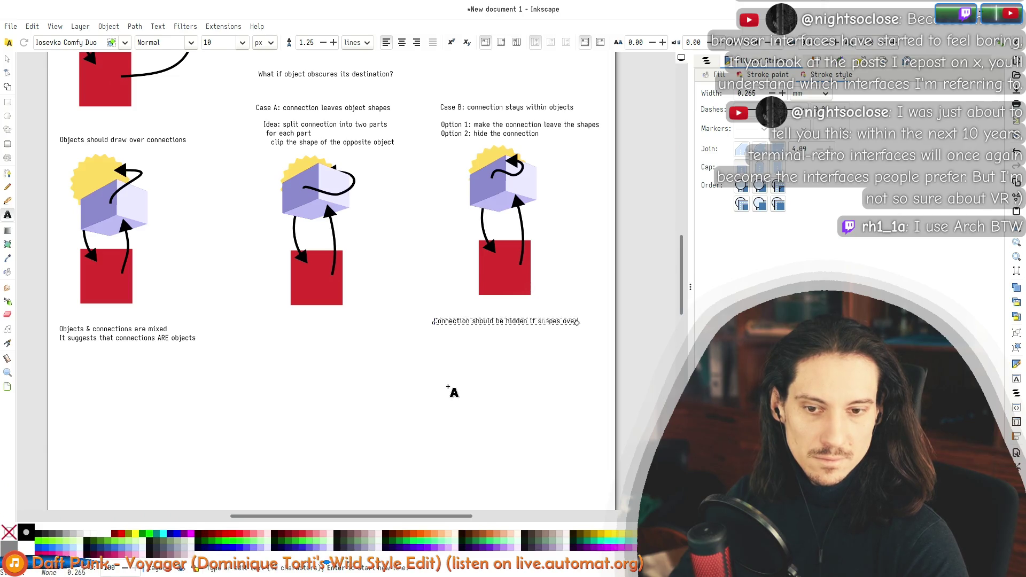
pyautogui.press('Escape')
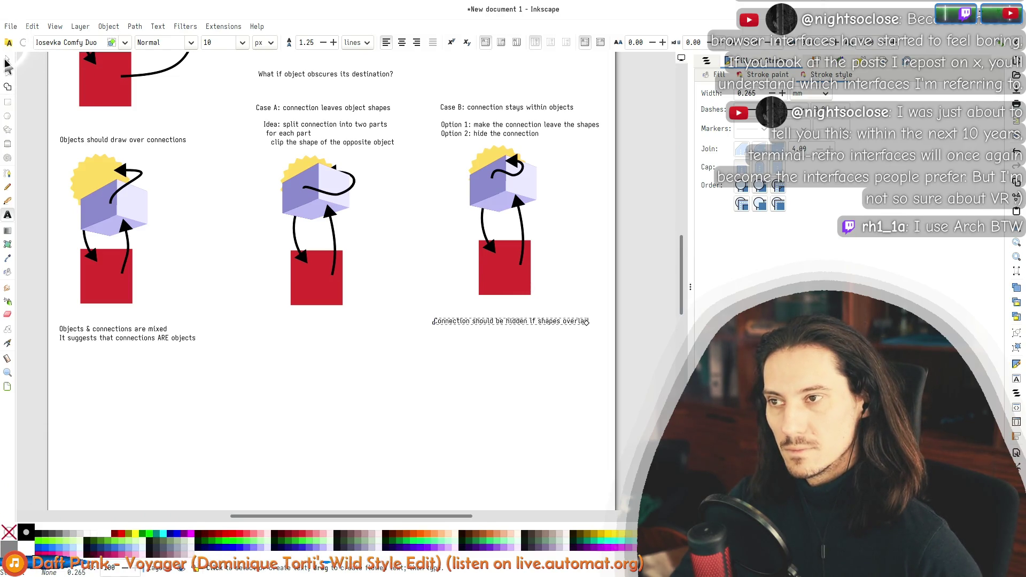
# Step: Move the new note below the drawings, under the Case A diagram
pyautogui.click(6, 60)
pyautogui.moveTo(468, 322); pyautogui.dragTo(361, 365)
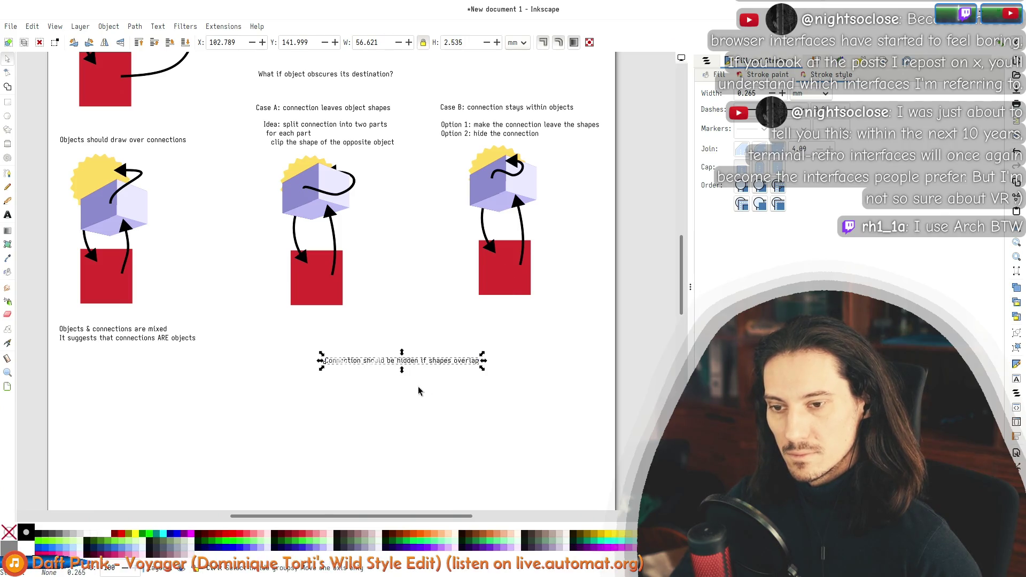
pyautogui.scroll(3, 418, 386)
pyautogui.scroll(-1, 407, 367)
pyautogui.moveTo(384, 328); pyautogui.dragTo(306, 337)
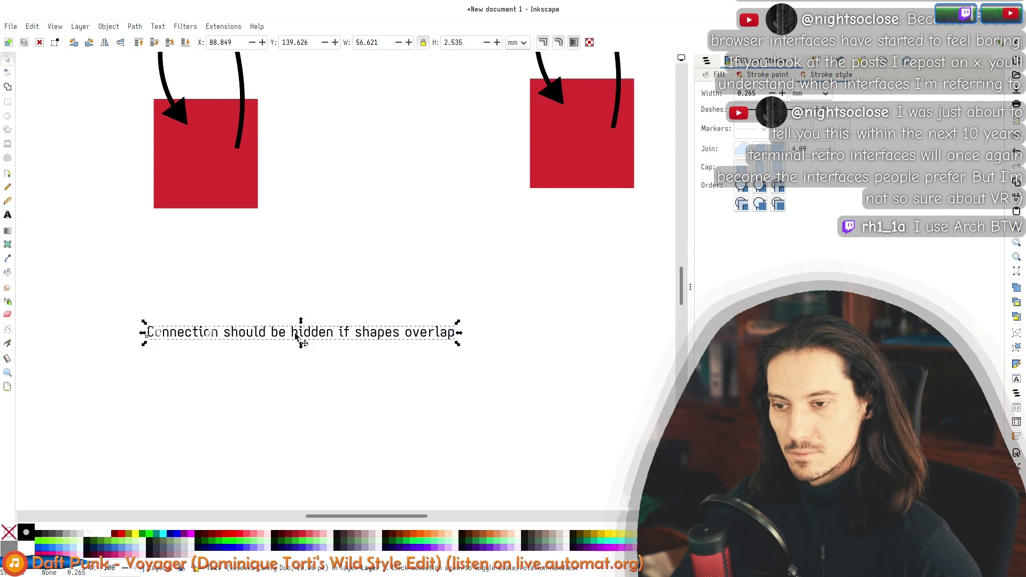
# Step: Change 'Connection' to 'Link' in the 'should be hidden if shapes overlap' note
pyautogui.doubleClick(215, 336)
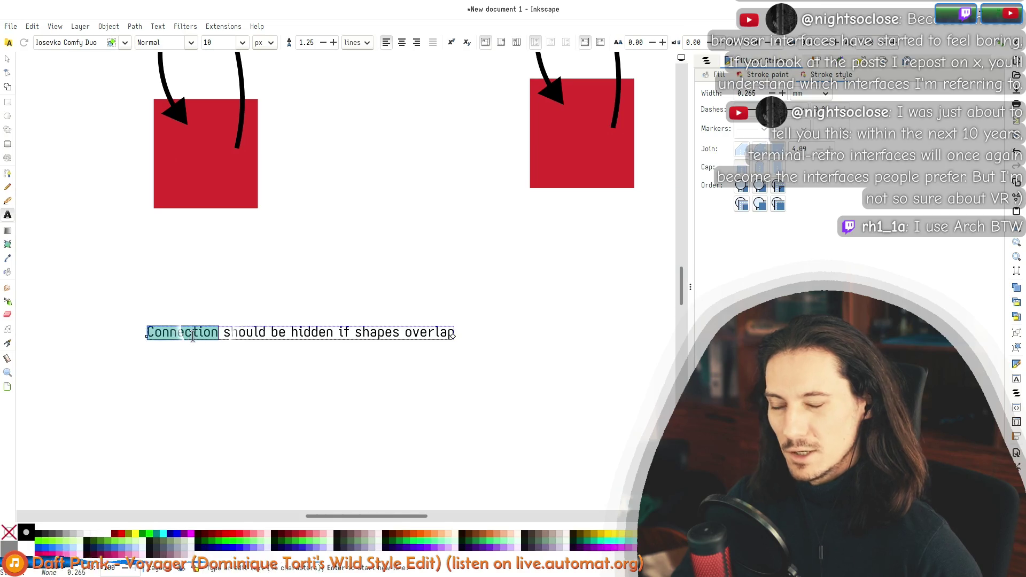
pyautogui.write('Lnik')
pyautogui.press('Escape')
pyautogui.press('s')
pyautogui.press('5')
pyautogui.scroll(2, 335, 364)
pyautogui.hscroll(-3, 482, 294)
pyautogui.scroll(1, 447, 374)
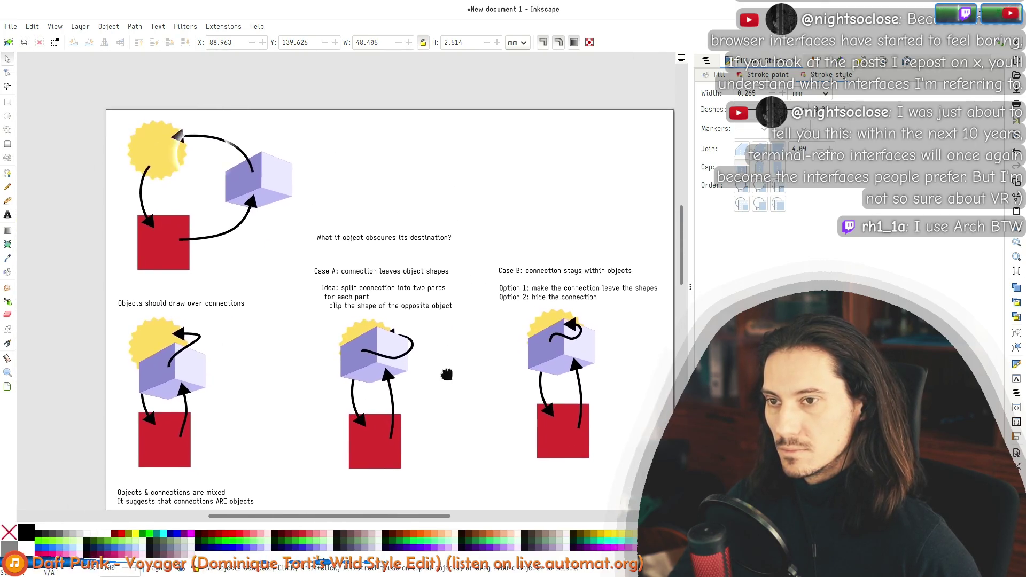
pyautogui.scroll(-2, 447, 374)
# Step: Replace 'connection(s)' with 'link(s)' in the Objects notes, Case A heading and Option notes
pyautogui.doubleClick(217, 261)
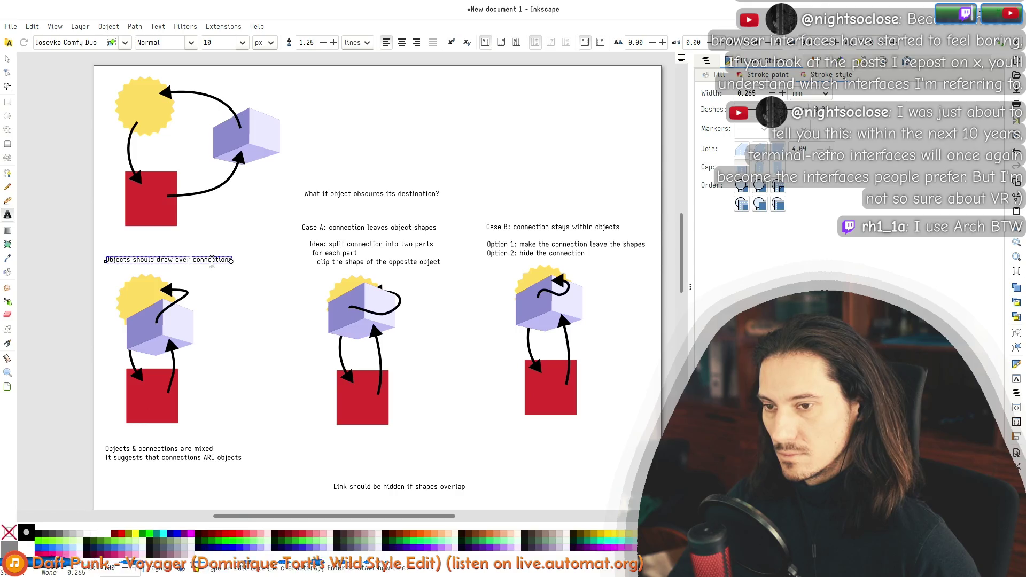
pyautogui.hotkey('shift', 'Left')
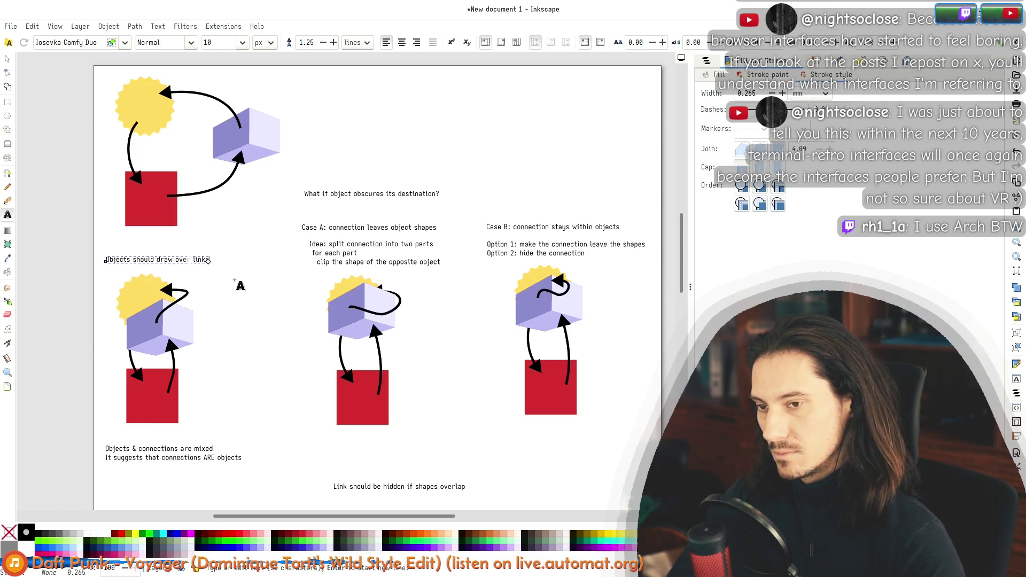
pyautogui.click(146, 448)
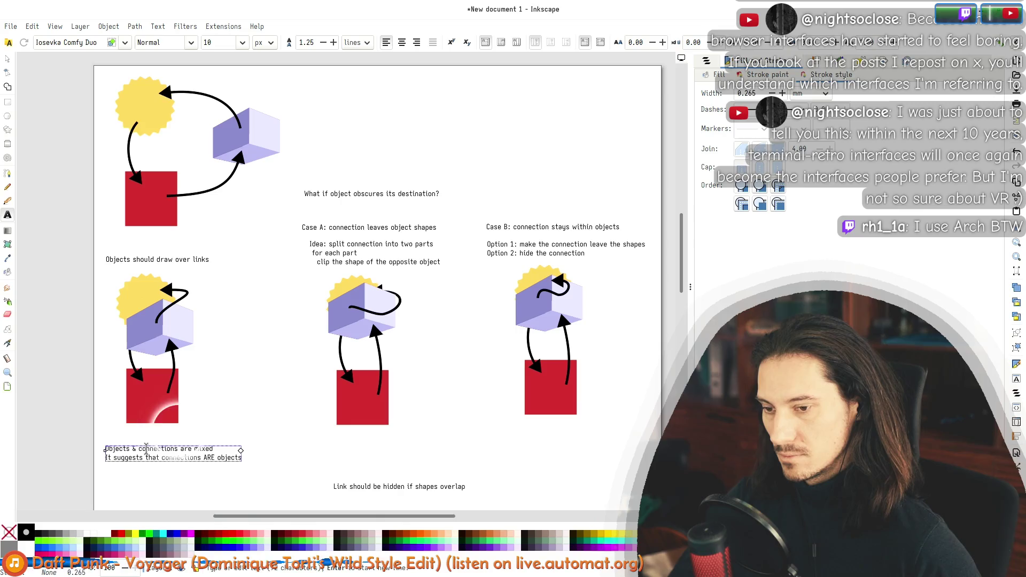
pyautogui.press('BackSpace')
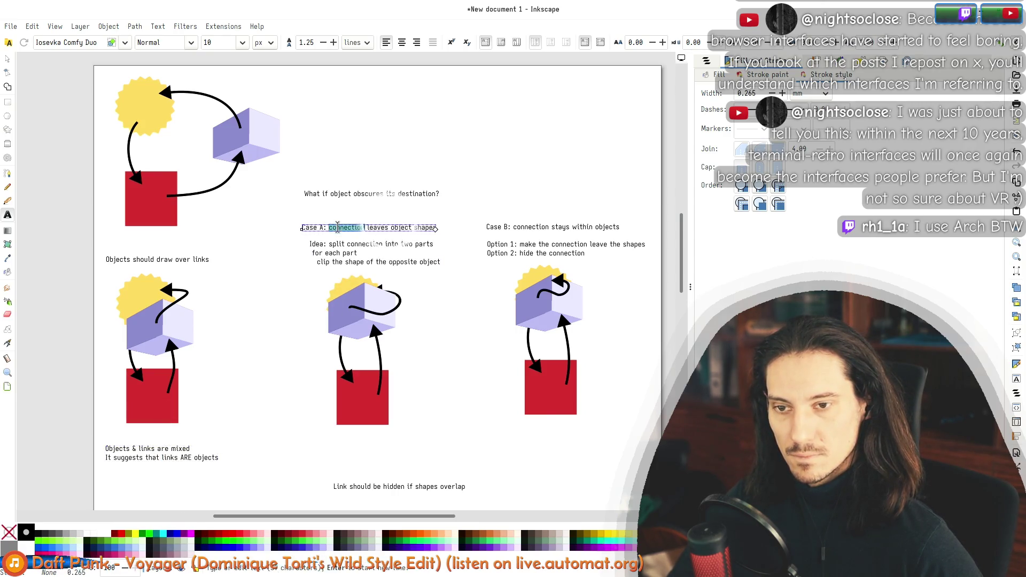
pyautogui.press('BackSpace')
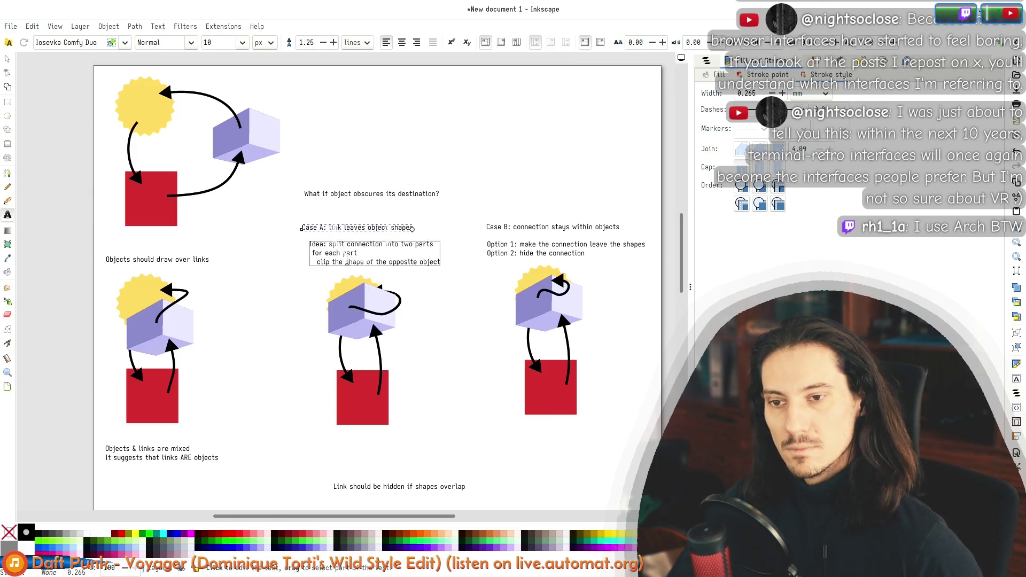
pyautogui.write('link')
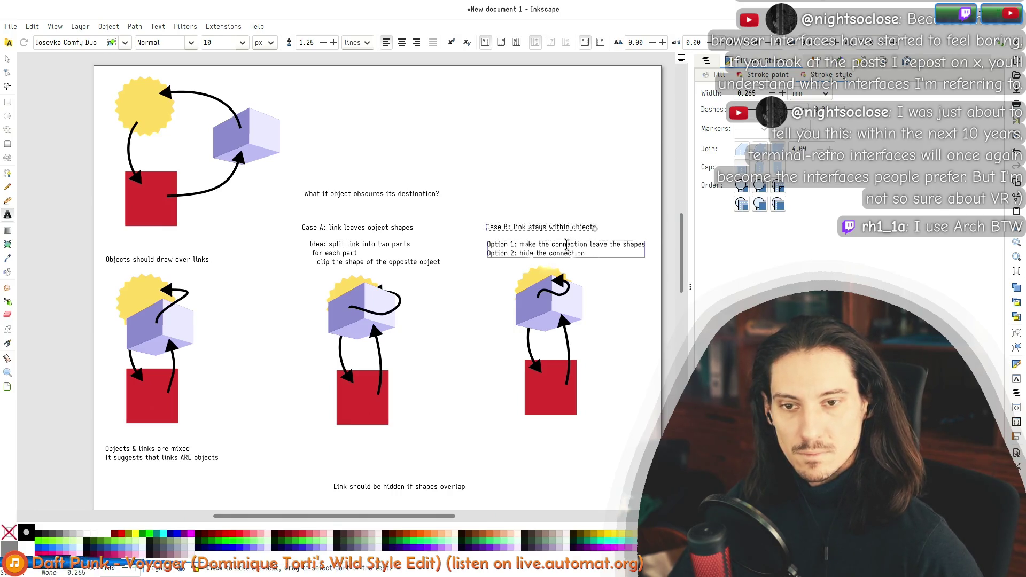
pyautogui.write('li')
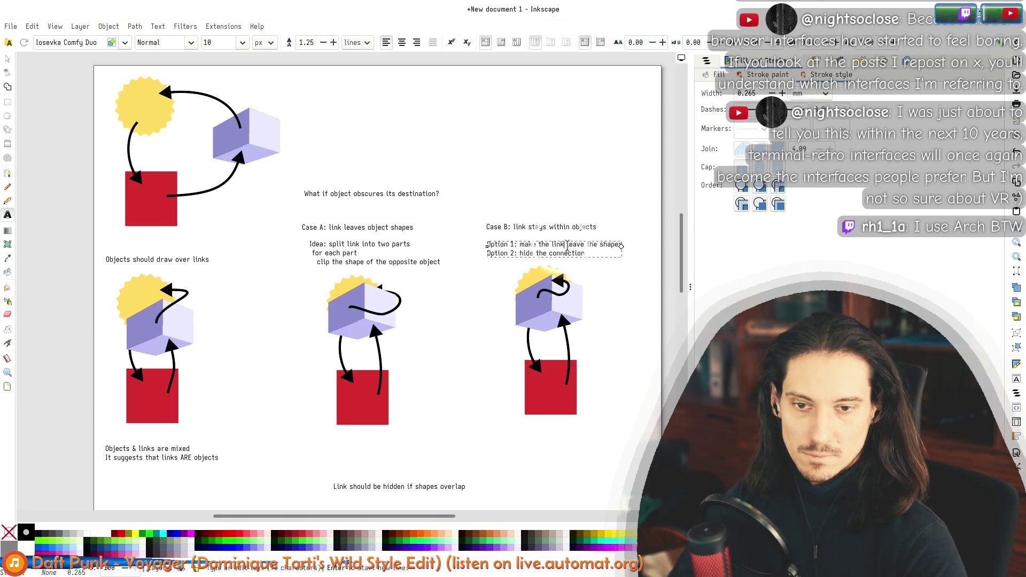
pyautogui.write('nk')
pyautogui.press('Escape')
# Step: Raise the 'Link should be hidden if shapes overlap' note under Case A
pyautogui.press('s')
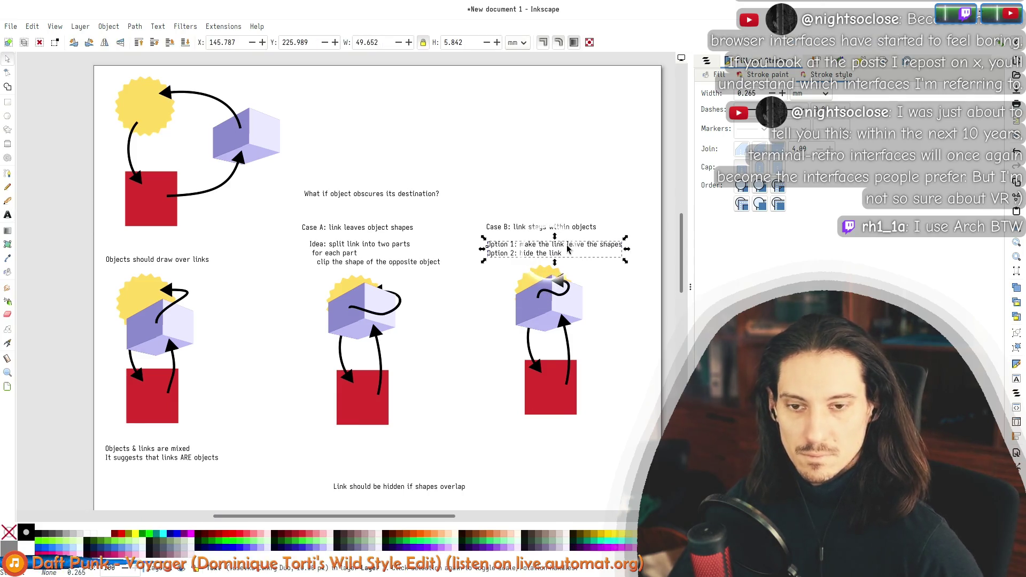
pyautogui.moveTo(445, 342); pyautogui.dragTo(364, 211)
pyautogui.moveTo(342, 355); pyautogui.dragTo(312, 327)
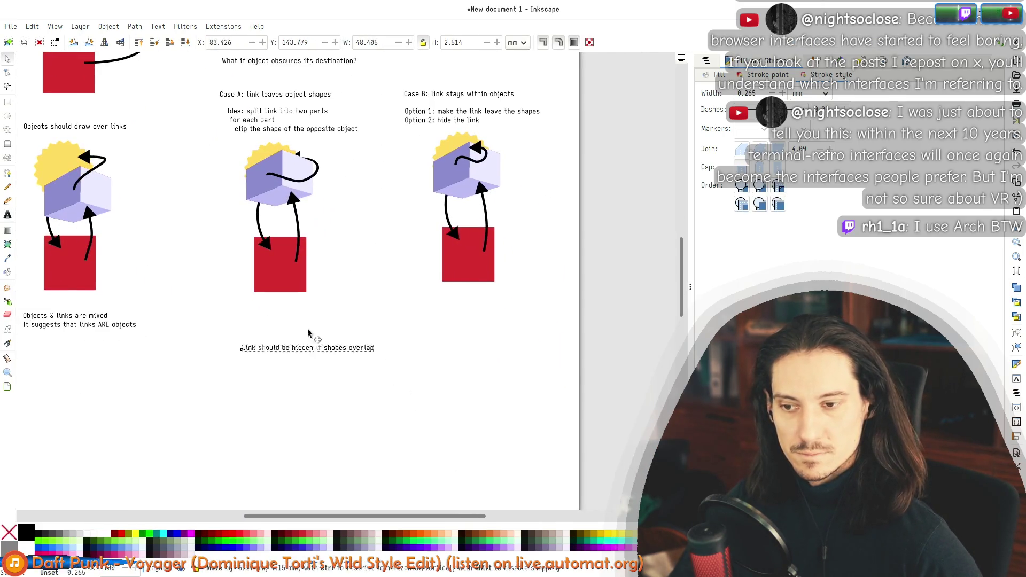
pyautogui.scroll(3, 406, 328)
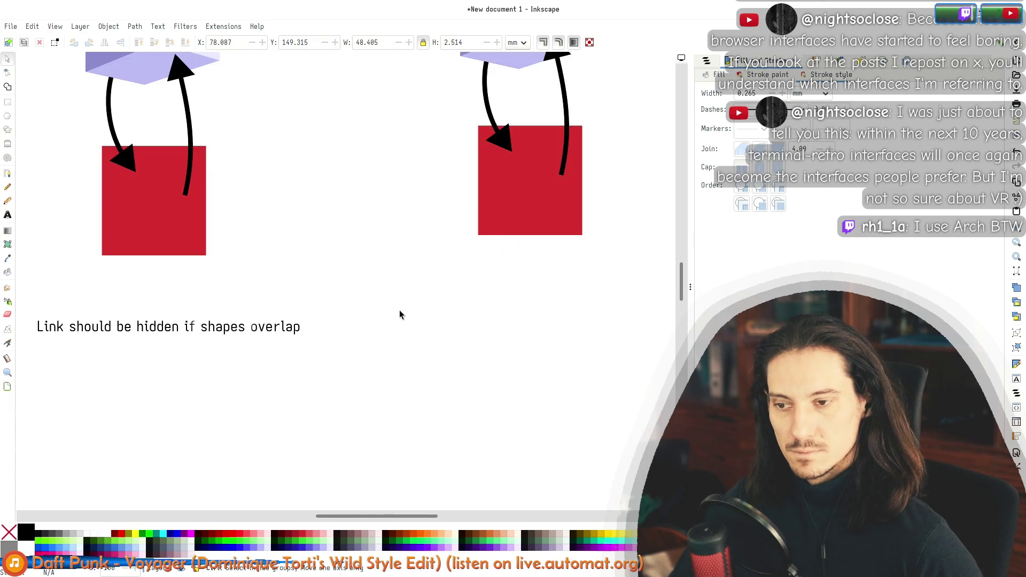
pyautogui.scroll(2, 436, 330)
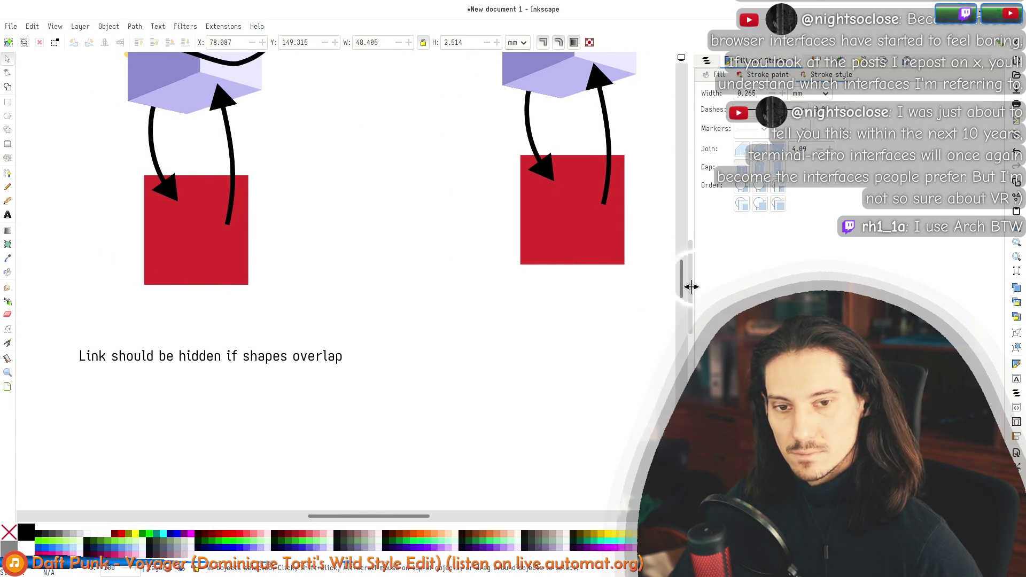
# Step: Widen the drawing area by dragging the dock divider right, then zoom around the page
pyautogui.moveTo(691, 287); pyautogui.dragTo(787, 287)
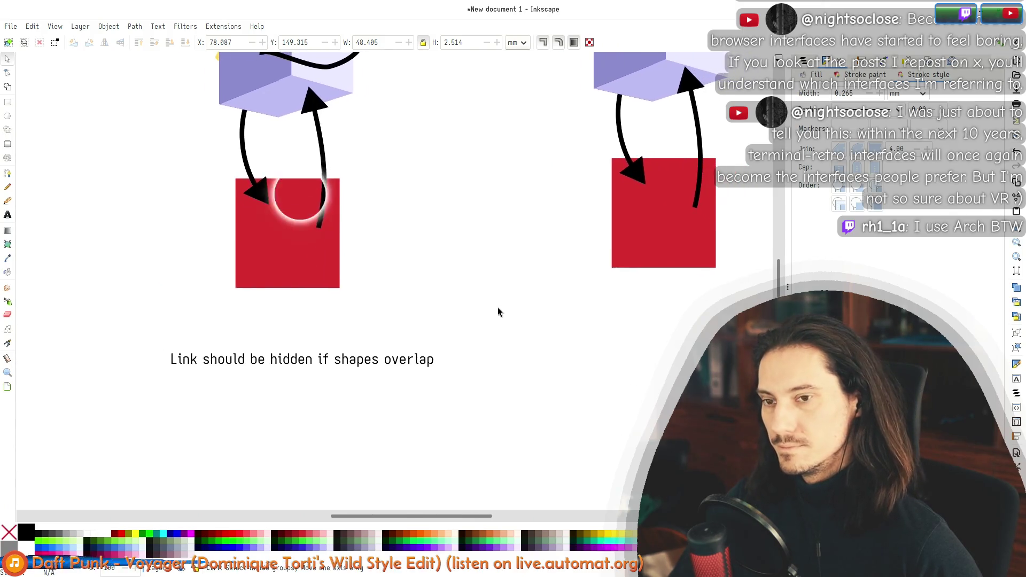
pyautogui.scroll(-3, 498, 307)
pyautogui.scroll(1, 500, 307)
pyautogui.scroll(1, 502, 293)
pyautogui.scroll(-3, 508, 293)
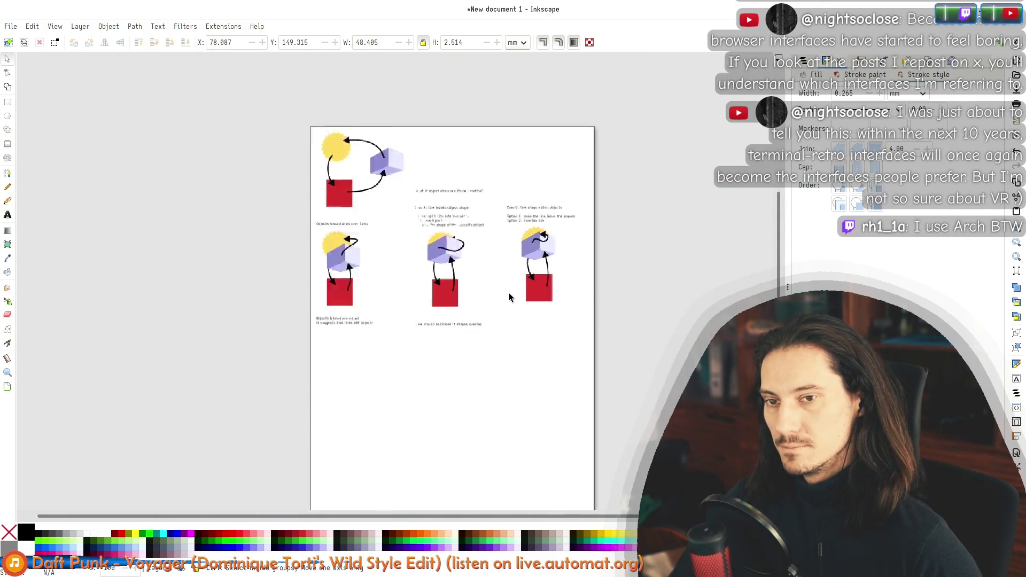
pyautogui.scroll(2, 511, 293)
pyautogui.scroll(1, 511, 288)
pyautogui.scroll(1, 464, 278)
pyautogui.scroll(-2, 464, 278)
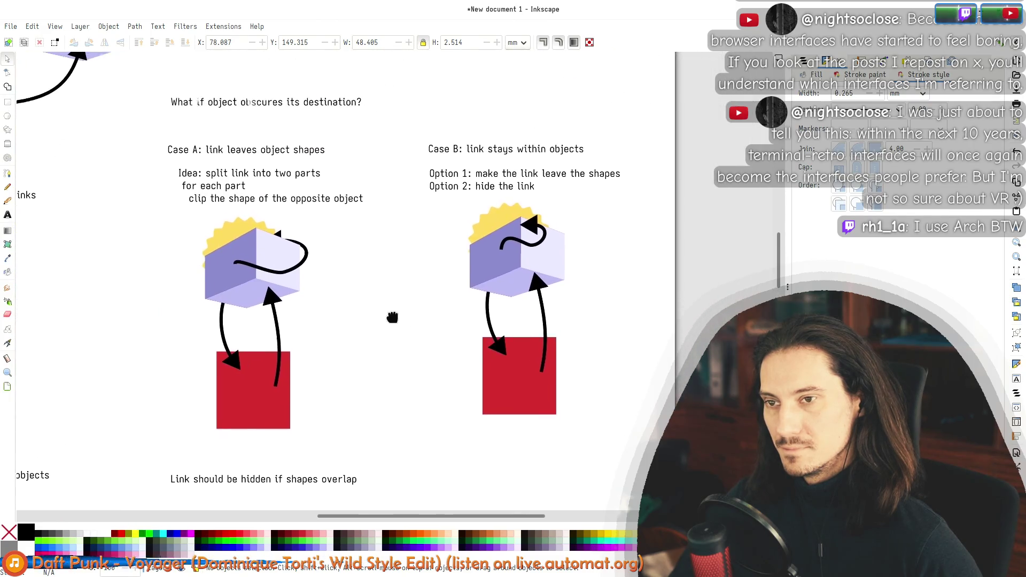
pyautogui.scroll(1, 401, 318)
pyautogui.scroll(1, 360, 304)
pyautogui.scroll(-5, 361, 318)
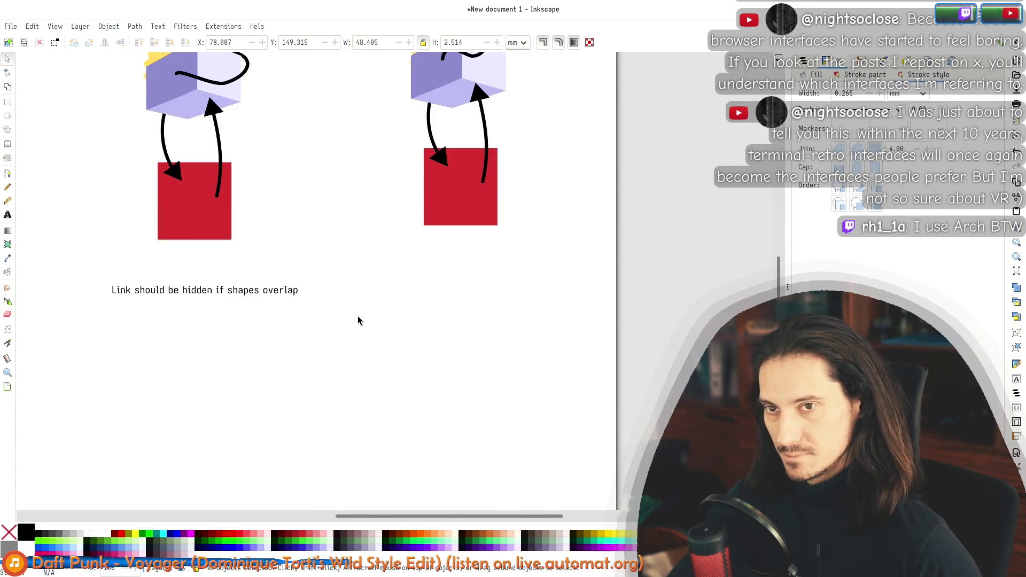
pyautogui.scroll(-2, 355, 312)
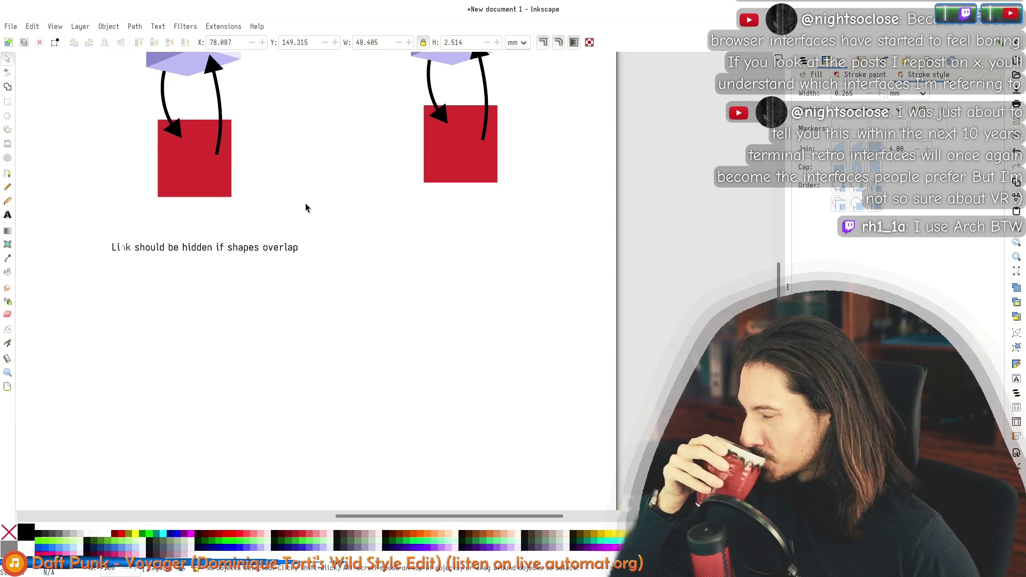
pyautogui.scroll(6, 305, 207)
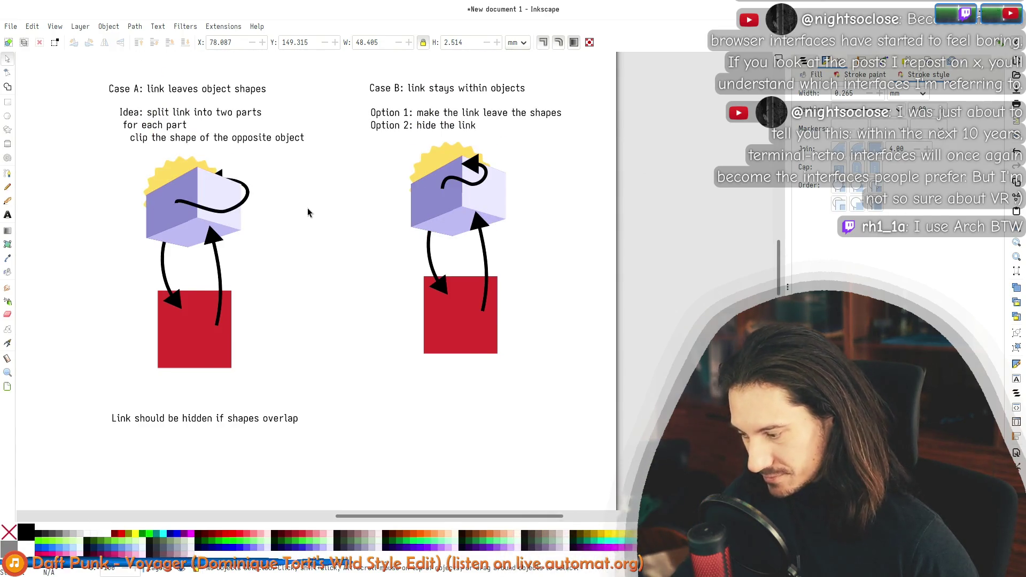
pyautogui.scroll(3, 338, 269)
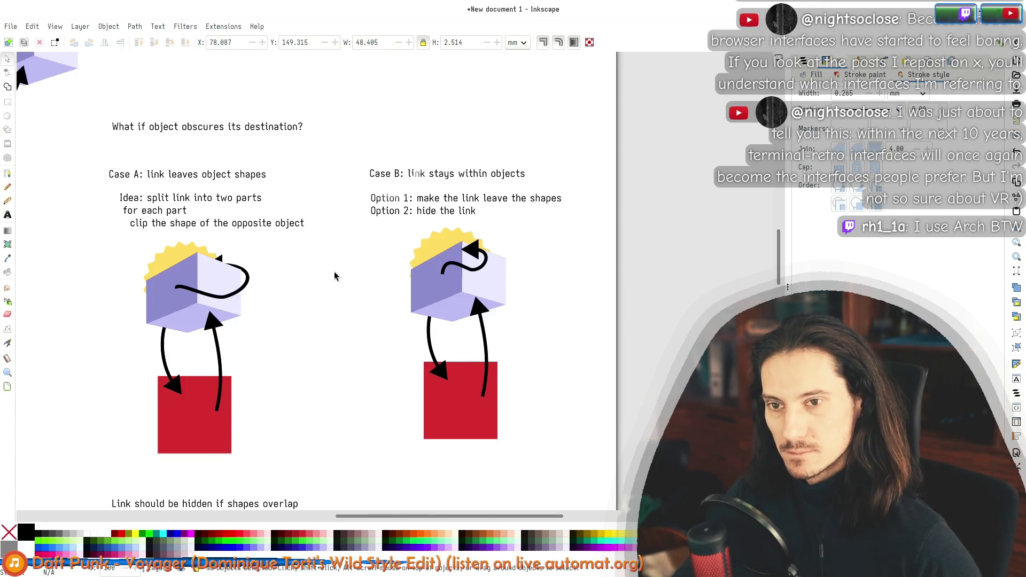
# Step: Pan to the 'Link should be hidden if shapes overlap' note and select it
pyautogui.click(280, 133)
pyautogui.click(373, 264)
pyautogui.scroll(-3, 353, 332)
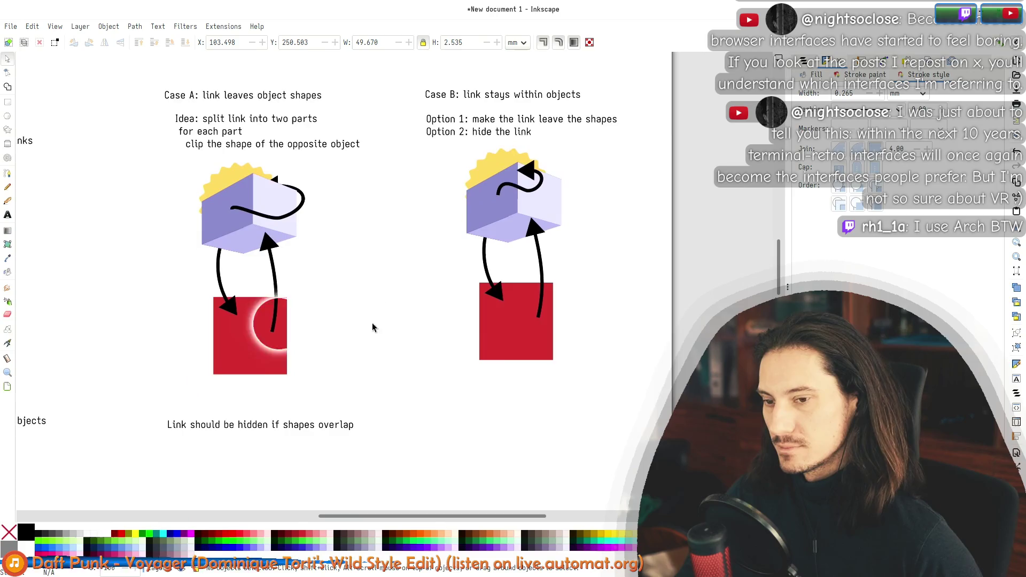
pyautogui.moveTo(373, 317); pyautogui.dragTo(497, 282)
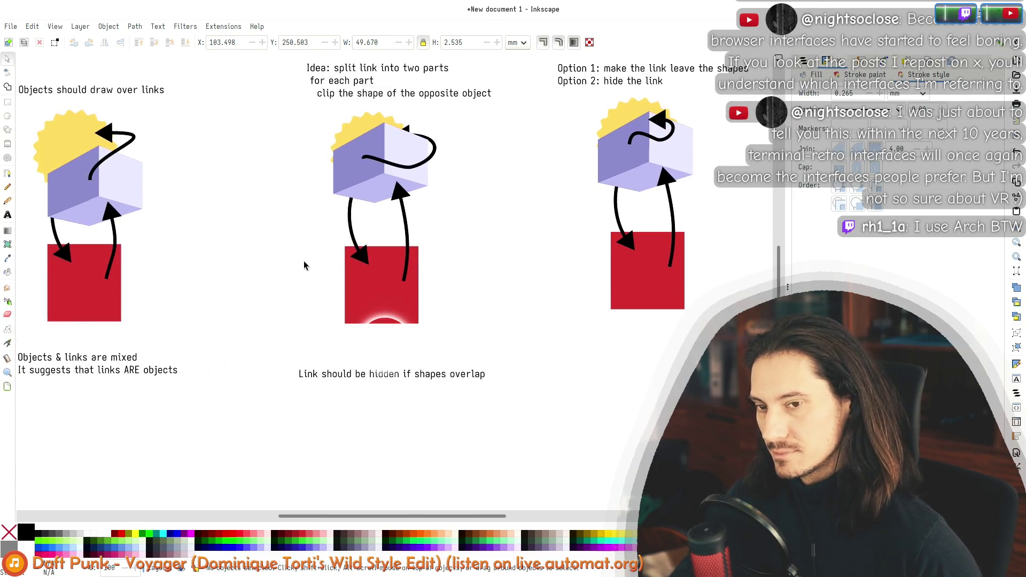
pyautogui.click(380, 377)
pyautogui.click(520, 335)
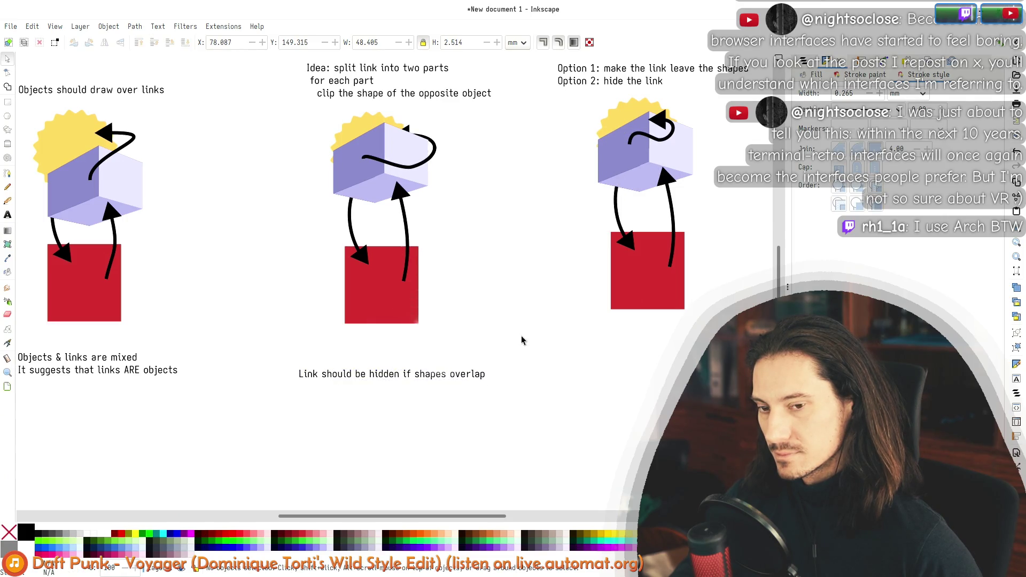
pyautogui.click(380, 378)
pyautogui.moveTo(361, 379); pyautogui.dragTo(298, 319)
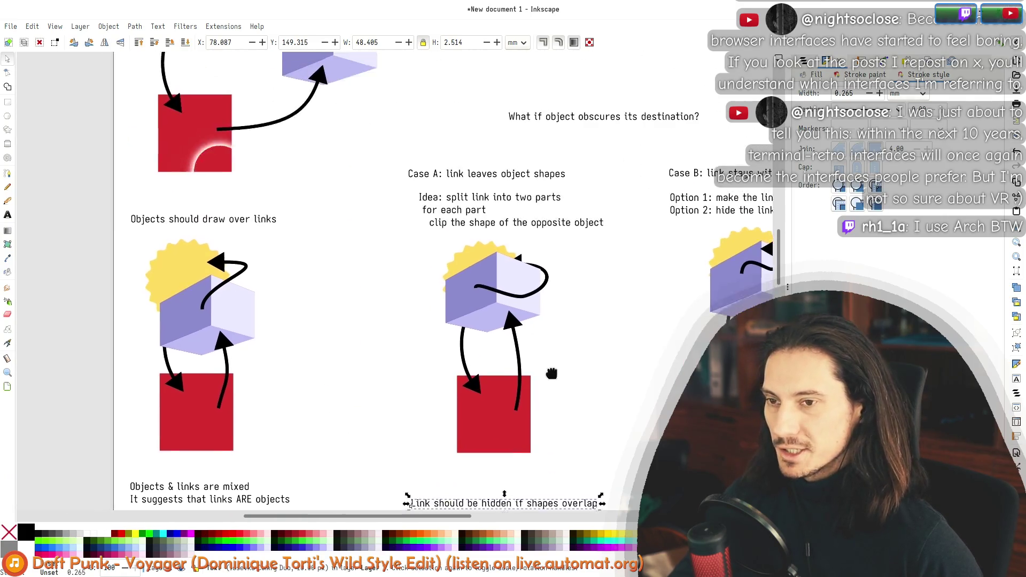
# Step: Select the word 'should' in the 'Link should be hidden' note, then finish editing unchanged
pyautogui.doubleClick(298, 317)
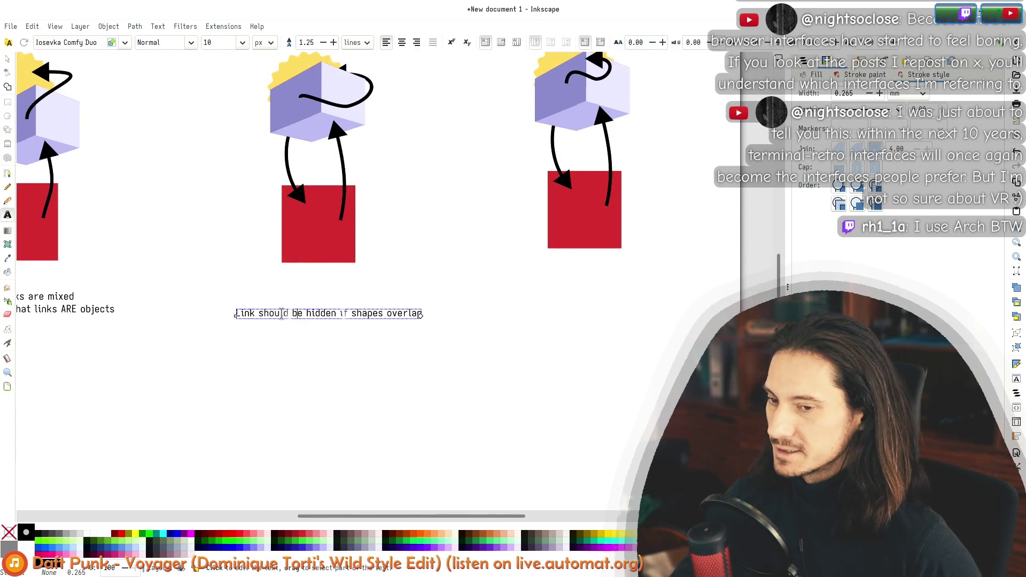
pyautogui.doubleClick(281, 314)
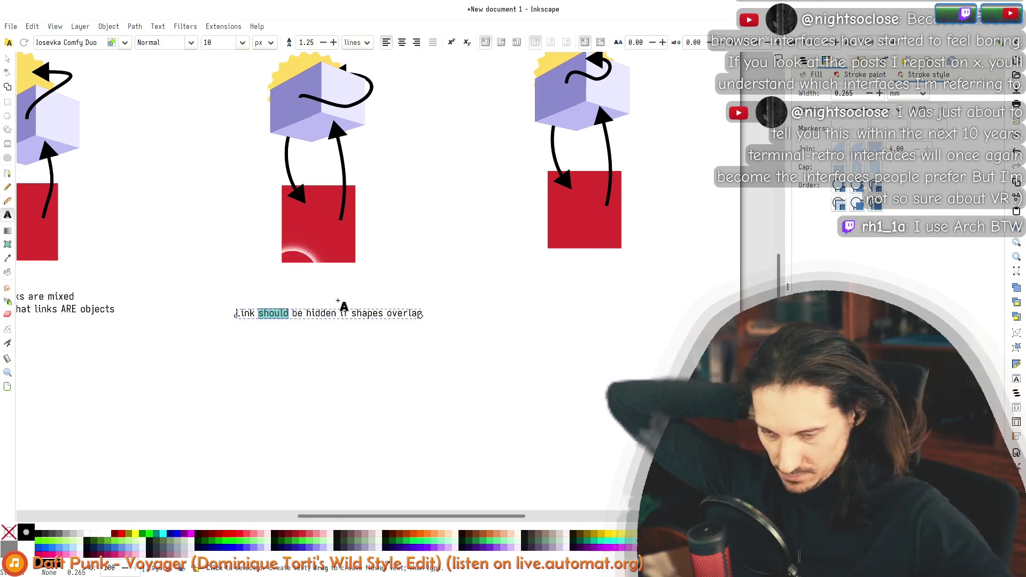
pyautogui.click(8, 58)
pyautogui.press('t')
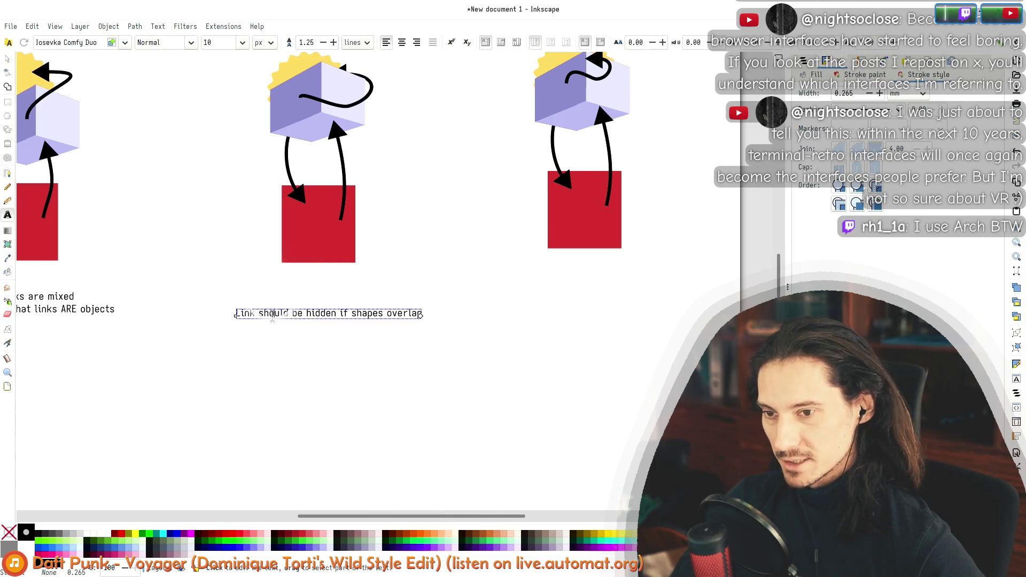
pyautogui.click(379, 313)
pyautogui.press('Escape')
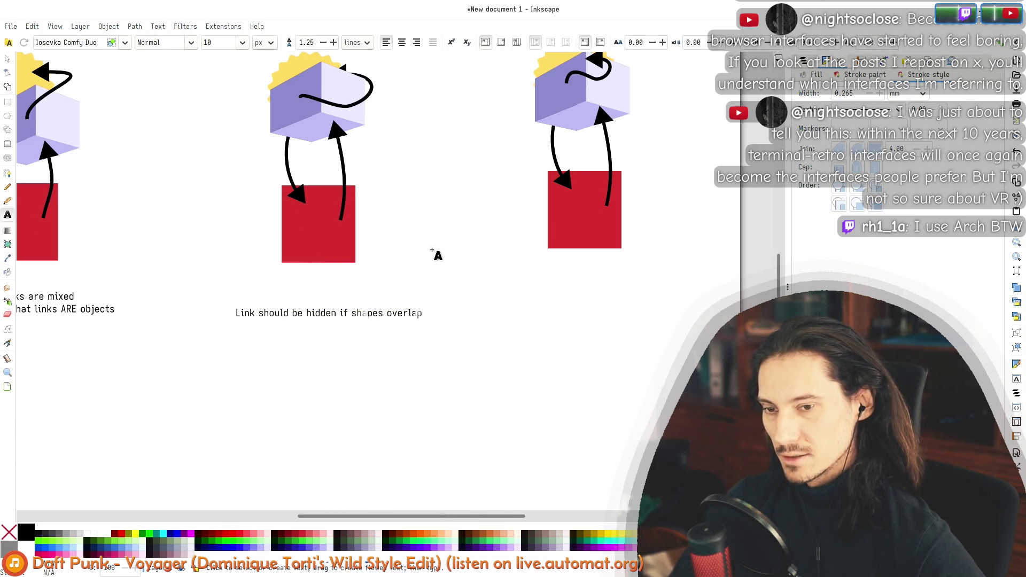
pyautogui.click(8, 58)
pyautogui.click(320, 313)
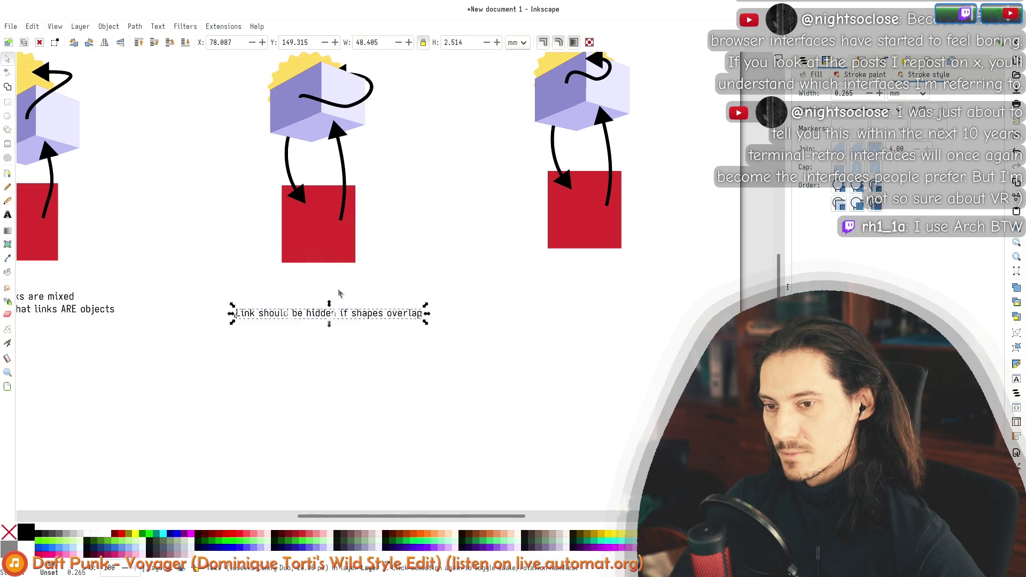
pyautogui.click(385, 224)
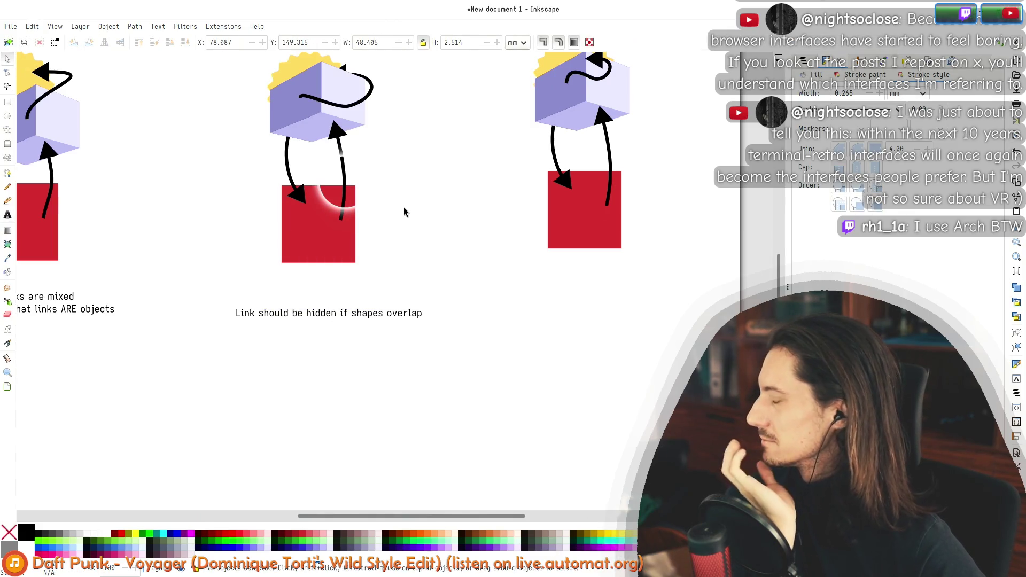
# Step: Pan across the top and lower rows of diagrams down the page
pyautogui.moveTo(408, 131)
pyautogui.mouseDown()
pyautogui.moveTo(529, 323)
pyautogui.moveTo(436, 216)
pyautogui.mouseUp()
pyautogui.click(398, 407)
pyautogui.moveTo(453, 278)
pyautogui.mouseDown()
pyautogui.moveTo(459, 174)
pyautogui.moveTo(537, 158)
pyautogui.mouseUp()
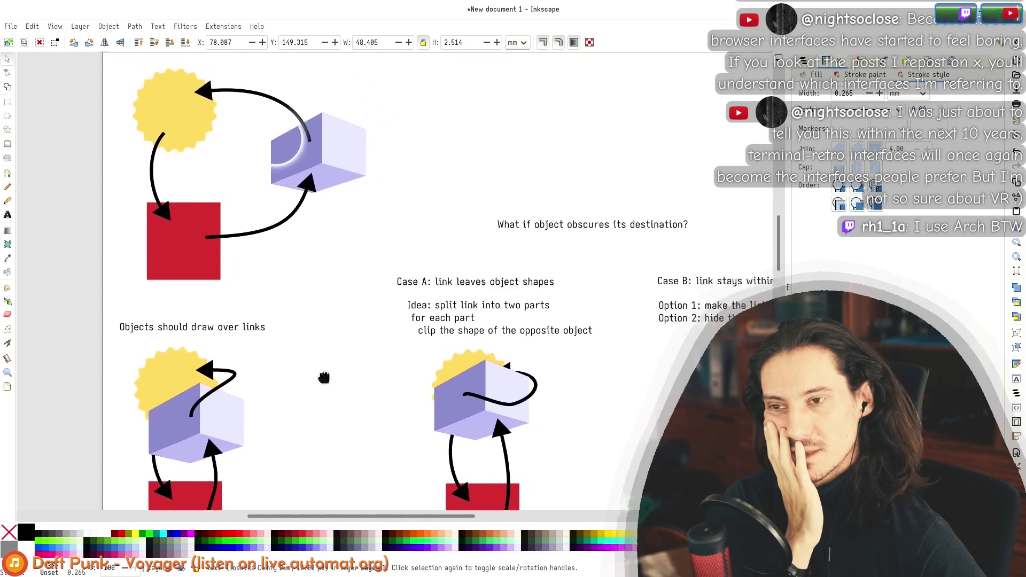
pyautogui.moveTo(431, 351); pyautogui.dragTo(288, 155)
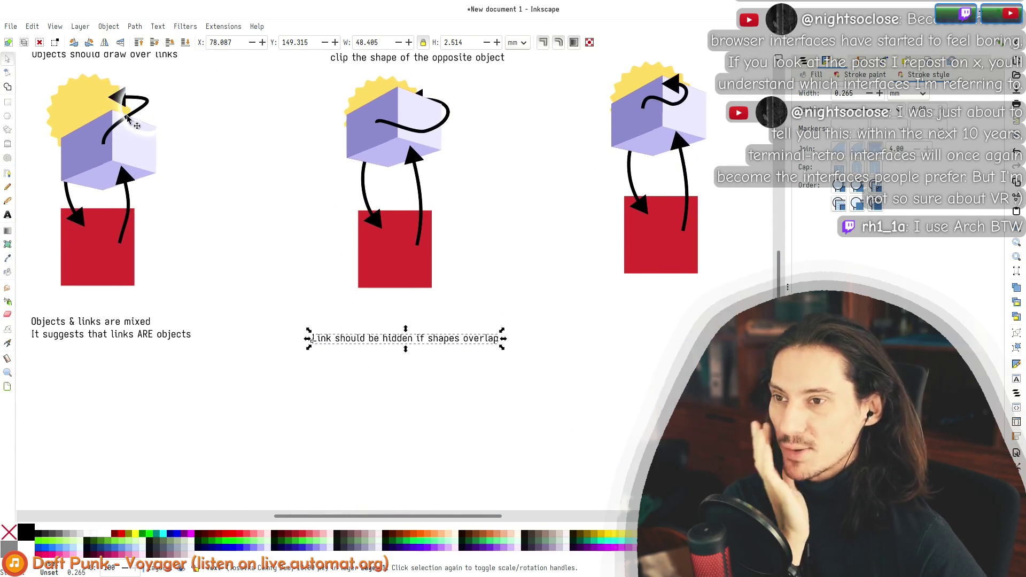
pyautogui.moveTo(291, 206); pyautogui.dragTo(230, 163)
pyautogui.hscroll(-3, 178, 309)
pyautogui.scroll(-1, 178, 309)
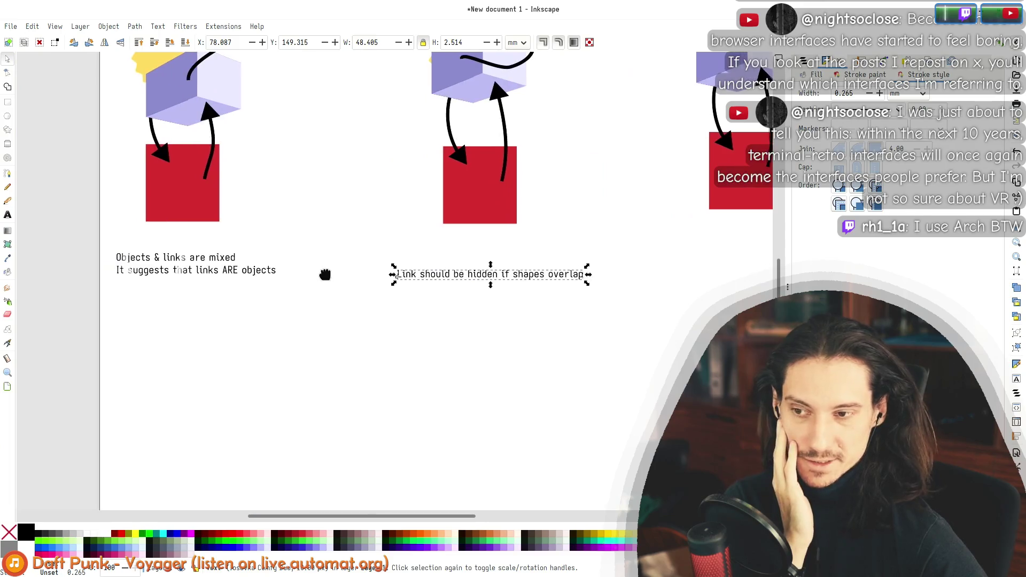
# Step: Start a new text note below 'Objects & links are mixed' and summon Automat with Alt+Tab
pyautogui.click(6, 218)
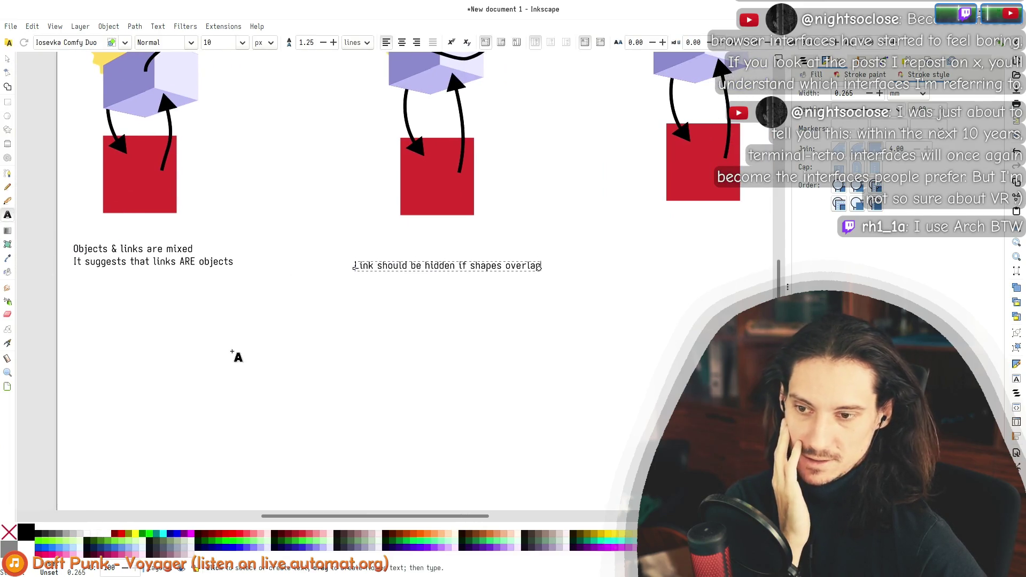
pyautogui.click(93, 336)
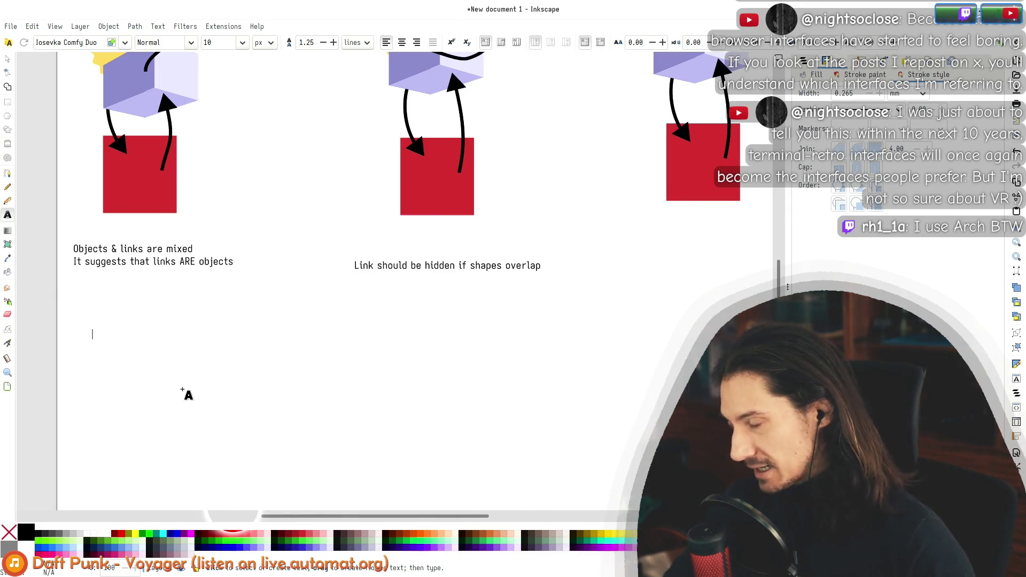
pyautogui.hotkey('alt', 'Tab')
pyautogui.scroll(5, 502, 237)
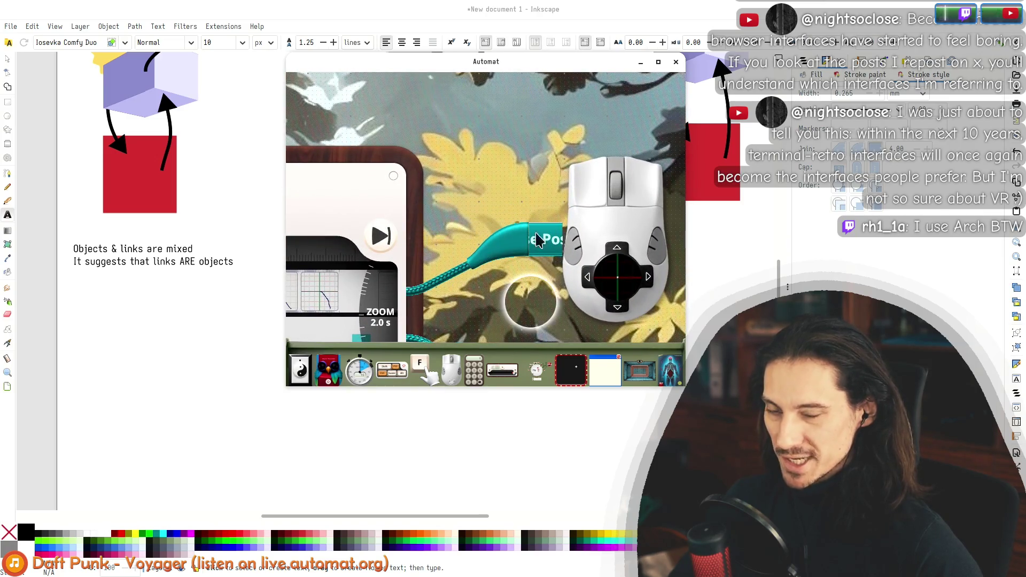
# Step: Move the mouse widget and its cable up-left and open the teal cable's action menu
pyautogui.moveTo(588, 248)
pyautogui.mouseDown()
pyautogui.moveTo(536, 115)
pyautogui.moveTo(447, 125)
pyautogui.mouseUp()
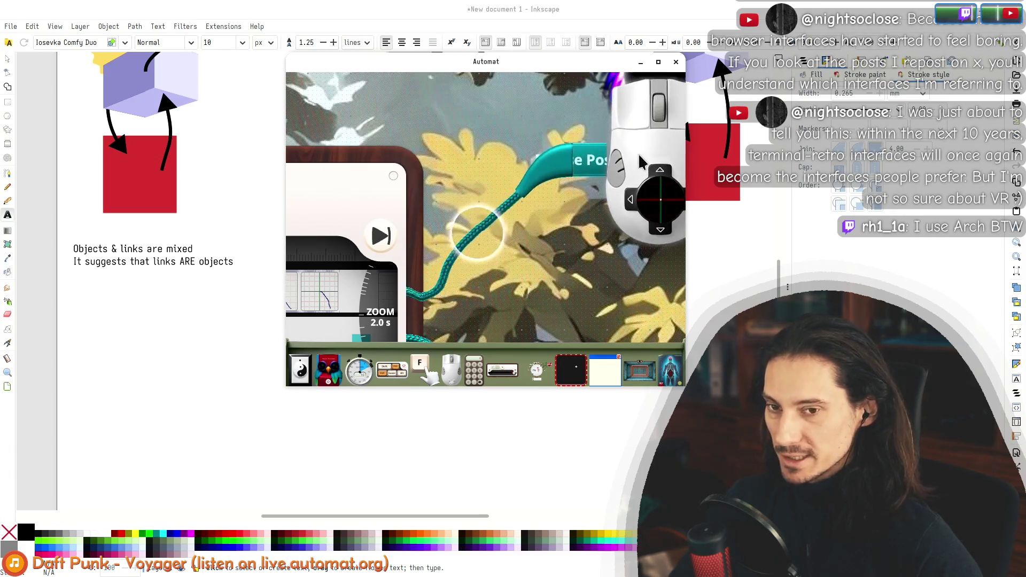
pyautogui.rightClick(413, 294)
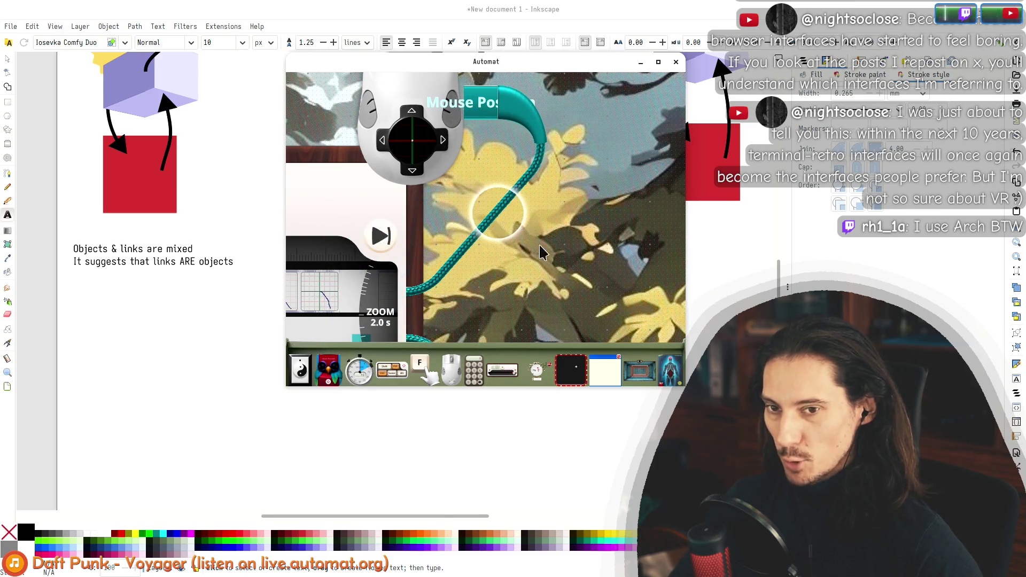
pyautogui.scroll(-3, 541, 253)
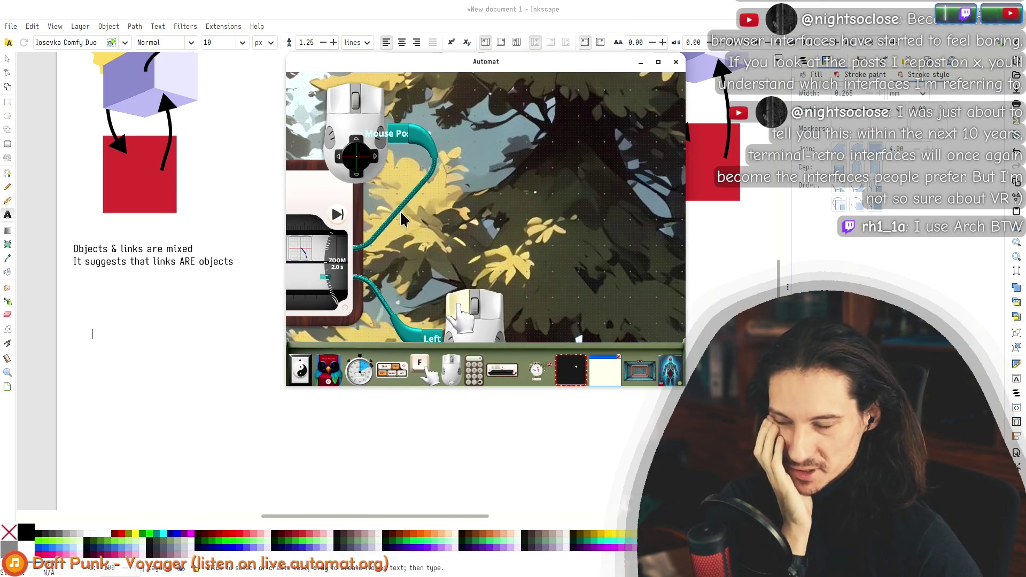
pyautogui.scroll(-2, 420, 182)
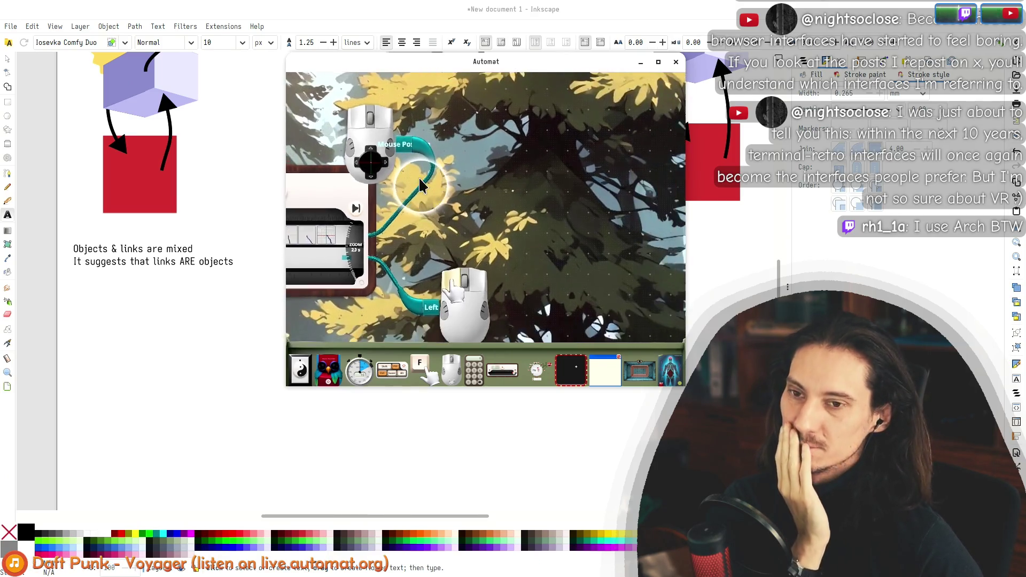
# Step: Shift the mouse-position widget right, zoom in and out, then return to Inkscape
pyautogui.moveTo(420, 184); pyautogui.dragTo(469, 227)
pyautogui.moveTo(419, 171)
pyautogui.mouseDown()
pyautogui.moveTo(575, 196)
pyautogui.moveTo(549, 139)
pyautogui.moveTo(597, 184)
pyautogui.mouseUp()
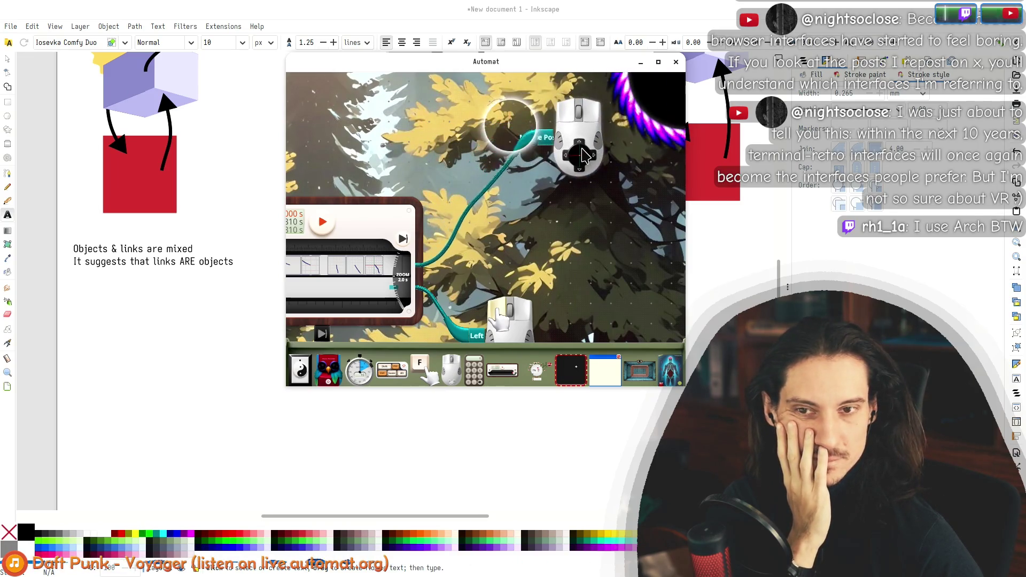
pyautogui.scroll(5, 595, 183)
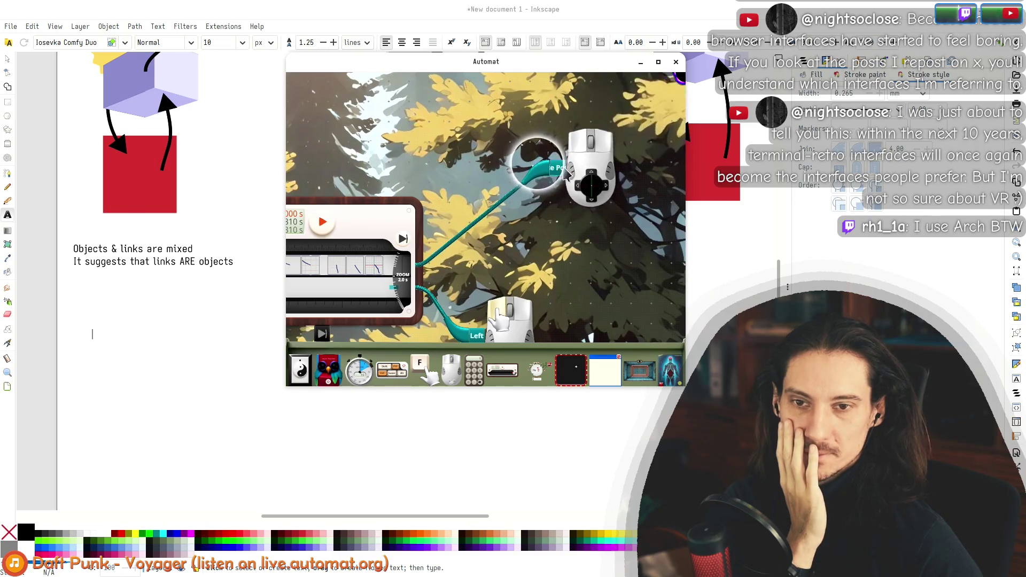
pyautogui.scroll(5, 533, 173)
pyautogui.scroll(-5, 535, 172)
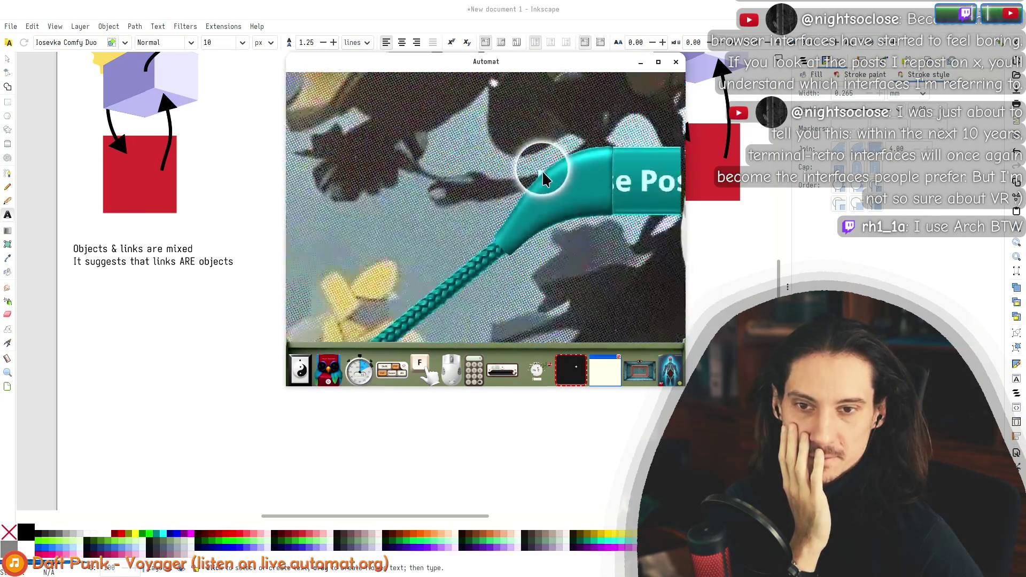
pyautogui.scroll(3, 502, 161)
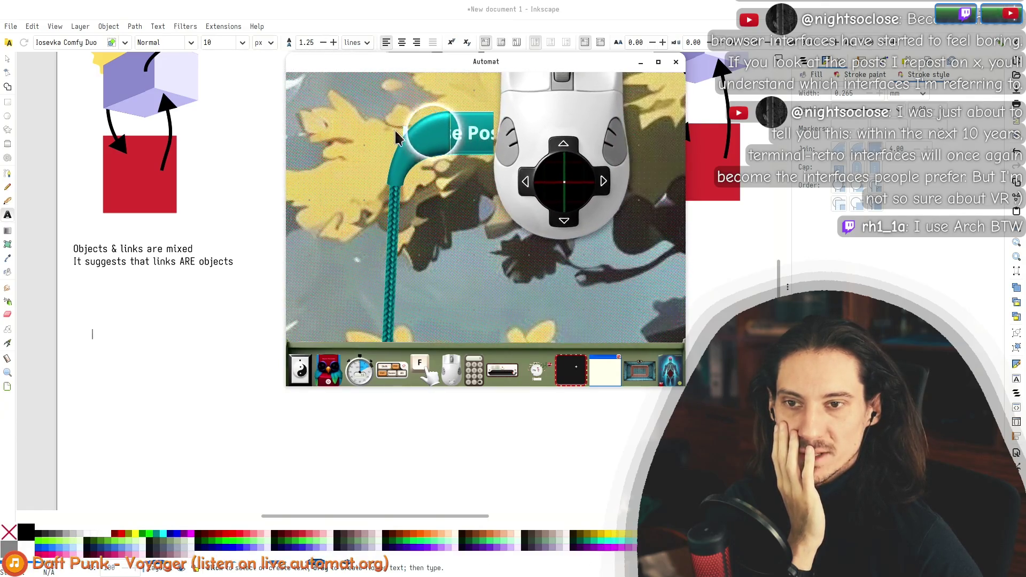
pyautogui.scroll(3, 401, 126)
pyautogui.scroll(-1, 493, 147)
pyautogui.scroll(-2, 493, 147)
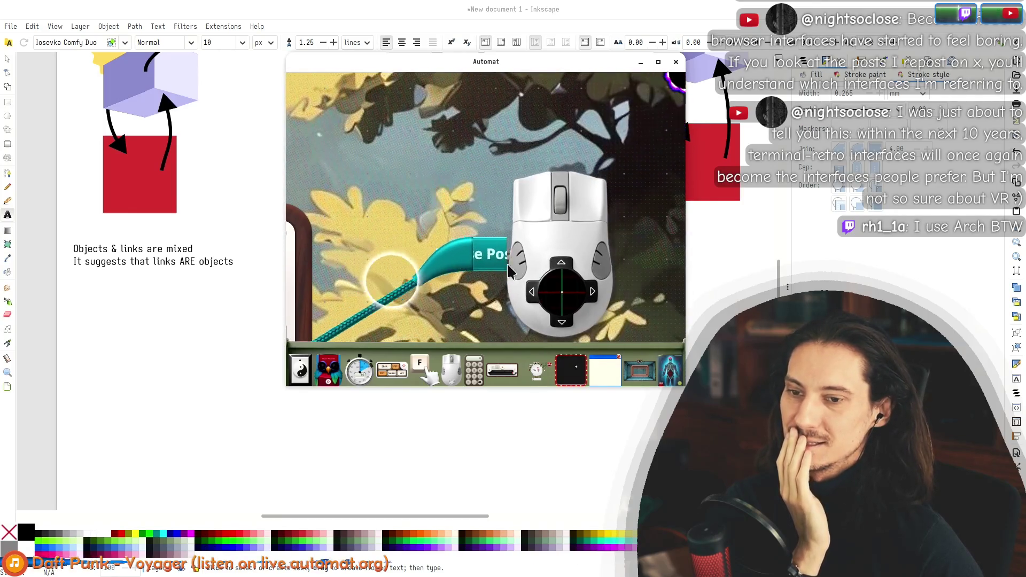
pyautogui.scroll(-3, 542, 179)
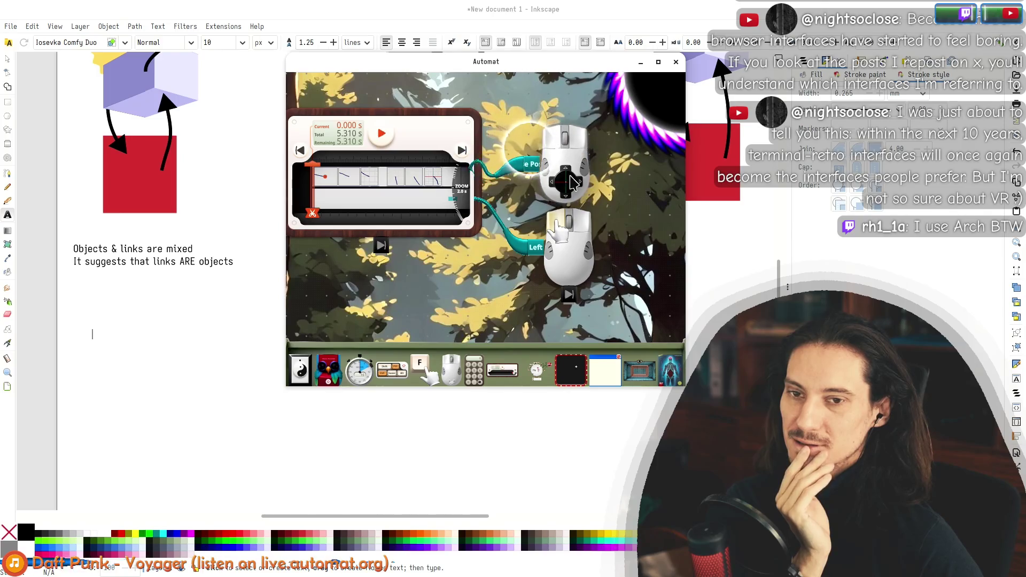
pyautogui.scroll(-5, 543, 185)
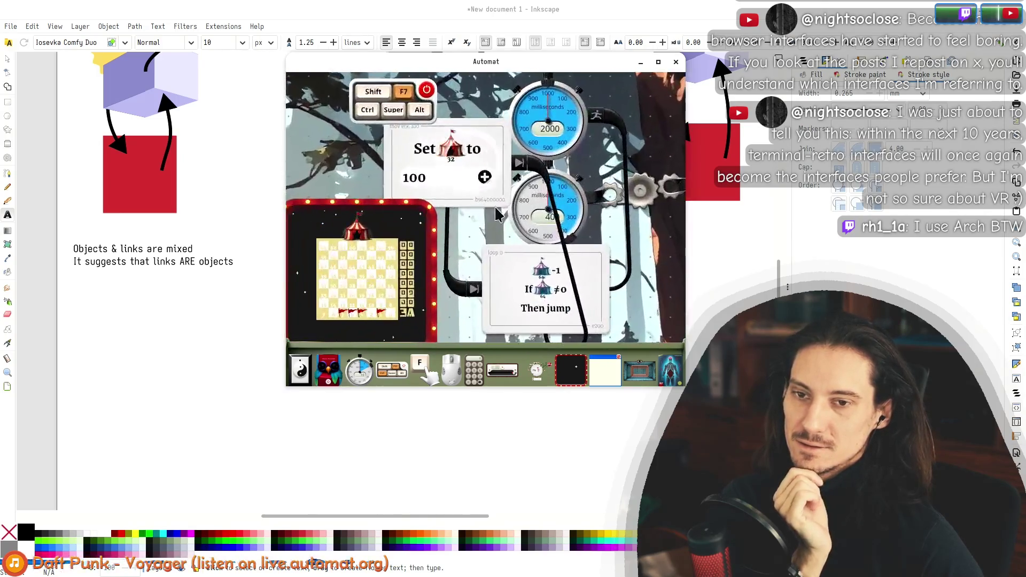
pyautogui.scroll(5, 450, 201)
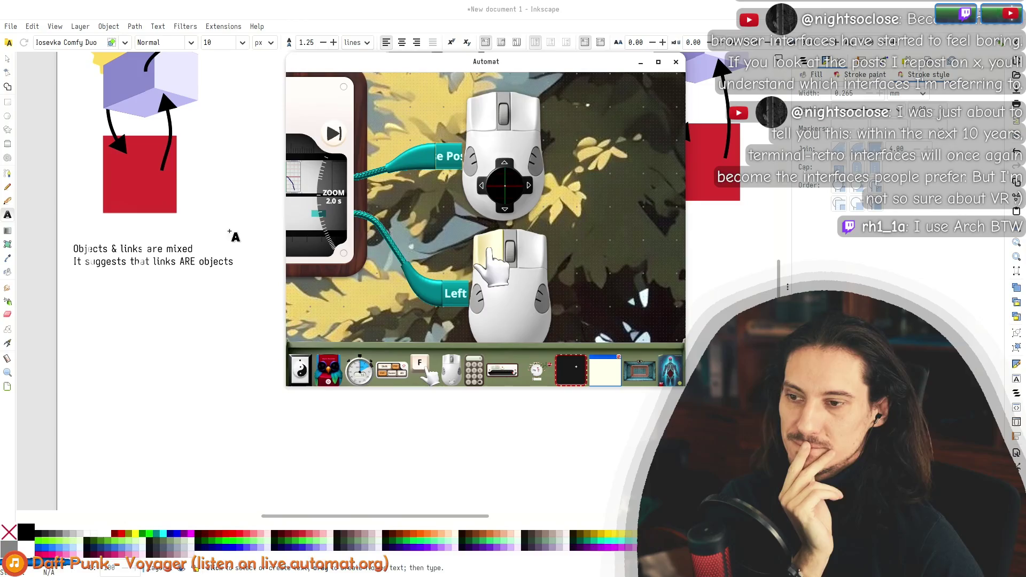
pyautogui.click(271, 71)
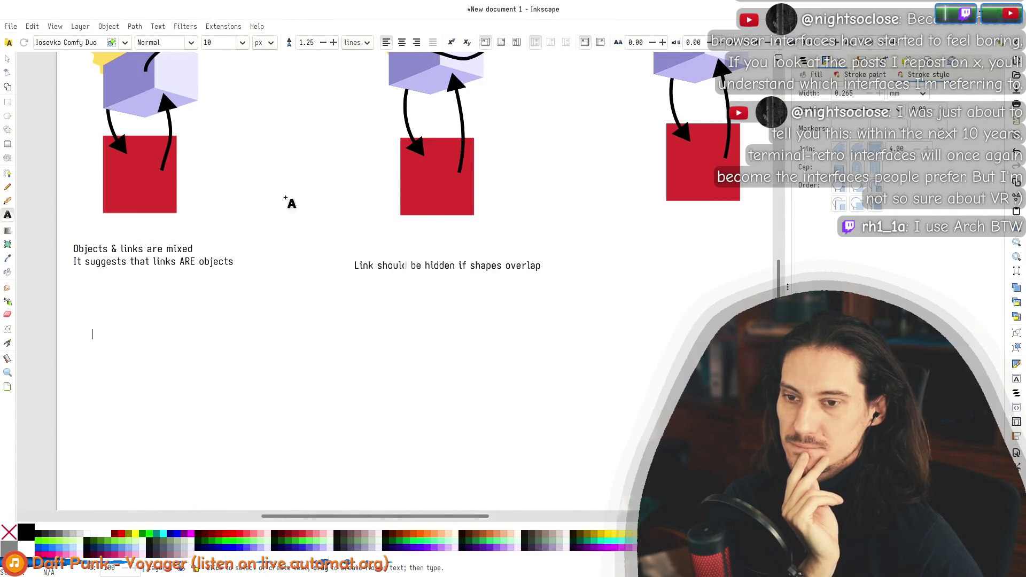
# Step: Scroll over the link notes and select 'ARE' in the 'Objects & links are mixed' note
pyautogui.scroll(10, 298, 286)
pyautogui.scroll(-3, 318, 268)
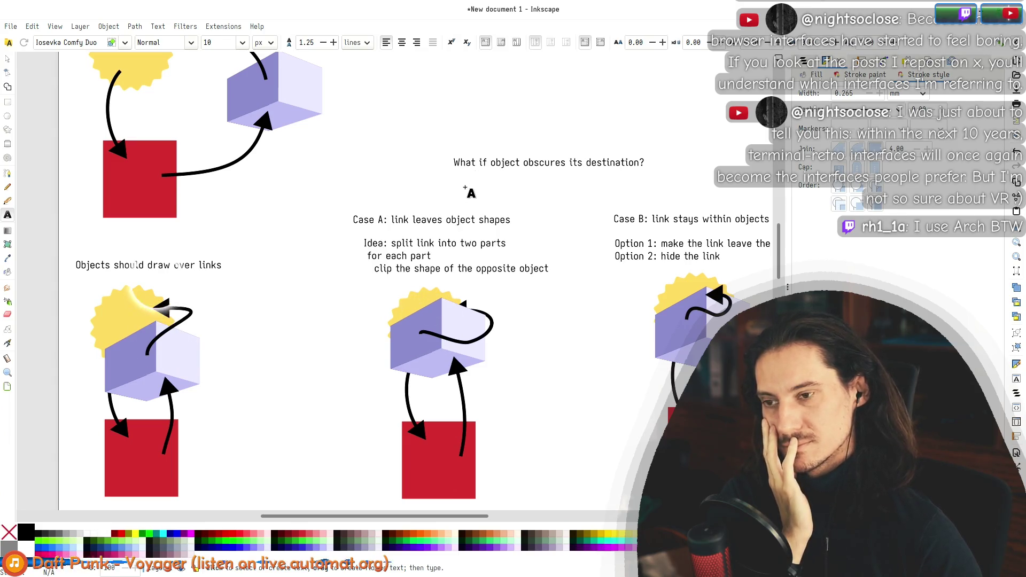
pyautogui.click(8, 59)
pyautogui.scroll(-8, 332, 355)
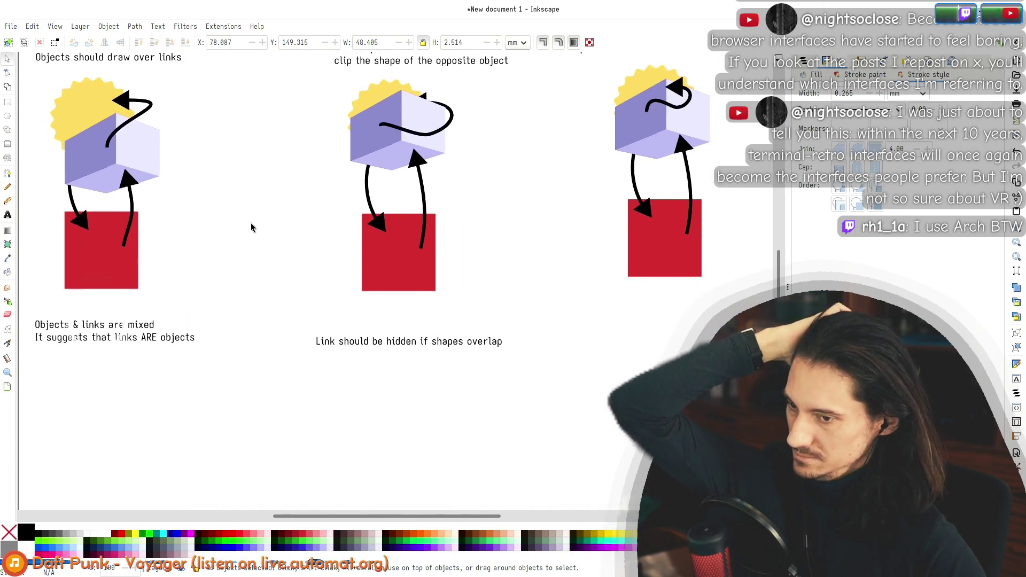
pyautogui.doubleClick(136, 338)
pyautogui.doubleClick(148, 337)
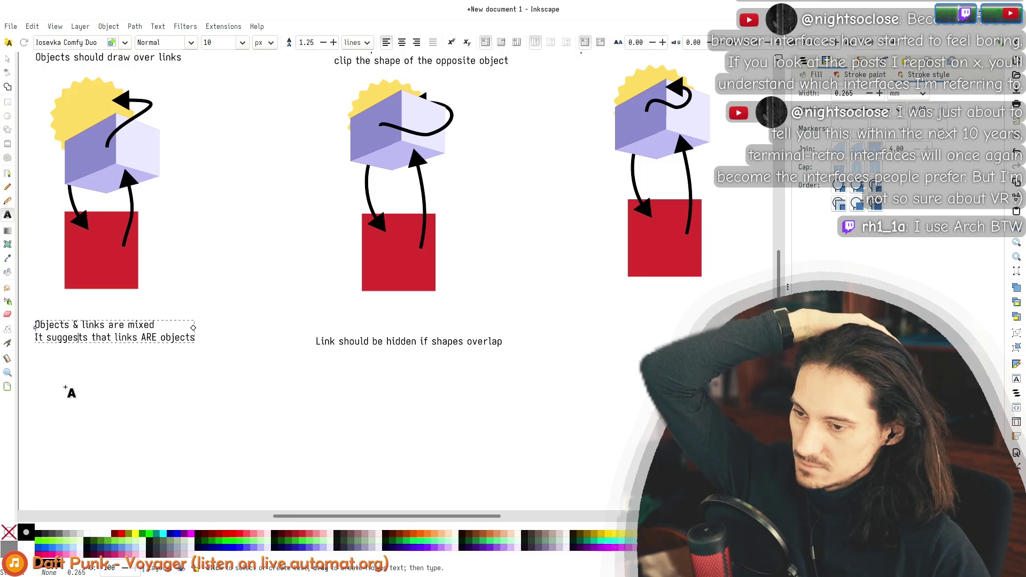
# Step: Add the note 'Links should be configurable / Another', then look up 'przesłanka' in Google Translate
pyautogui.click(65, 386)
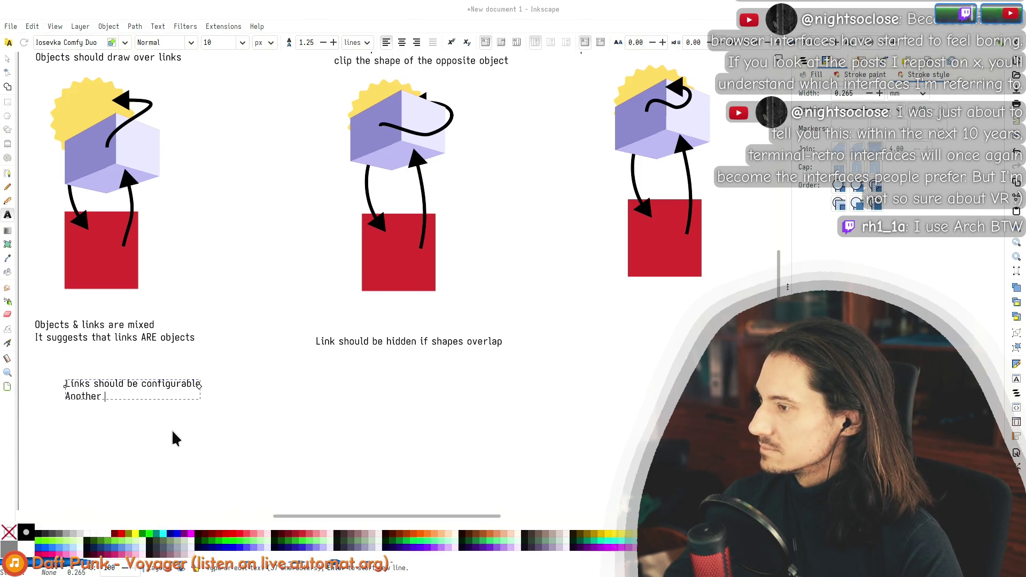
pyautogui.hotkey('alt', 'Tab')
pyautogui.hotkey('ctrl', 't')
pyautogui.write('translate.google.com')
pyautogui.press('Return')
pyautogui.write('przesłanka')
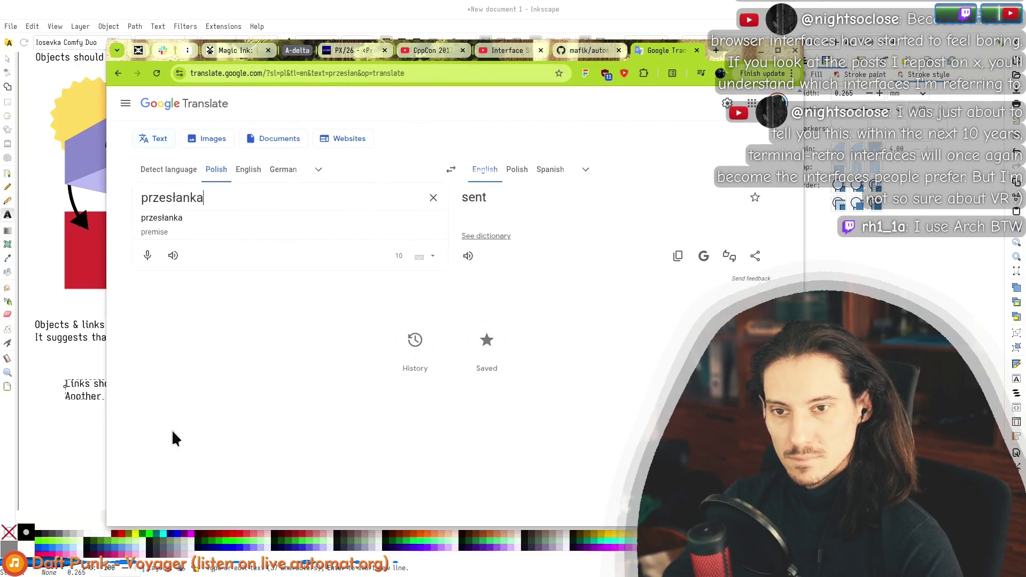
pyautogui.hotkey('ctrl', 'w')
pyautogui.hotkey('alt', 'Tab')
pyautogui.write('pr')
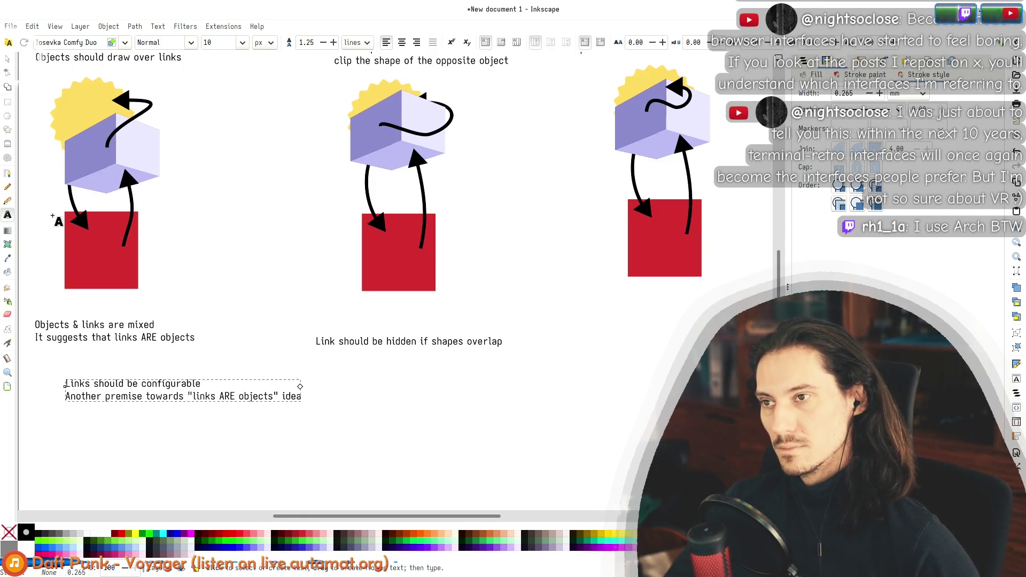
pyautogui.click(8, 56)
pyautogui.hotkey('alt', 'Tab')
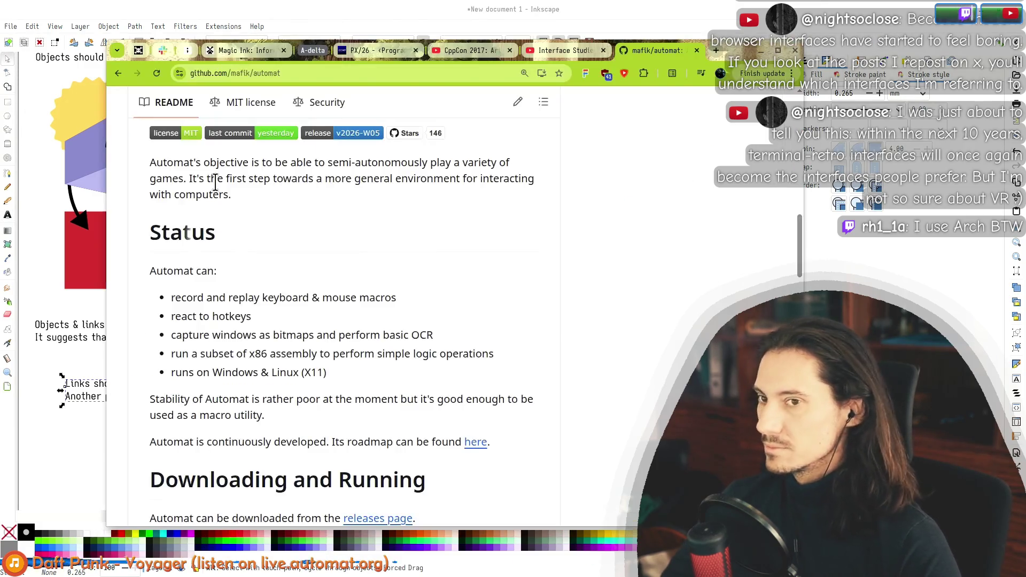
pyautogui.hotkey('ctrl', 'Tab')
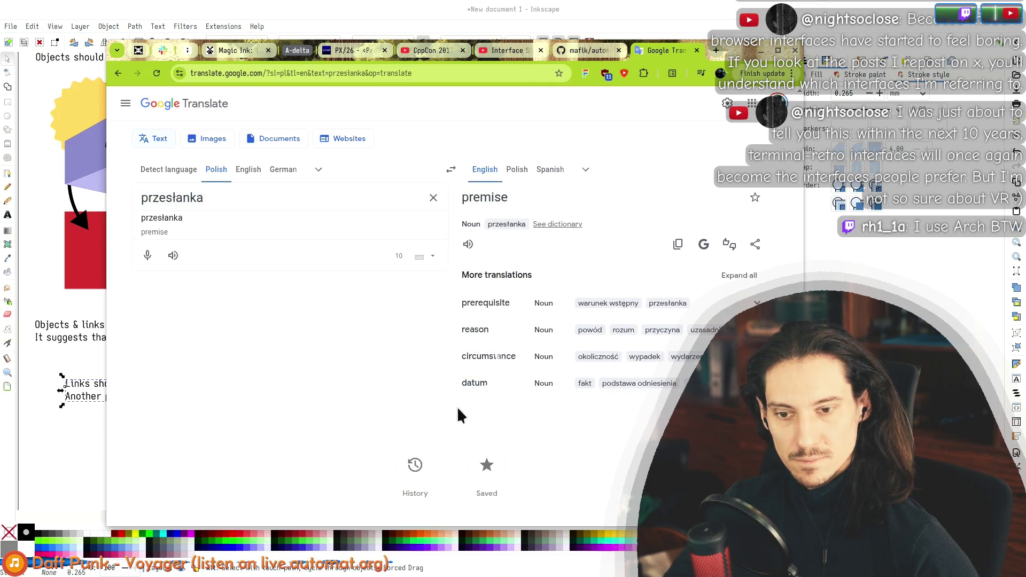
pyautogui.hotkey('alt', 'Tab')
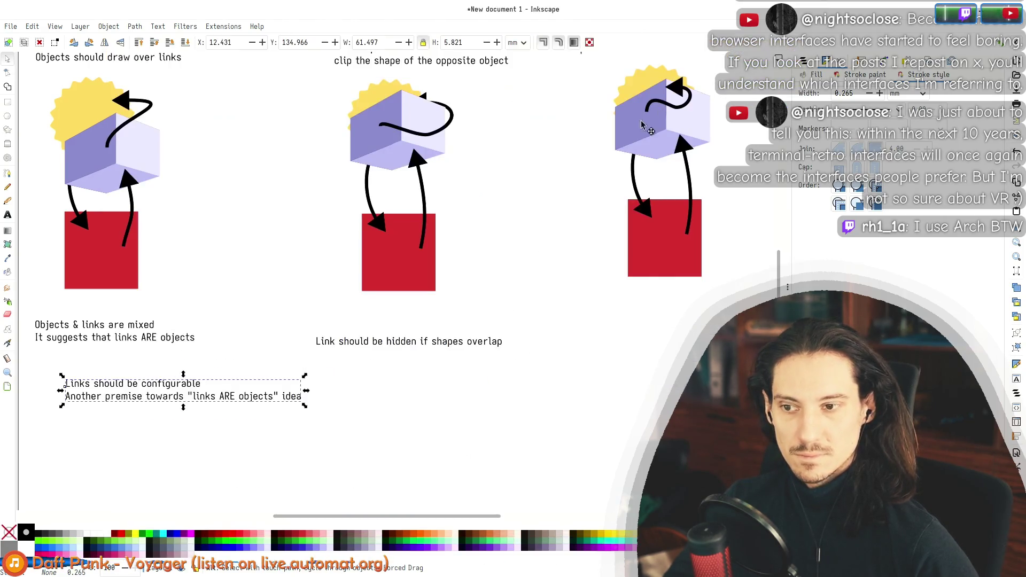
pyautogui.press('Escape')
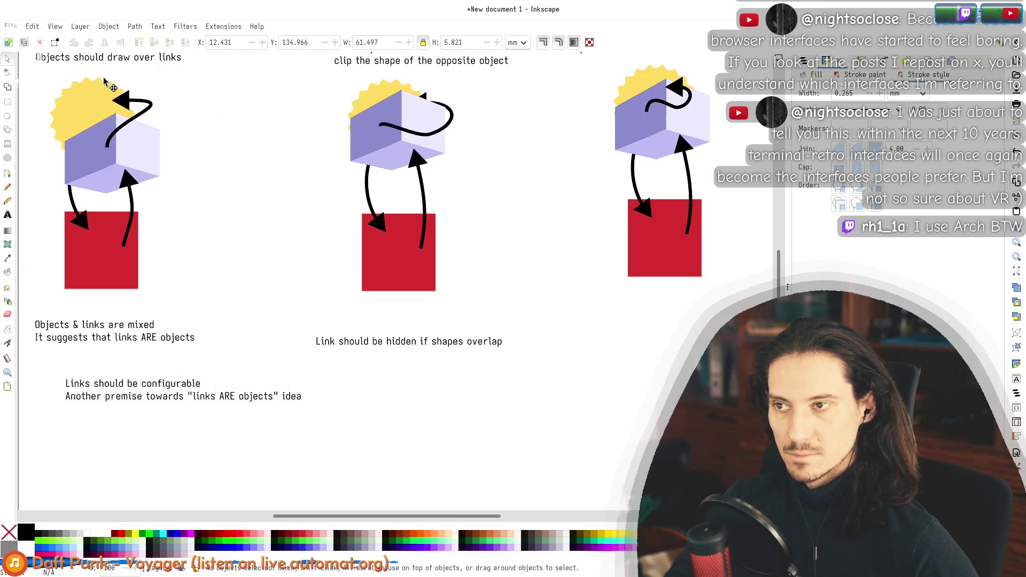
# Step: Drag the 'Links should be configurable' note lower and nudge the overlap caption up-left
pyautogui.scroll(2, 225, 299)
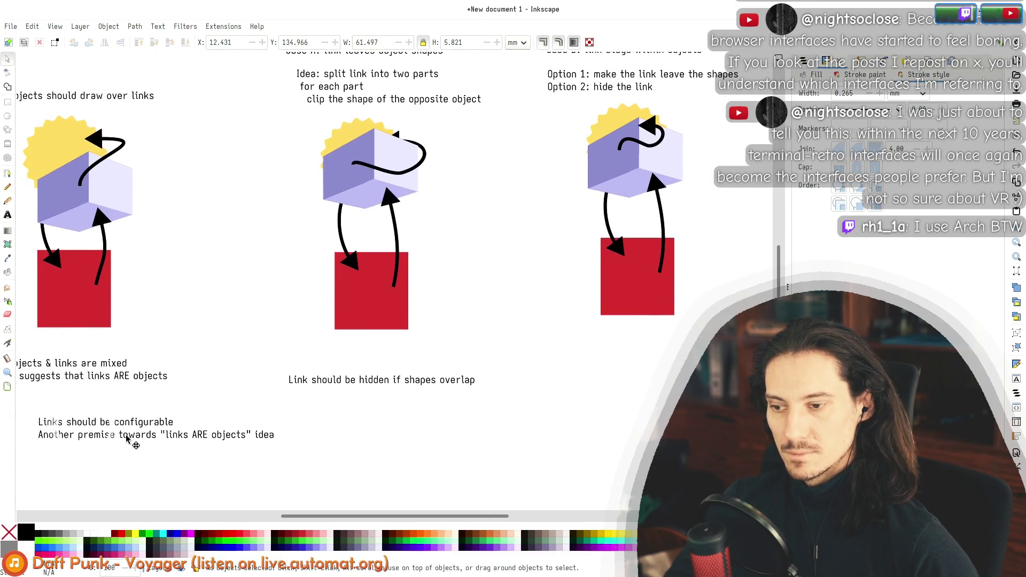
pyautogui.moveTo(127, 439); pyautogui.dragTo(117, 457)
pyautogui.press('Escape')
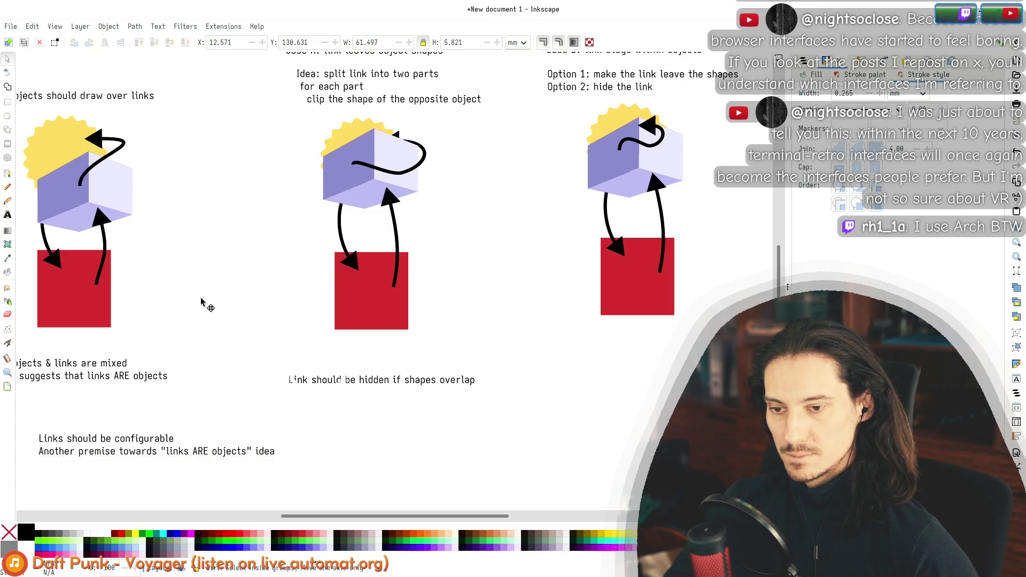
pyautogui.scroll(-1, 203, 299)
pyautogui.moveTo(316, 349); pyautogui.dragTo(313, 351)
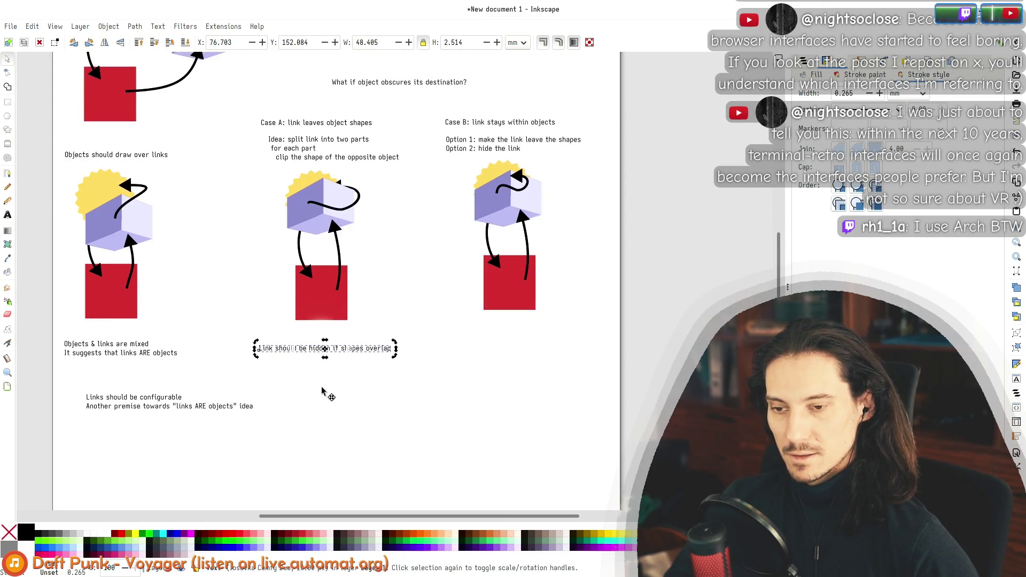
pyautogui.press('Escape')
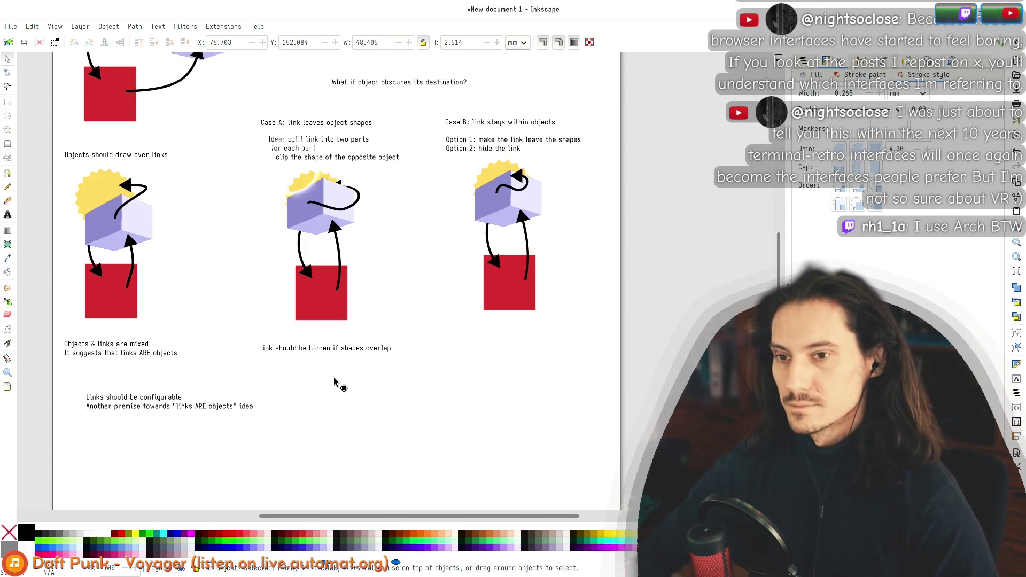
# Step: Rubber-band select all the diagrams and notes on the page
pyautogui.scroll(5, 229, 289)
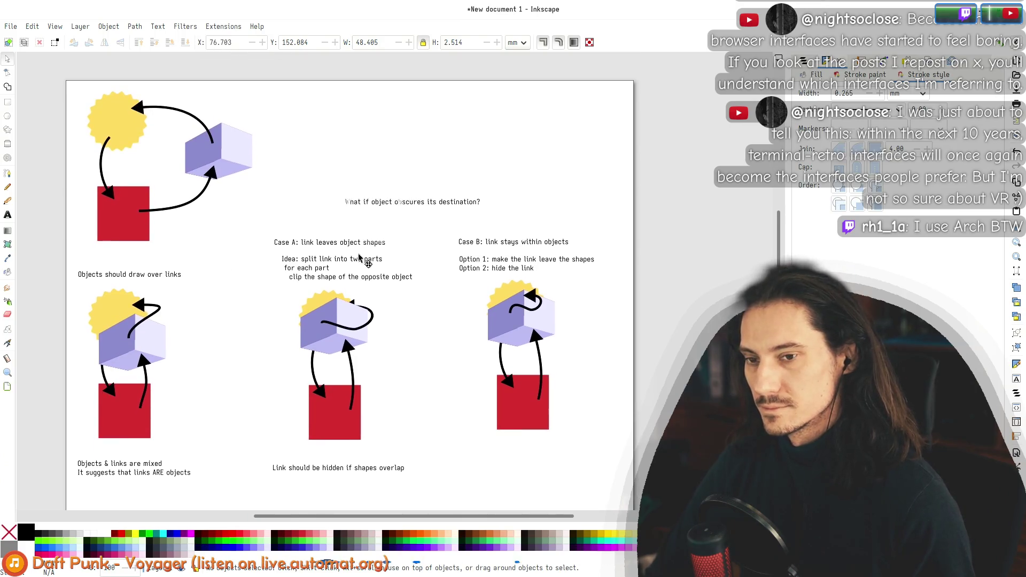
pyautogui.scroll(-2, 395, 305)
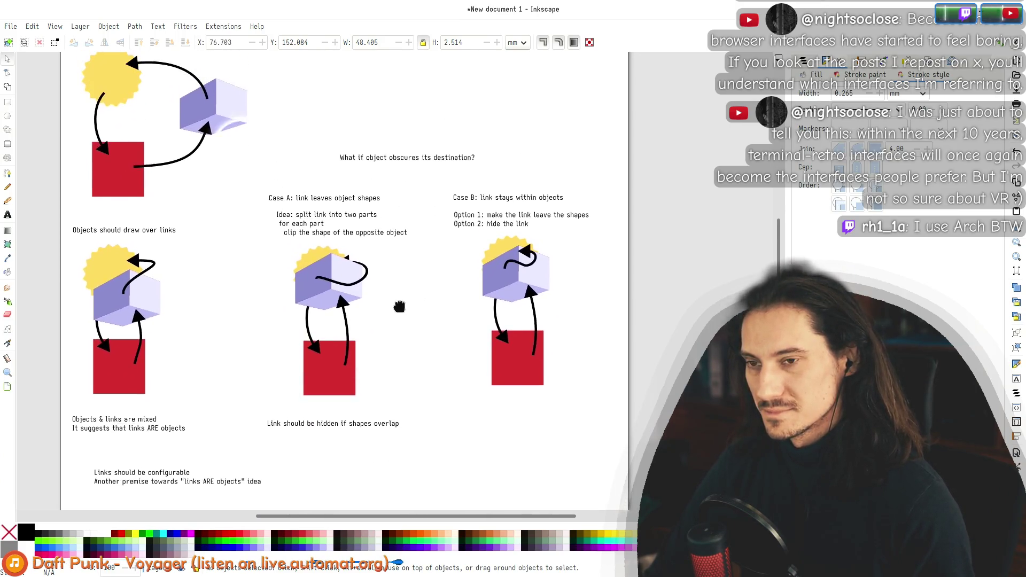
pyautogui.moveTo(399, 308); pyautogui.dragTo(402, 321)
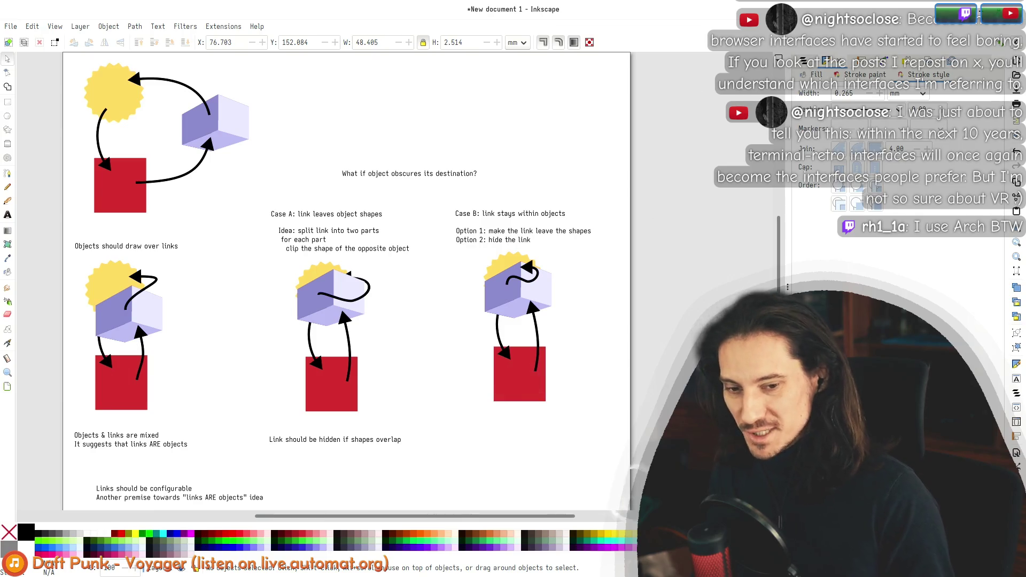
pyautogui.moveTo(625, 505)
pyautogui.mouseDown()
pyautogui.moveTo(88, 69)
pyautogui.moveTo(593, 385)
pyautogui.mouseUp()
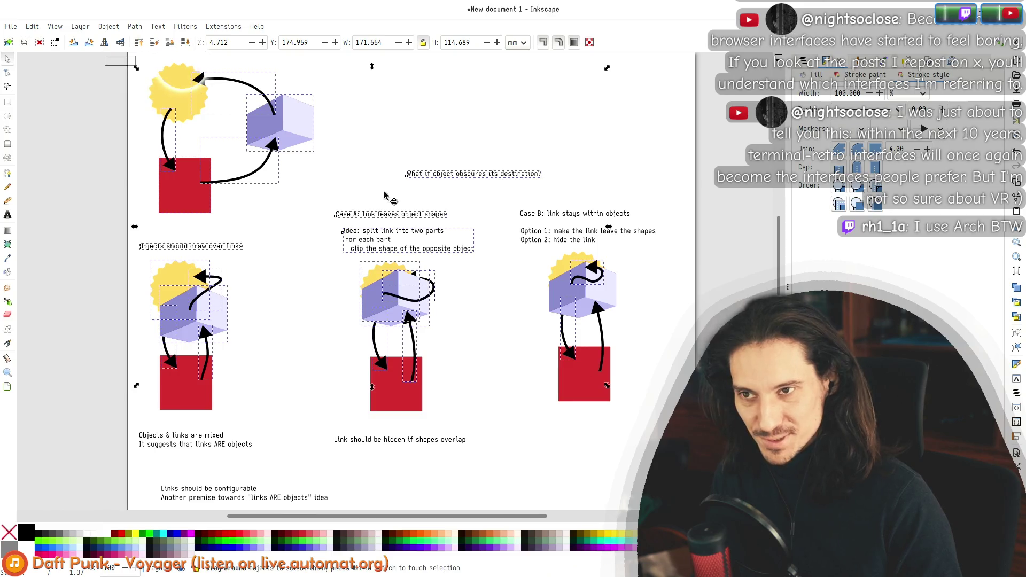
pyautogui.moveTo(109, 65); pyautogui.dragTo(727, 510)
pyautogui.press('Escape')
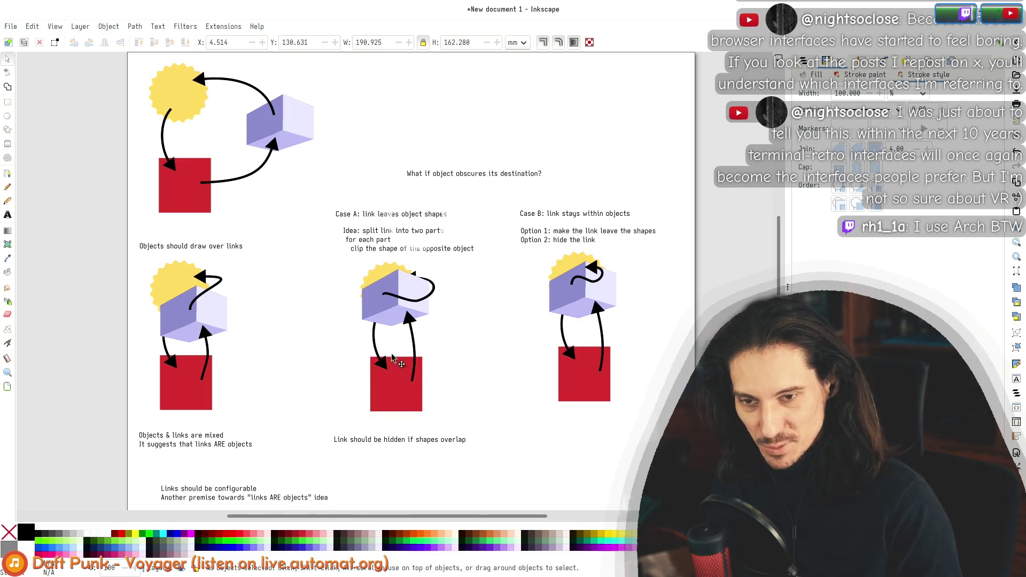
pyautogui.scroll(-1, 362, 252)
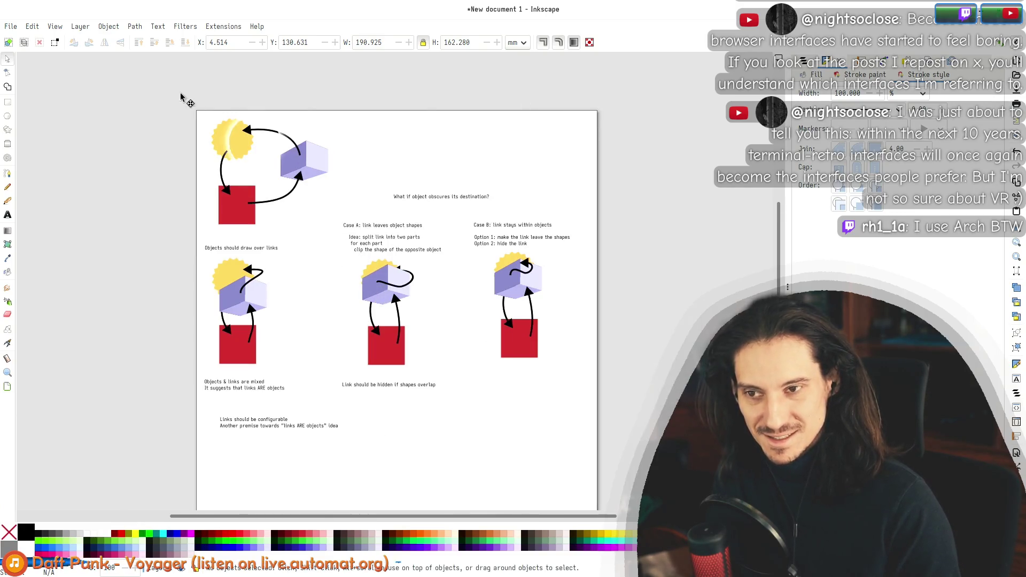
pyautogui.moveTo(130, 92); pyautogui.dragTo(607, 458)
# Step: Shift the entire drawing slightly to the right and deselect it
pyautogui.moveTo(517, 346); pyautogui.dragTo(528, 362)
pyautogui.press('Escape')
pyautogui.scroll(1, 459, 372)
pyautogui.scroll(1, 520, 329)
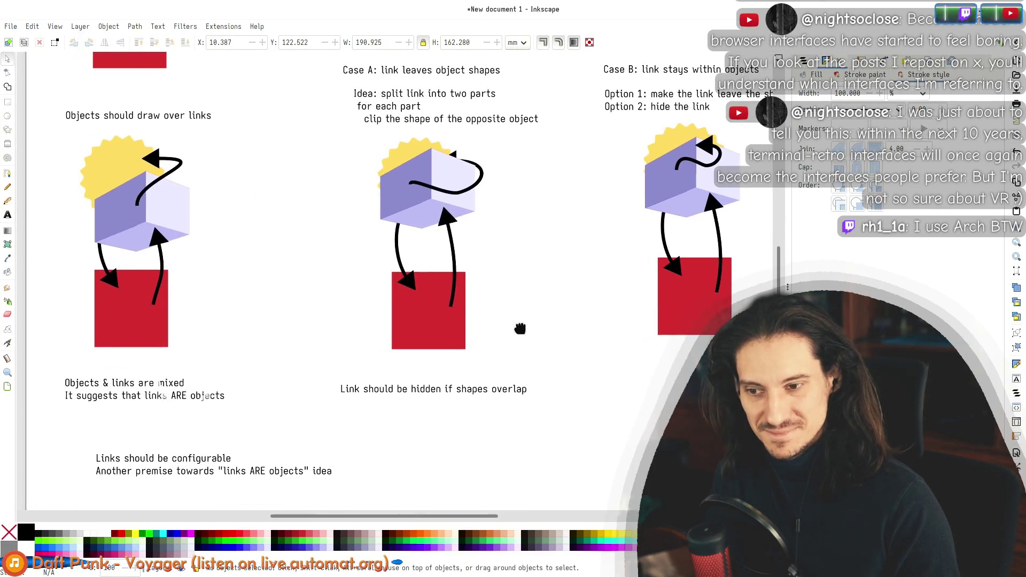
pyautogui.scroll(-1, 488, 360)
pyautogui.scroll(1, 504, 243)
pyautogui.scroll(5, 510, 403)
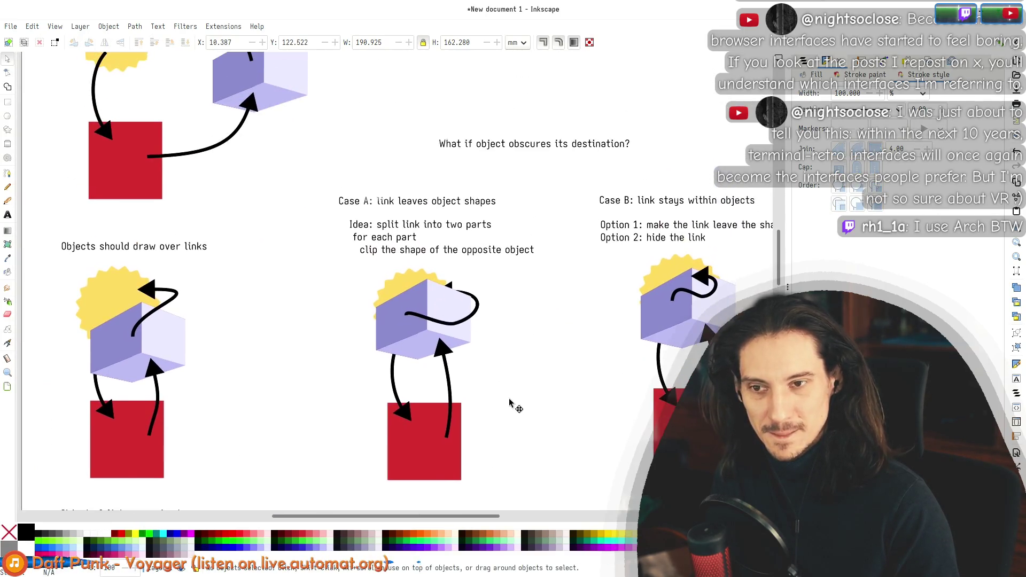
pyautogui.scroll(4, 493, 408)
pyautogui.scroll(-2, 482, 245)
pyautogui.scroll(-7, 499, 338)
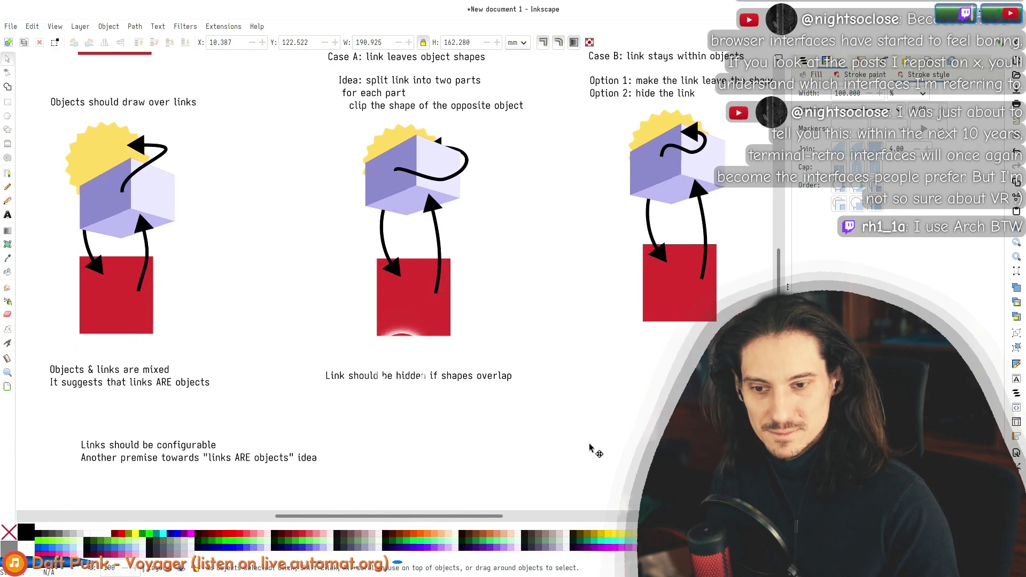
# Step: Select and deselect the overlap caption, the red squares and the configurable-links note in turn
pyautogui.moveTo(584, 448); pyautogui.dragTo(321, 348)
pyautogui.click(386, 342)
pyautogui.moveTo(535, 374)
pyautogui.mouseDown()
pyautogui.moveTo(322, 224)
pyautogui.moveTo(537, 377)
pyautogui.moveTo(759, 220)
pyautogui.mouseUp()
pyautogui.click(628, 359)
pyautogui.click(576, 313)
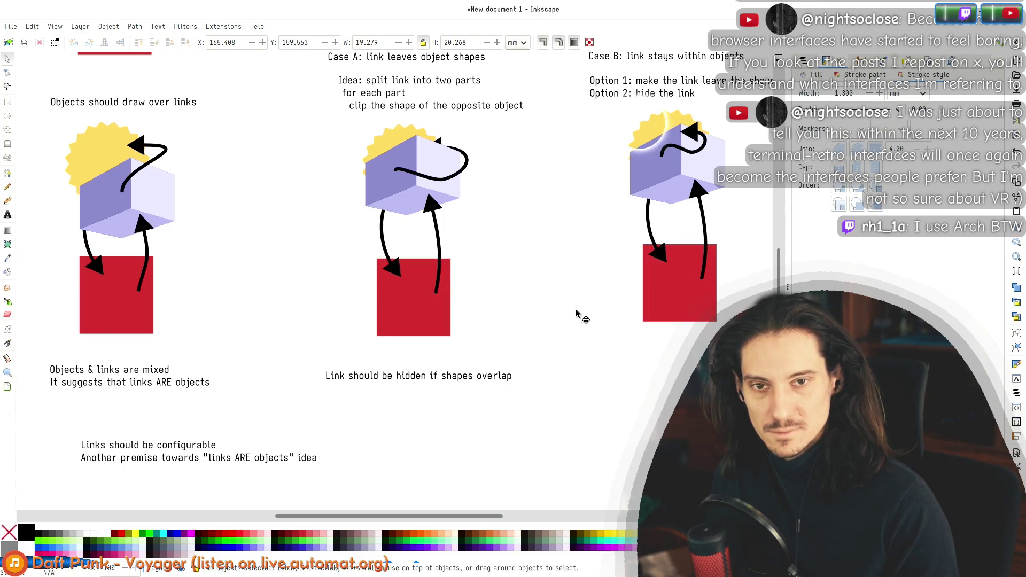
pyautogui.scroll(10, 576, 313)
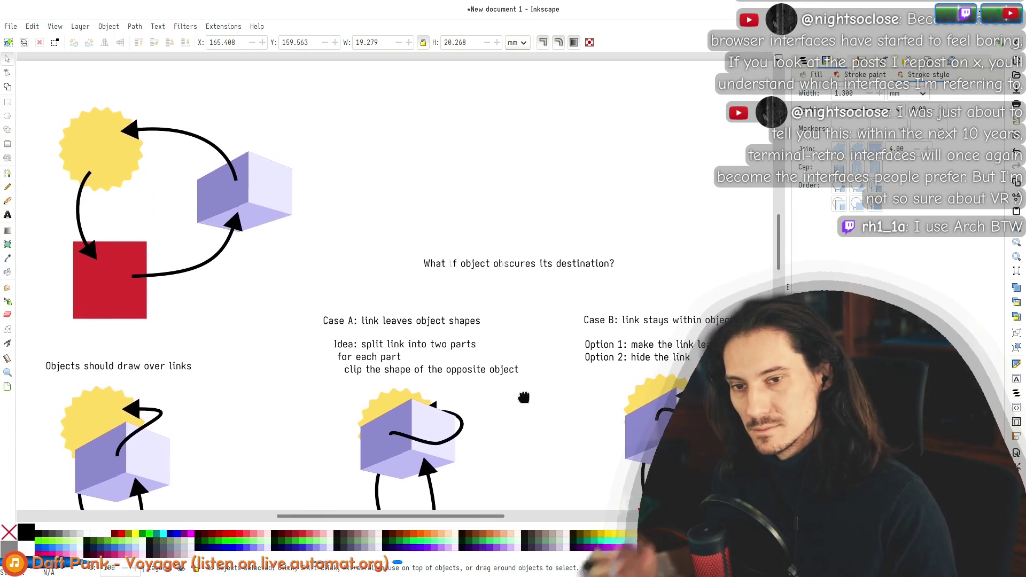
pyautogui.moveTo(524, 398); pyautogui.dragTo(528, 306)
pyautogui.scroll(-7, 550, 339)
pyautogui.scroll(-6, 572, 219)
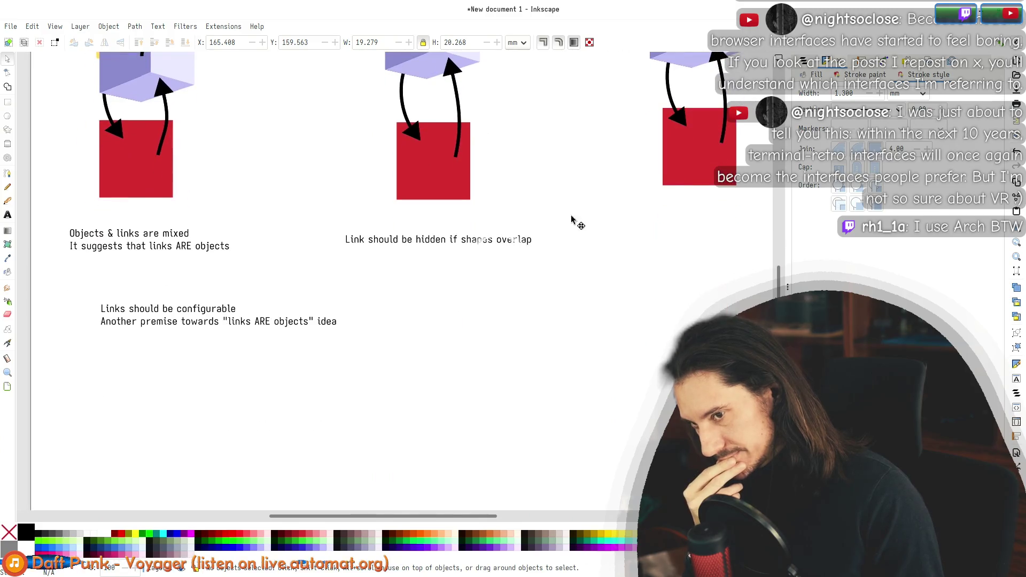
pyautogui.click(213, 327)
pyautogui.click(435, 337)
pyautogui.moveTo(537, 209); pyautogui.dragTo(446, 372)
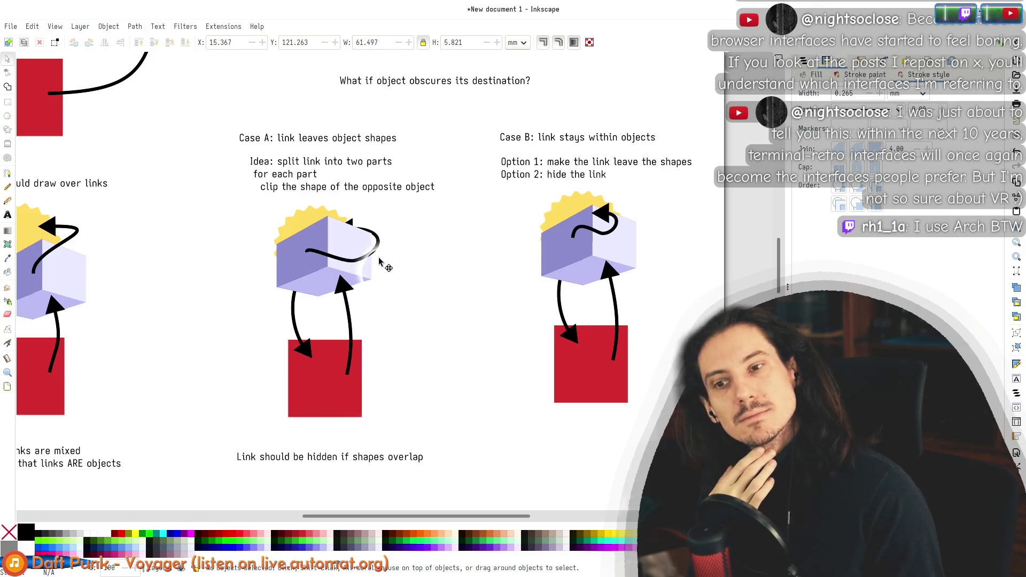
# Step: Rubber-band select the Case A diagram objects, then clear the selection
pyautogui.scroll(-10, 438, 438)
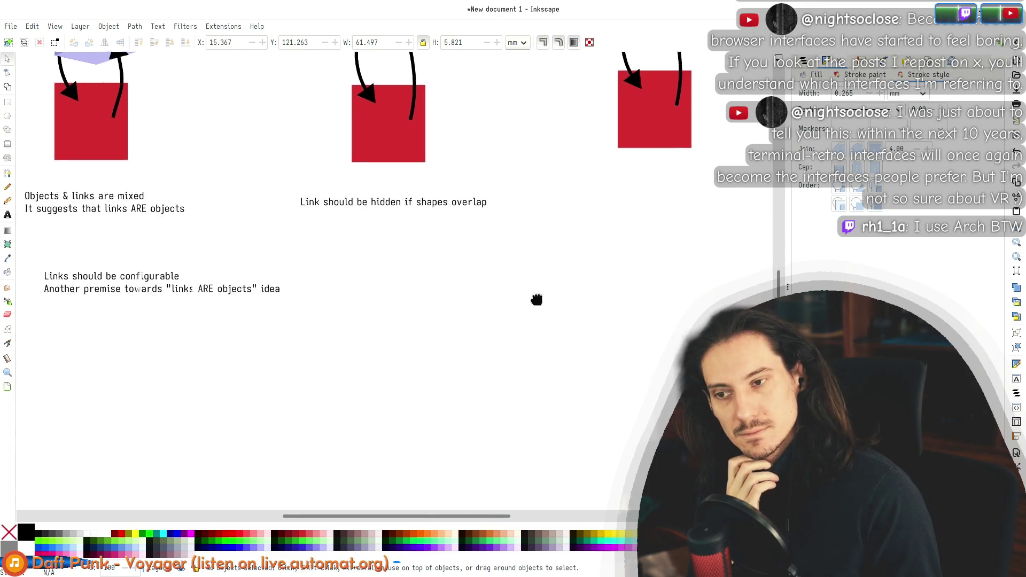
pyautogui.hscroll(-5, 583, 290)
pyautogui.hscroll(6, 563, 281)
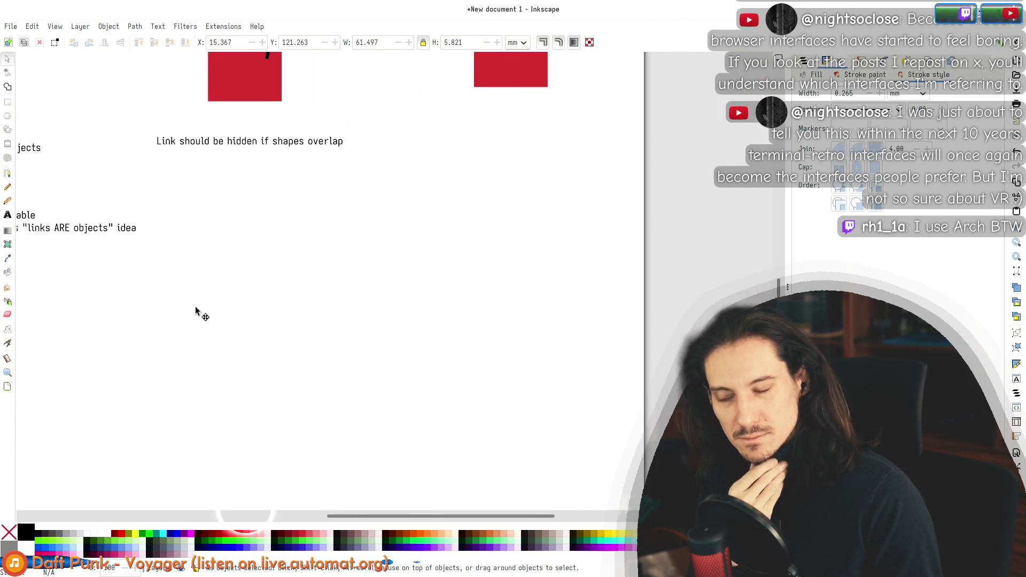
pyautogui.hscroll(-1, 173, 291)
pyautogui.scroll(5, 288, 372)
pyautogui.scroll(8, 288, 297)
pyautogui.scroll(-5, 283, 408)
pyautogui.moveTo(303, 466); pyautogui.dragTo(552, 85)
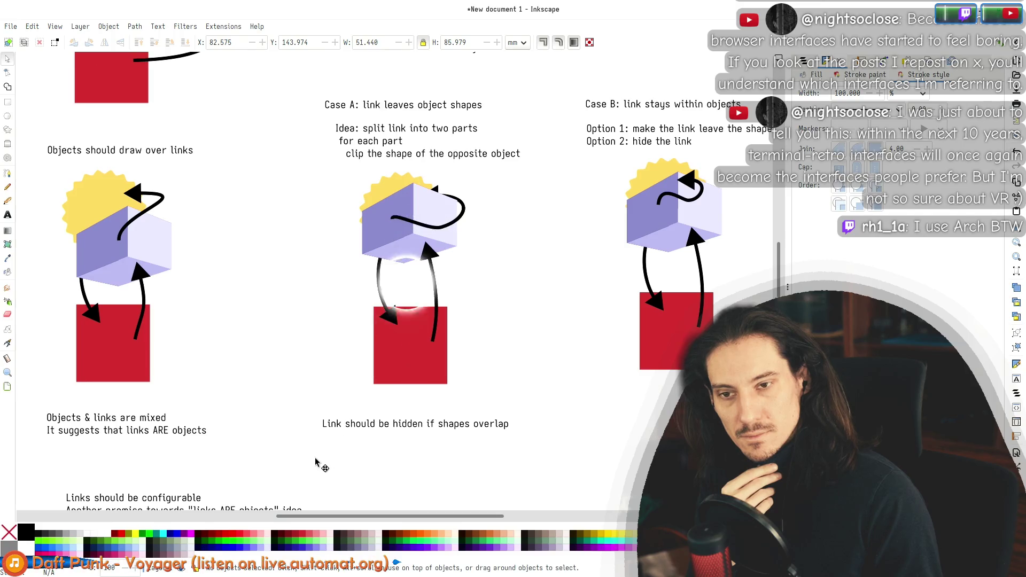
pyautogui.moveTo(299, 451); pyautogui.dragTo(553, 81)
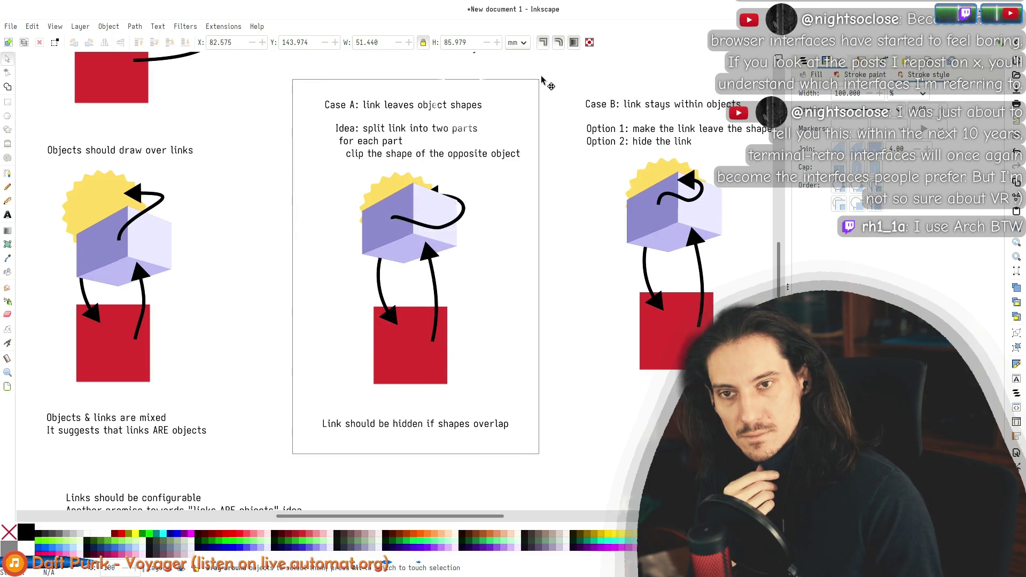
pyautogui.click(557, 469)
pyautogui.scroll(-5, 542, 211)
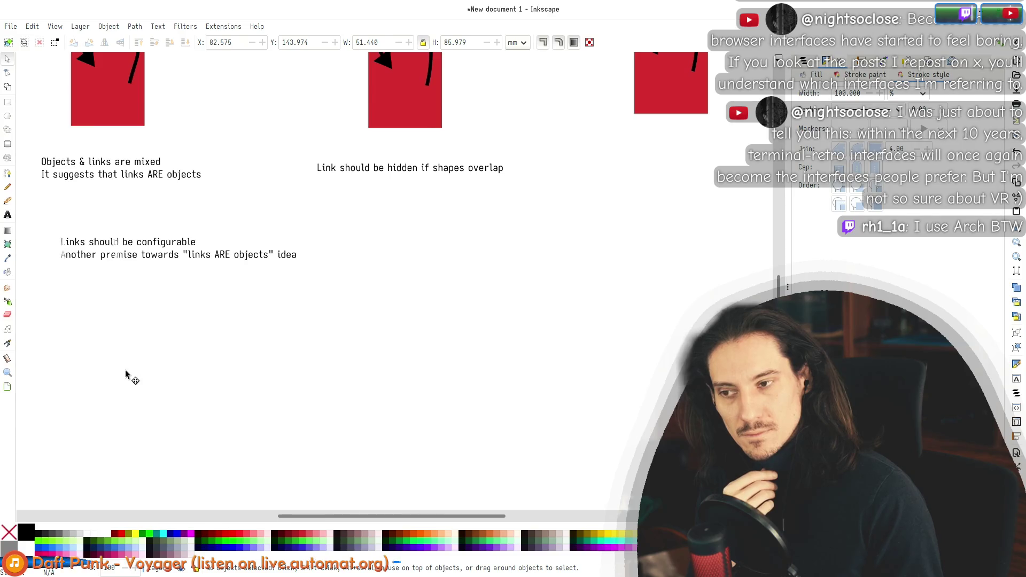
pyautogui.click(7, 215)
# Step: Write a 'Link properties' note listing visible options auto, force show, force hide
pyautogui.click(96, 310)
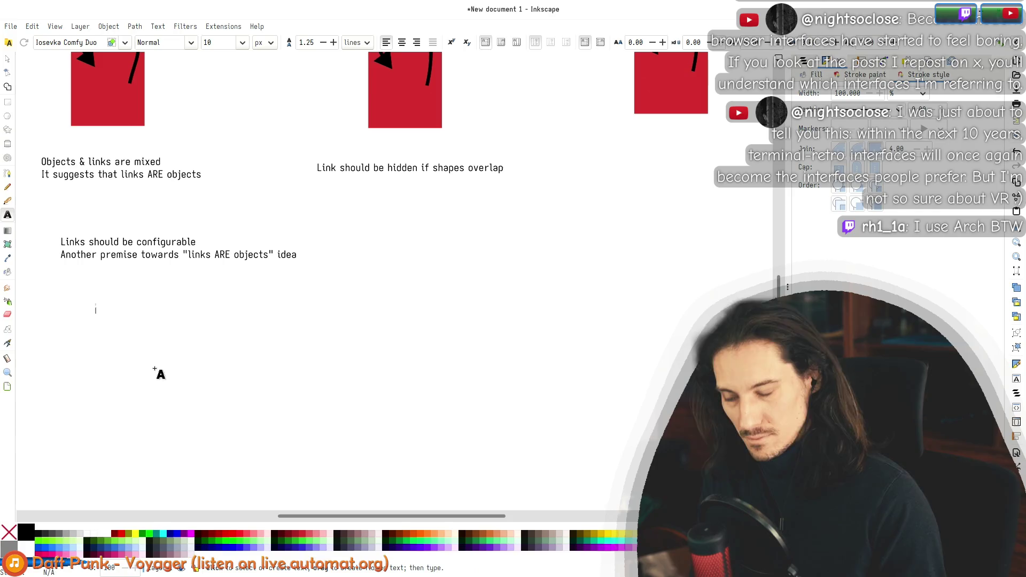
pyautogui.write('Link properties')
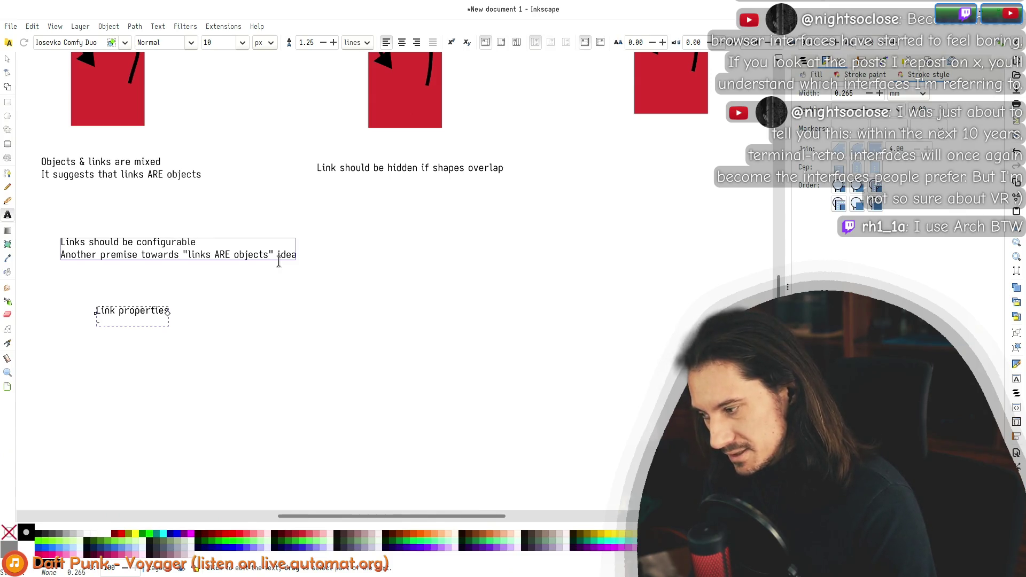
pyautogui.write('visible (')
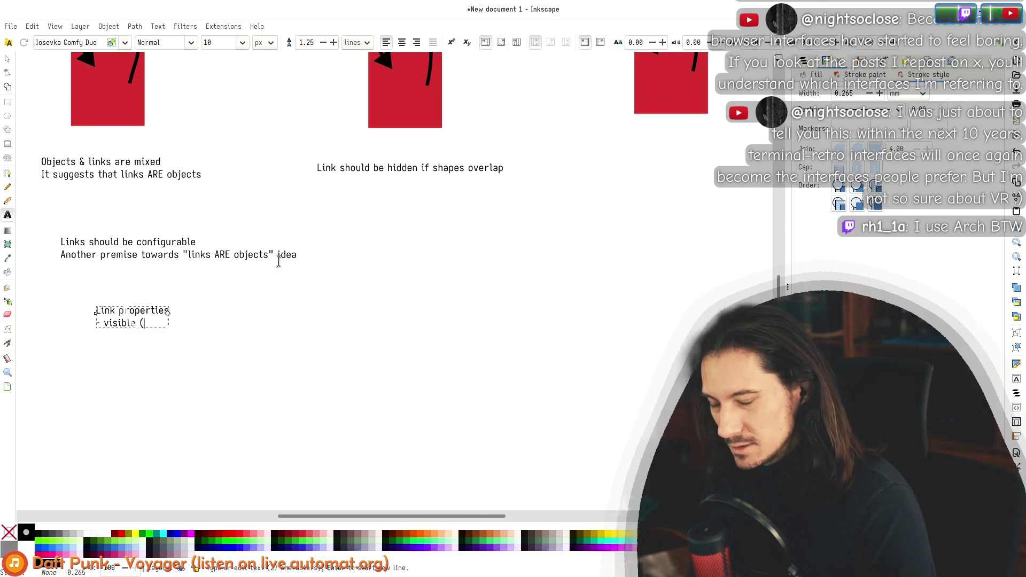
pyautogui.write('auto')
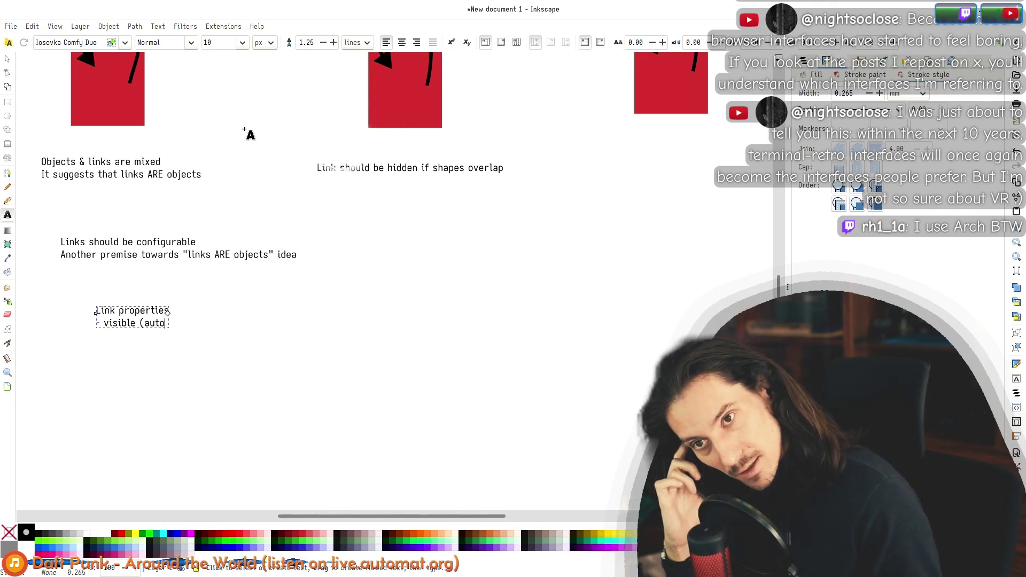
pyautogui.moveTo(465, 211)
pyautogui.mouseDown()
pyautogui.moveTo(468, 407)
pyautogui.moveTo(499, 238)
pyautogui.mouseUp()
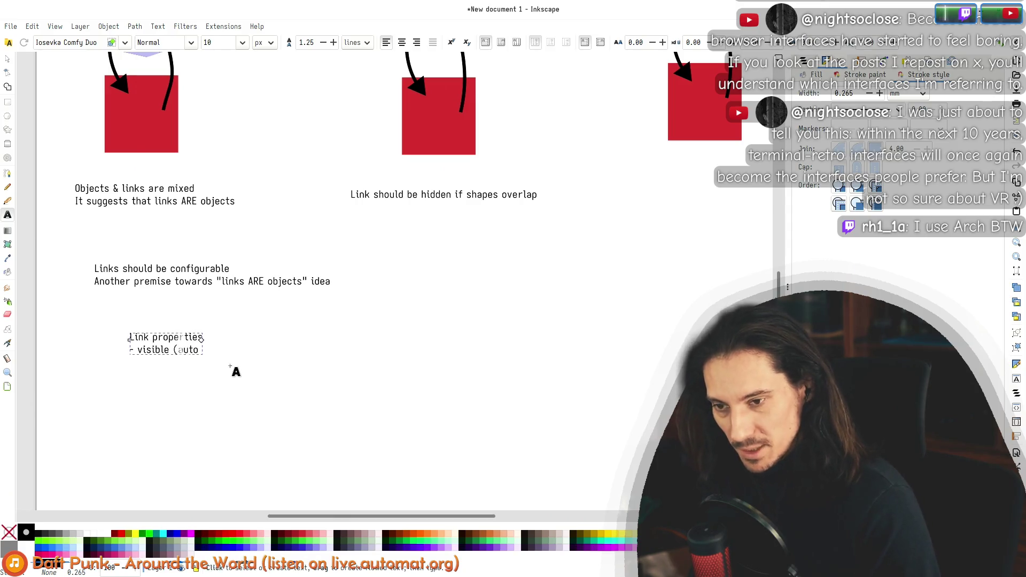
pyautogui.write(', always visible')
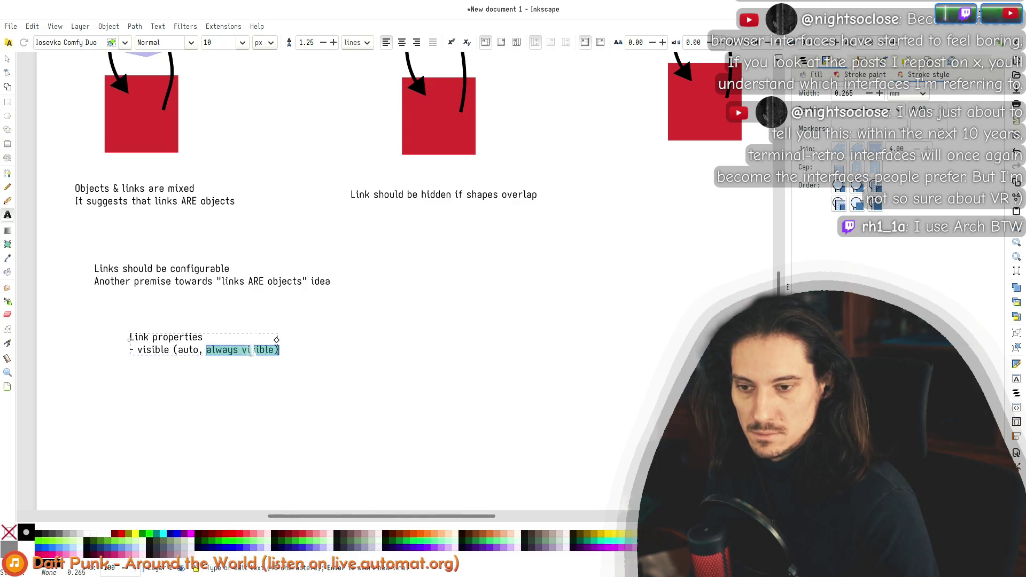
pyautogui.write('force show, ')
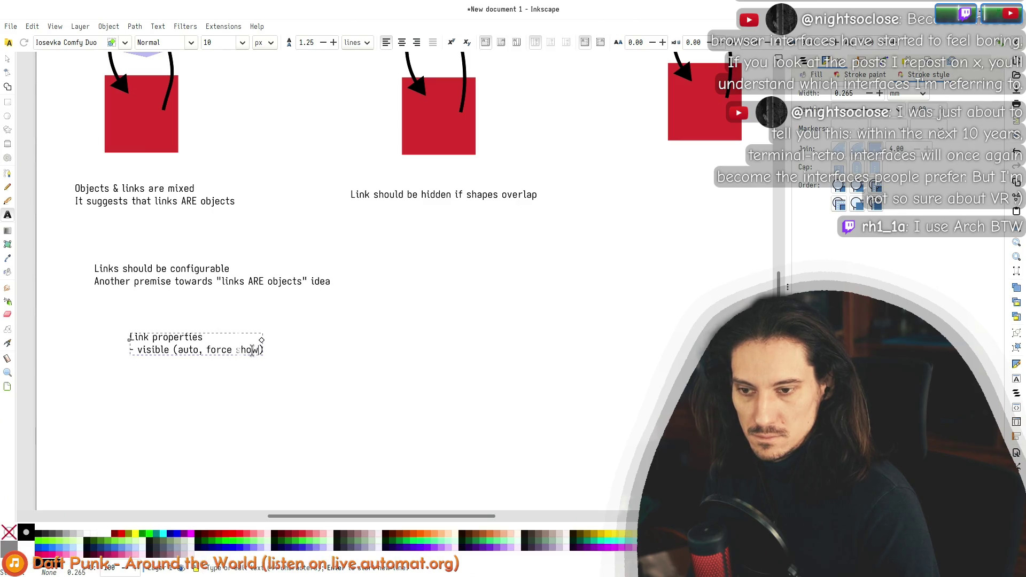
pyautogui.write('force hide')
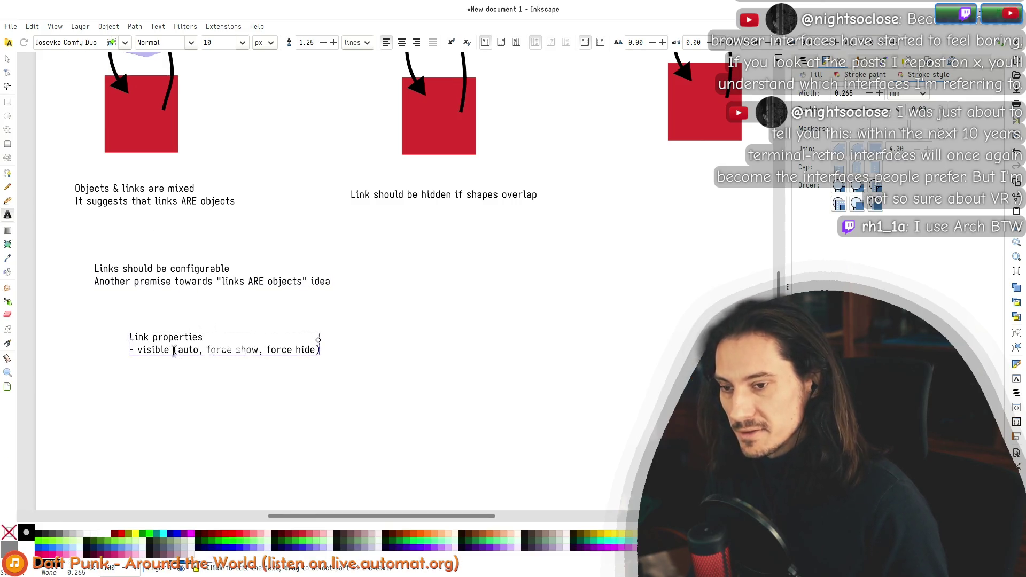
# Step: Replace 'force show, force hide' with 'show, hide' and move the note up-right
pyautogui.moveTo(174, 352); pyautogui.dragTo(320, 350)
pyautogui.click(8, 60)
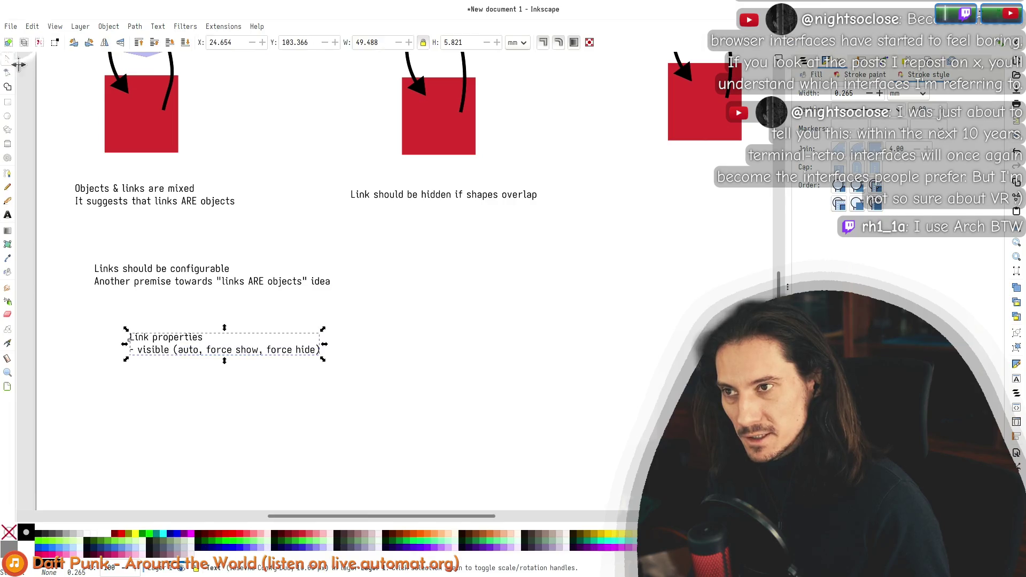
pyautogui.keyDown('ctrl'); pyautogui.scroll(-3, 306, 102); pyautogui.keyUp('ctrl')
pyautogui.keyDown('ctrl'); pyautogui.scroll(3, 265, 178); pyautogui.keyUp('ctrl')
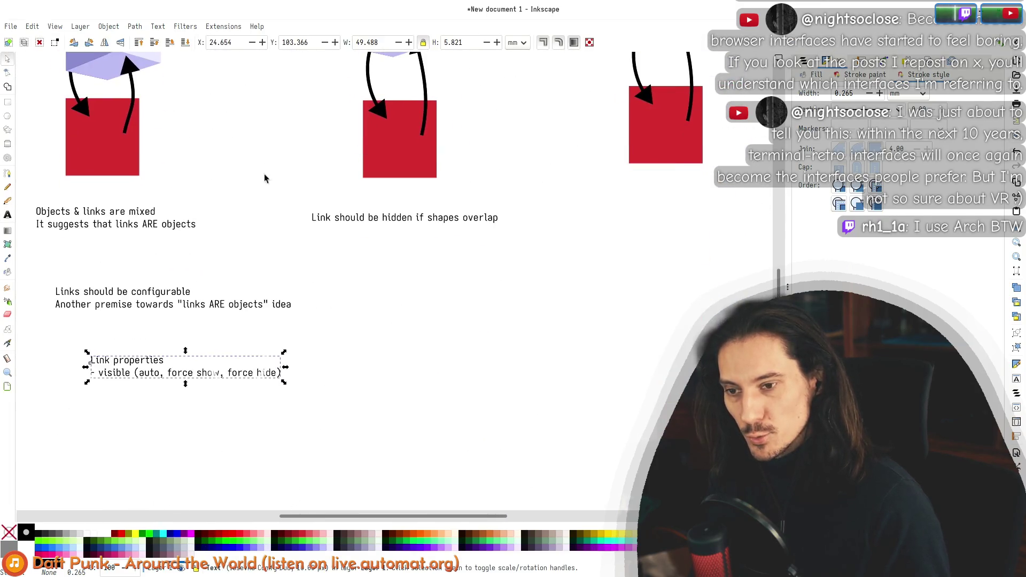
pyautogui.doubleClick(183, 377)
pyautogui.moveTo(98, 372)
pyautogui.mouseDown()
pyautogui.moveTo(273, 374)
pyautogui.moveTo(141, 365)
pyautogui.mouseUp()
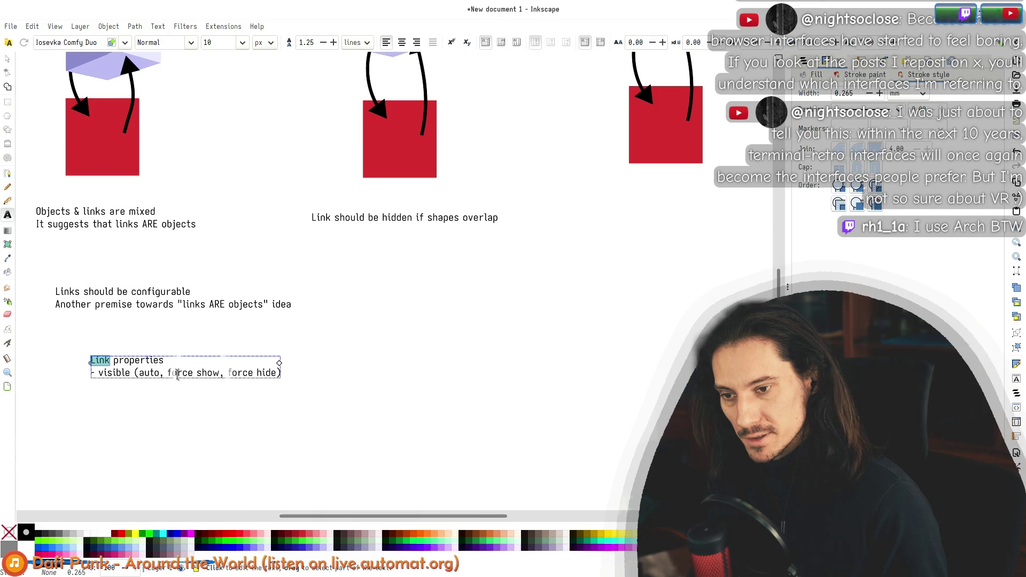
pyautogui.moveTo(270, 374); pyautogui.dragTo(285, 394)
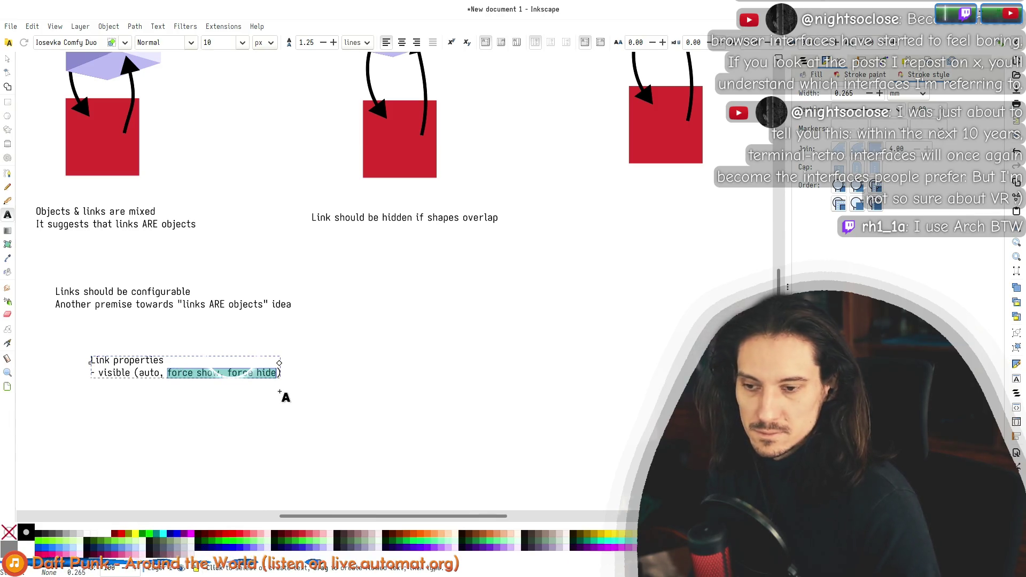
pyautogui.write('show, hid')
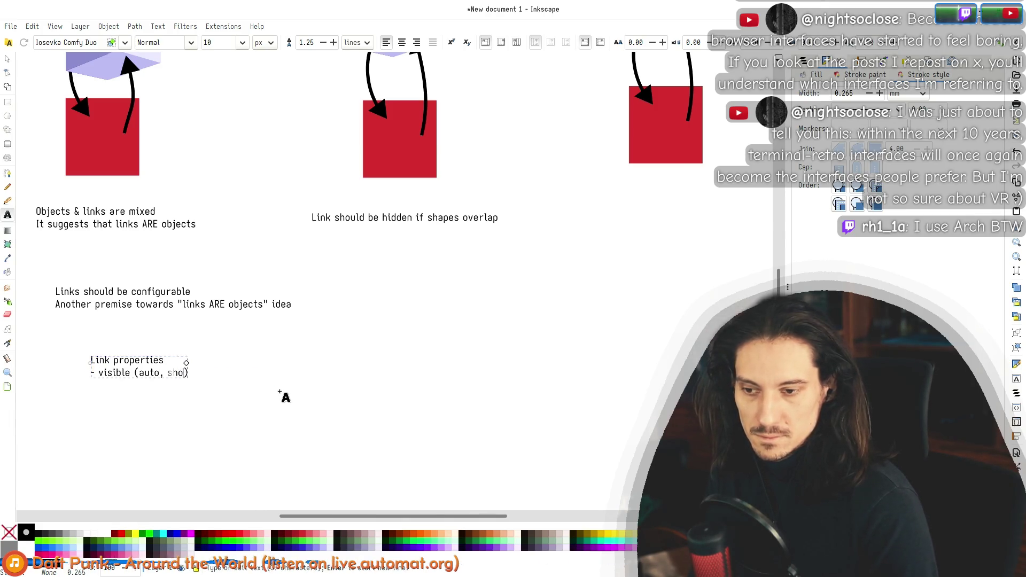
pyautogui.write('e')
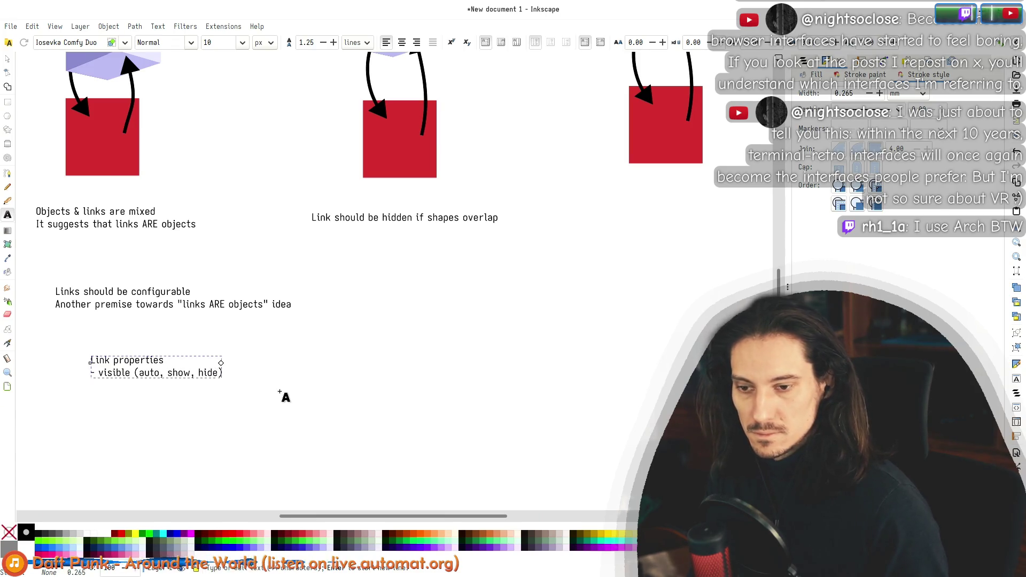
pyautogui.press('Escape')
pyautogui.press('s')
pyautogui.moveTo(156, 356); pyautogui.dragTo(426, 304)
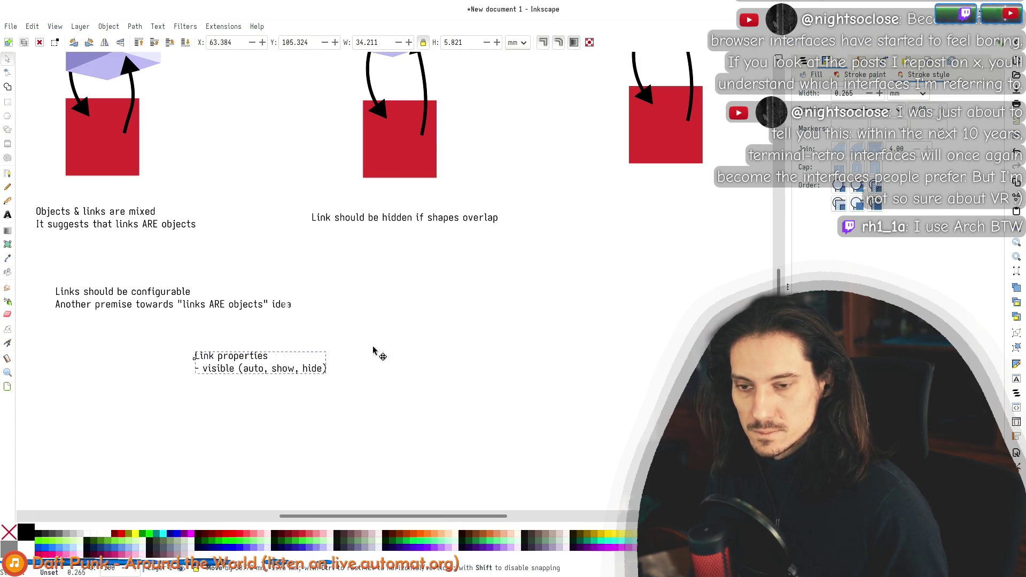
# Step: Deselect the Link properties note and look over the upper diagrams
pyautogui.moveTo(564, 158); pyautogui.dragTo(505, 442)
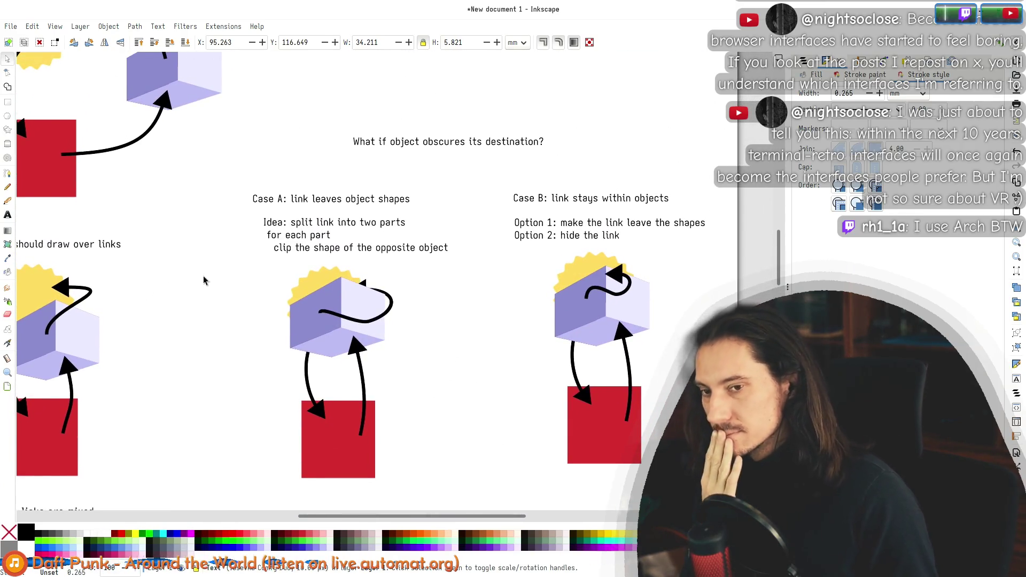
pyautogui.scroll(-7, 175, 351)
pyautogui.scroll(-6, 367, 325)
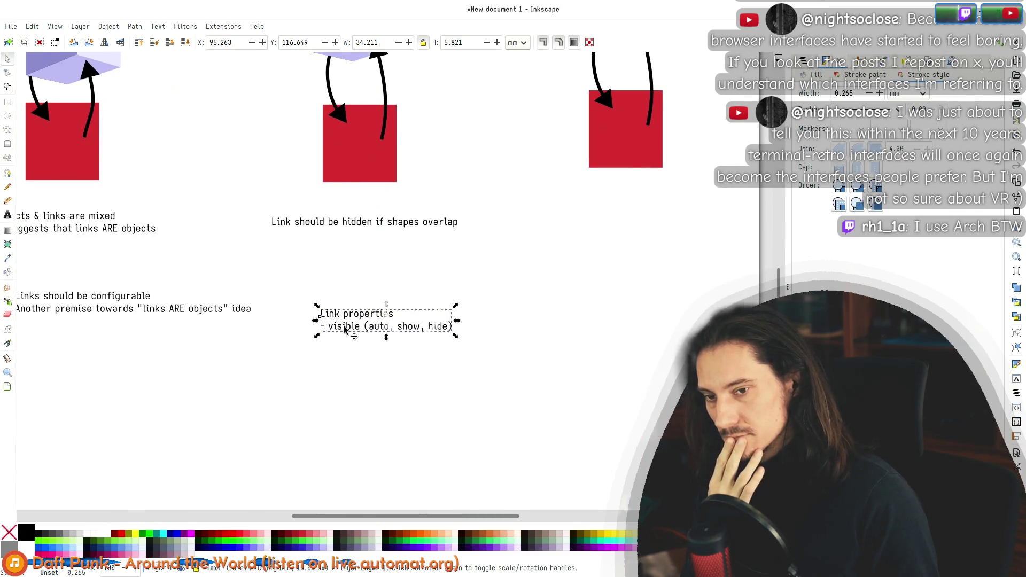
pyautogui.click(347, 327)
pyautogui.click(229, 200)
pyautogui.moveTo(229, 85)
pyautogui.mouseDown()
pyautogui.moveTo(404, 385)
pyautogui.moveTo(287, 316)
pyautogui.mouseUp()
pyautogui.moveTo(293, 252)
pyautogui.mouseDown()
pyautogui.moveTo(293, 363)
pyautogui.moveTo(380, 284)
pyautogui.mouseUp()
pyautogui.moveTo(412, 463)
pyautogui.mouseDown()
pyautogui.moveTo(386, 323)
pyautogui.moveTo(316, 188)
pyautogui.mouseUp()
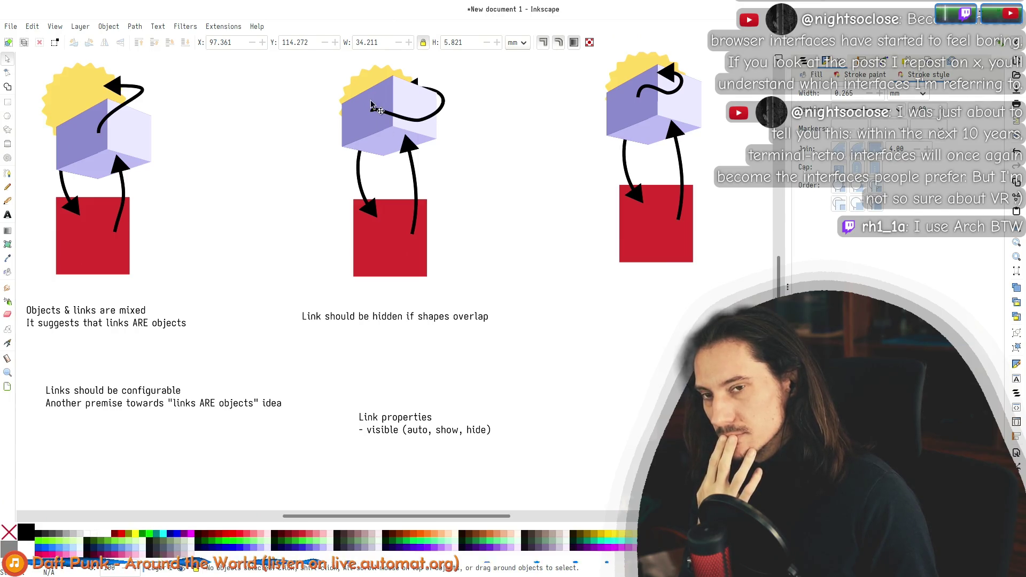
pyautogui.moveTo(524, 380); pyautogui.dragTo(448, 356)
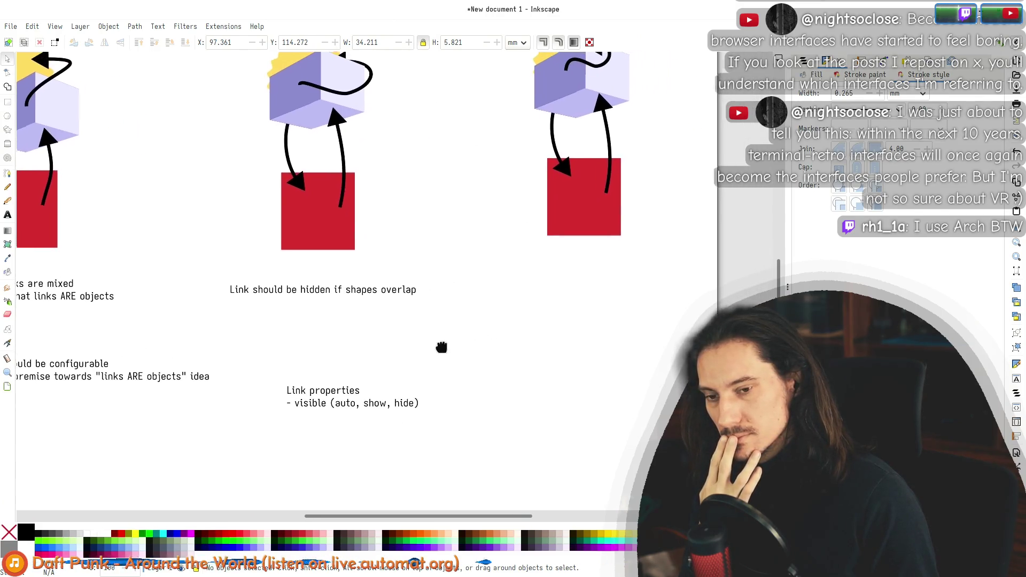
# Step: Open the Link properties note for editing, select its text, then exit and deselect
pyautogui.doubleClick(372, 410)
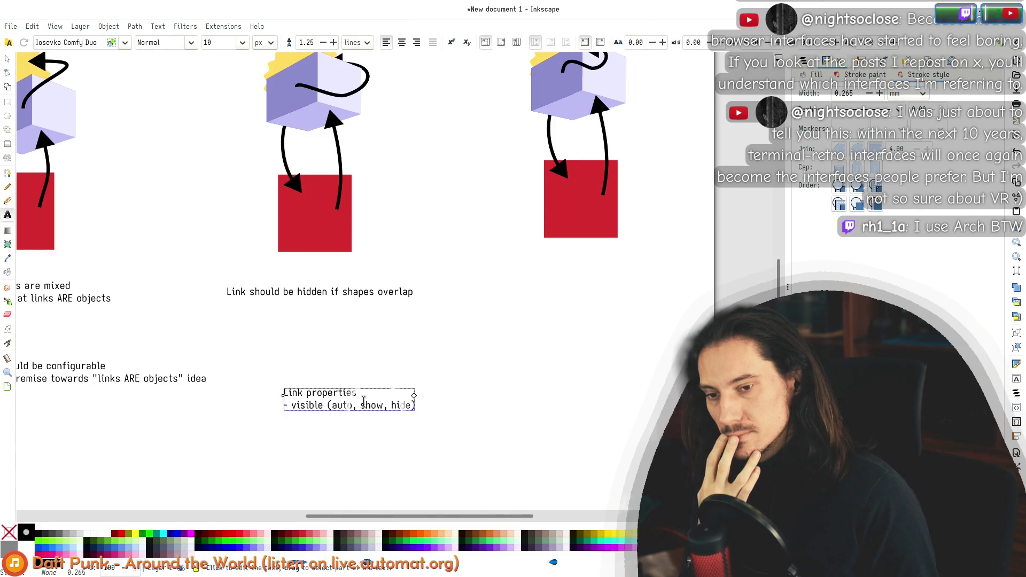
pyautogui.hotkey('ctrl', 'a')
pyautogui.click(309, 399)
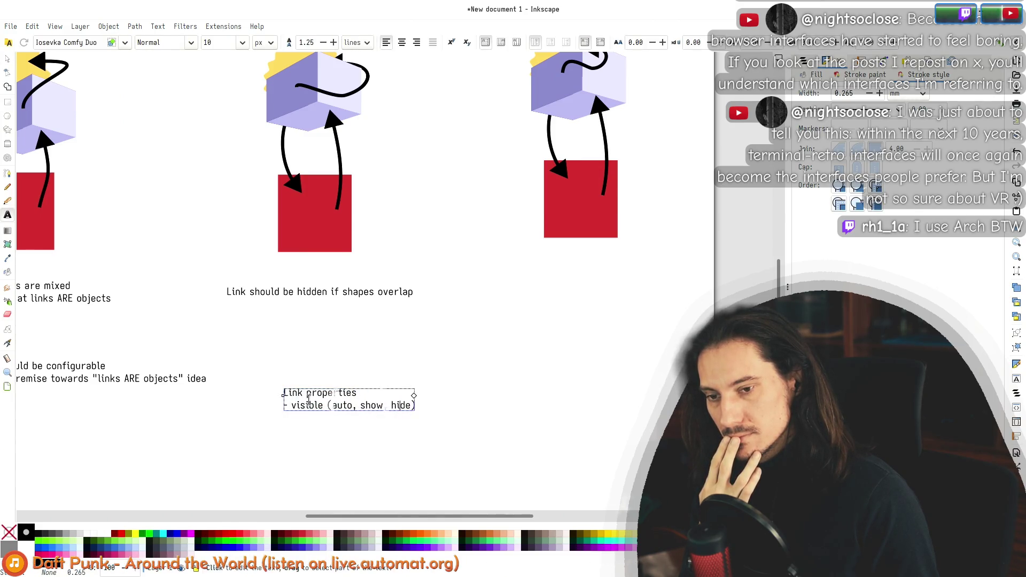
pyautogui.click(8, 59)
pyautogui.click(363, 420)
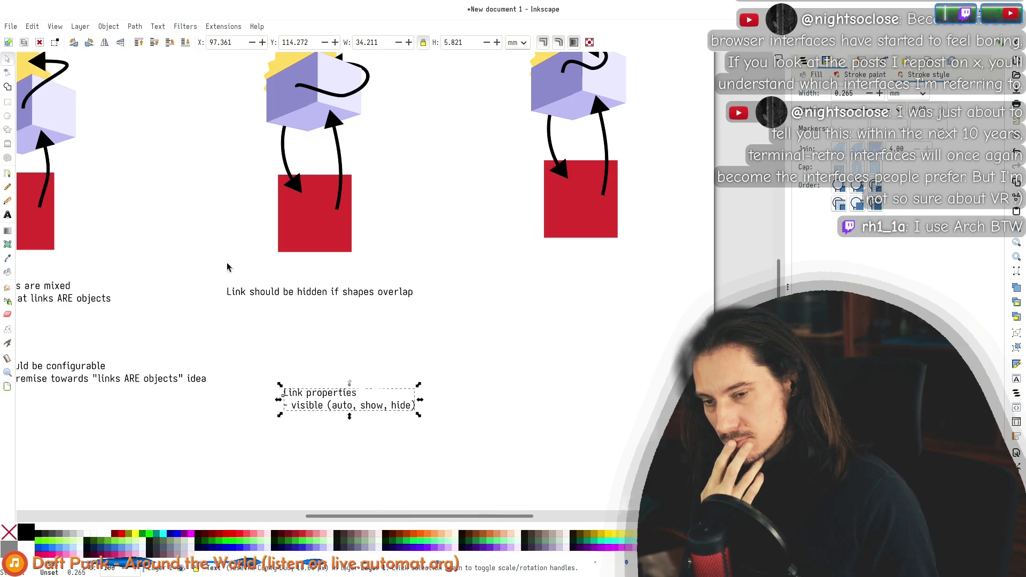
pyautogui.scroll(10, 299, 320)
pyautogui.hscroll(-3, 299, 321)
pyautogui.scroll(3, 291, 305)
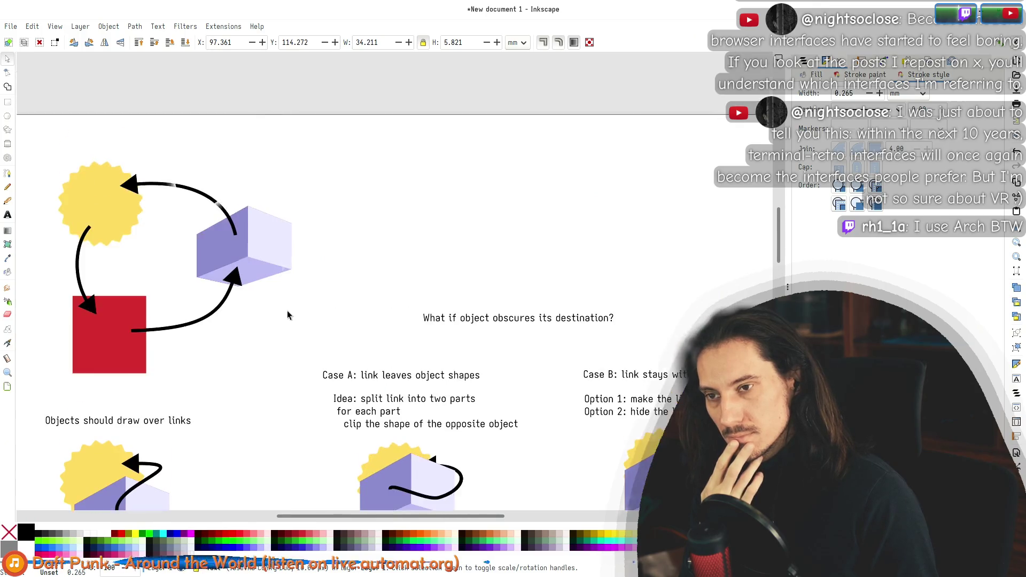
pyautogui.scroll(-12, 289, 309)
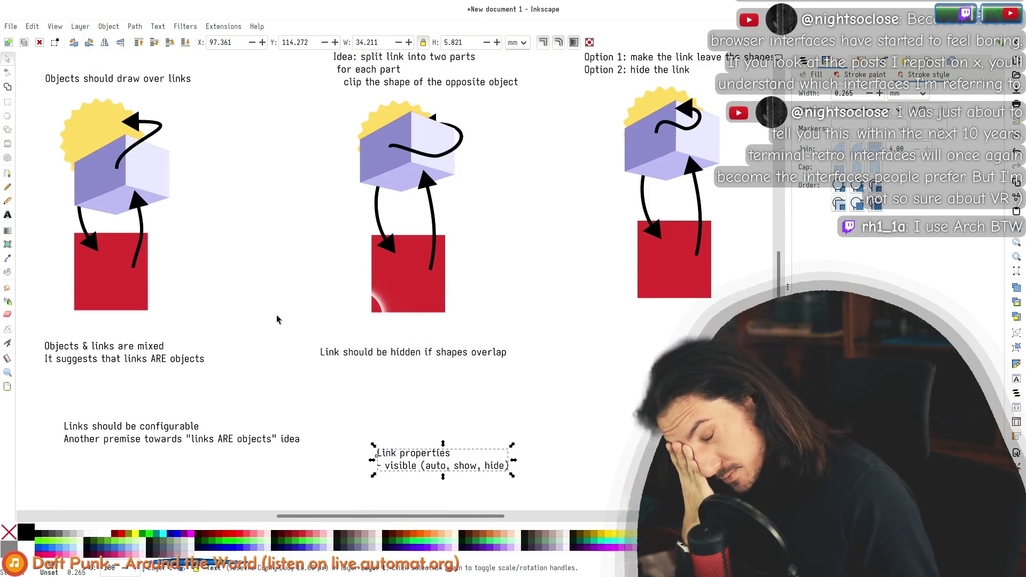
pyautogui.doubleClick(422, 467)
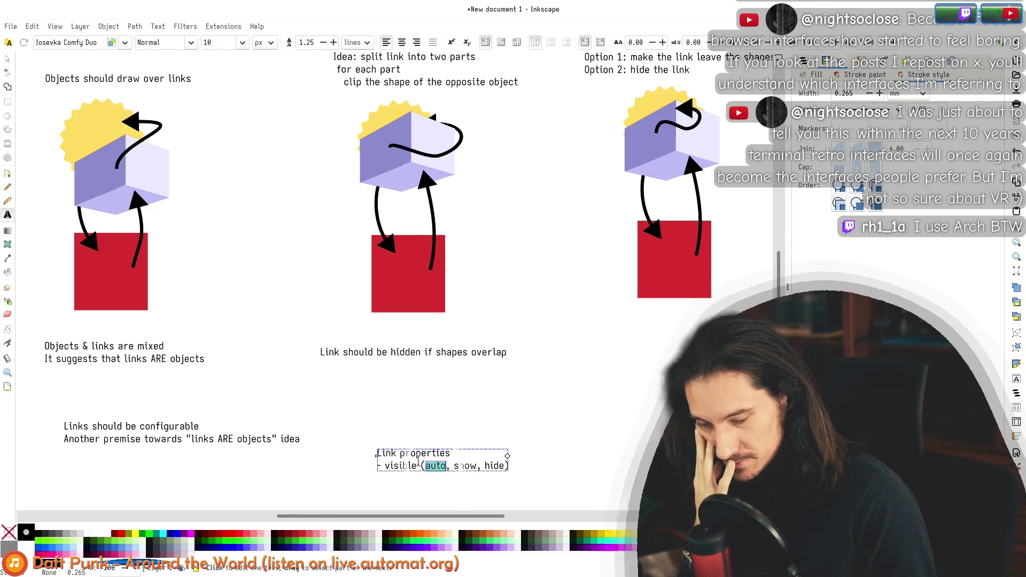
pyautogui.click(8, 58)
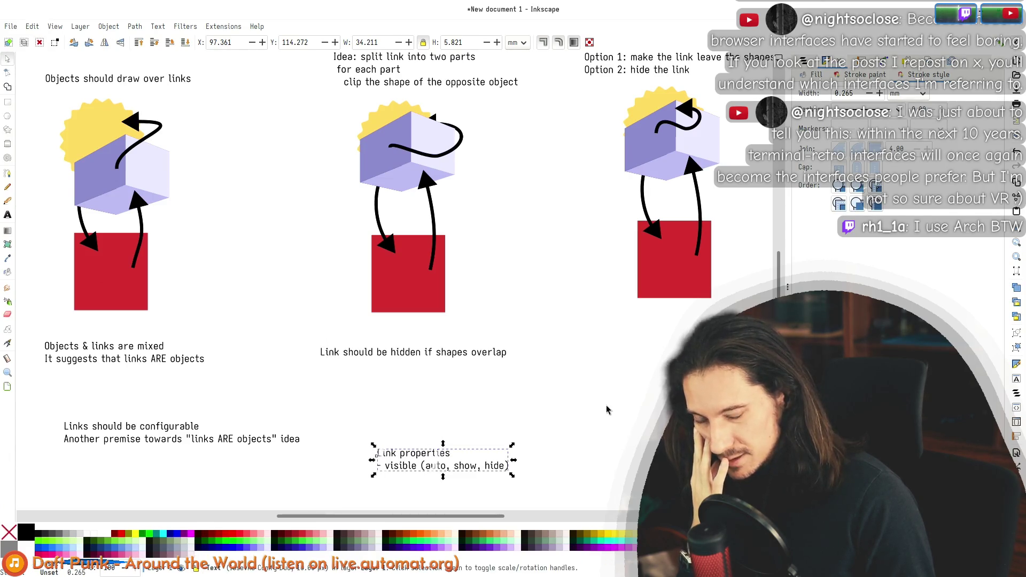
pyautogui.click(531, 371)
pyautogui.scroll(-5, 357, 319)
pyautogui.hscroll(5, 357, 319)
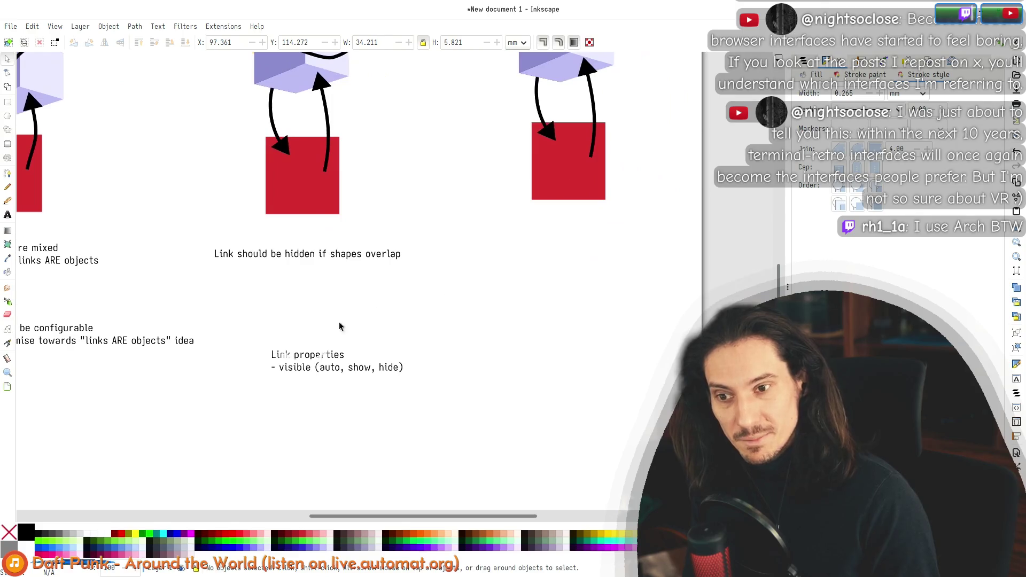
# Step: Raise the Link properties note slightly and check the end of its text
pyautogui.moveTo(296, 362); pyautogui.dragTo(300, 341)
pyautogui.moveTo(495, 408); pyautogui.dragTo(253, 310)
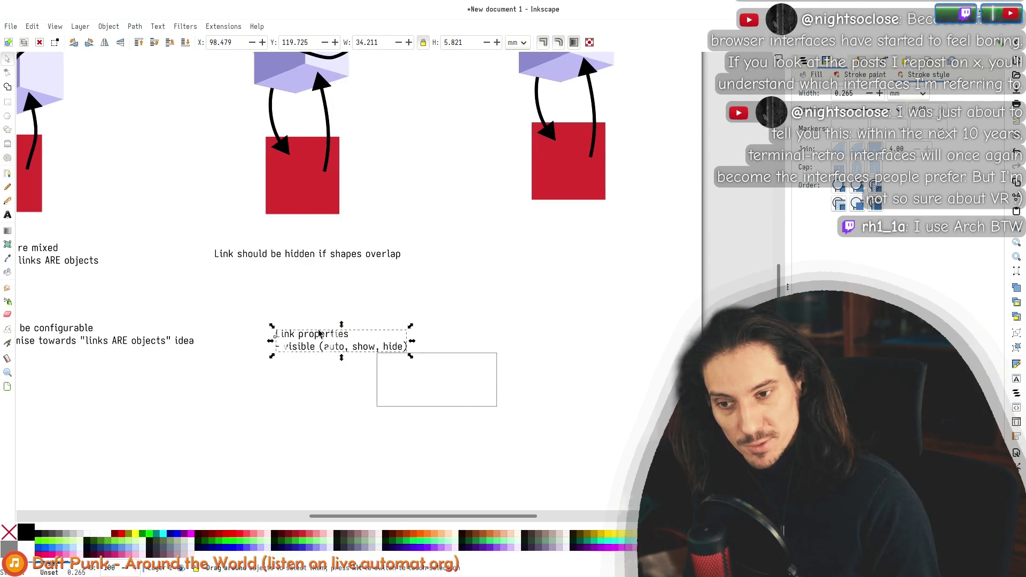
pyautogui.doubleClick(294, 348)
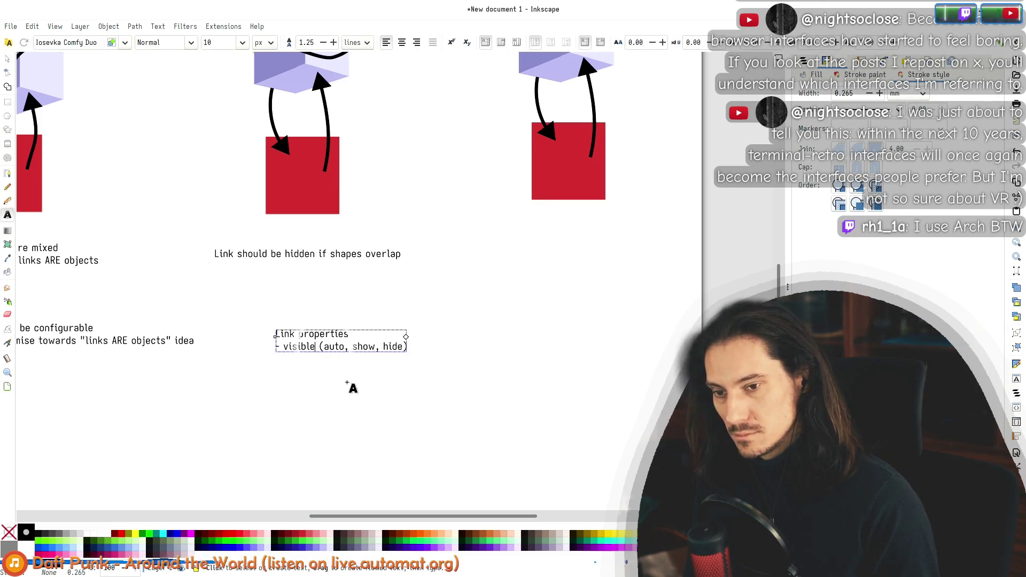
pyautogui.press('End')
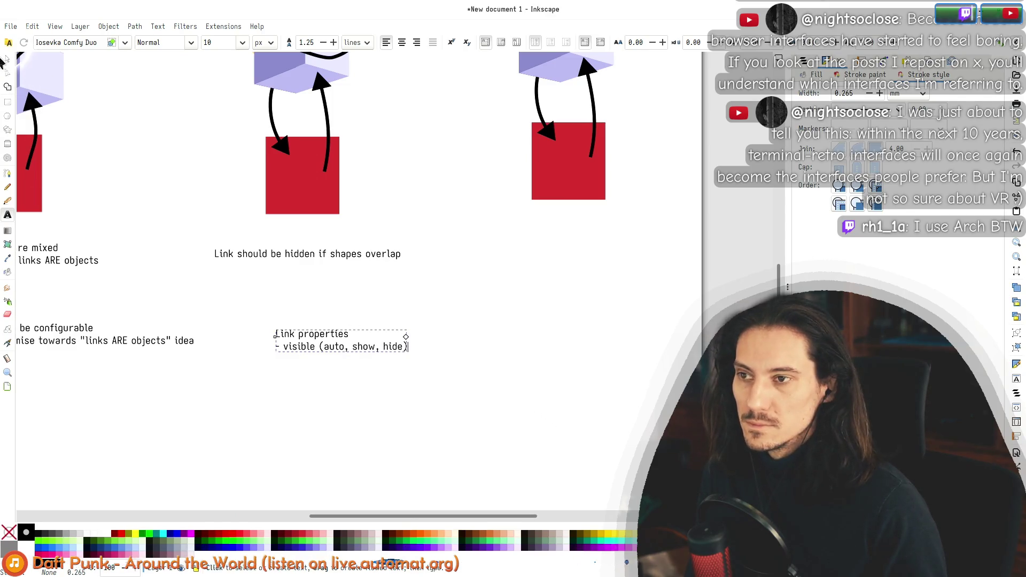
pyautogui.click(7, 60)
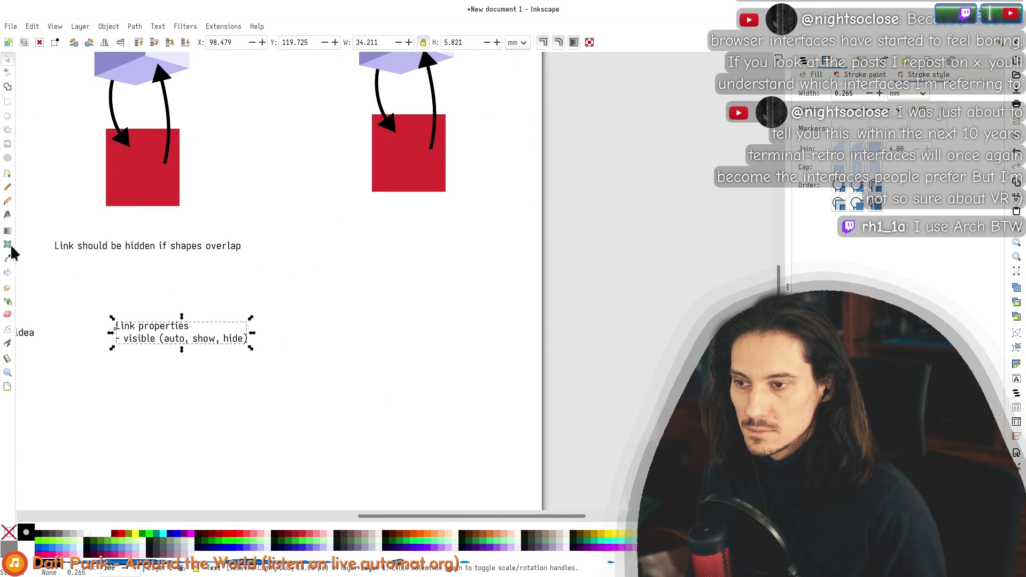
pyautogui.click(8, 214)
# Step: Type 'How links can be exposed through menu?' as a new note right of the existing notes, then switch to Automat
pyautogui.click(343, 295)
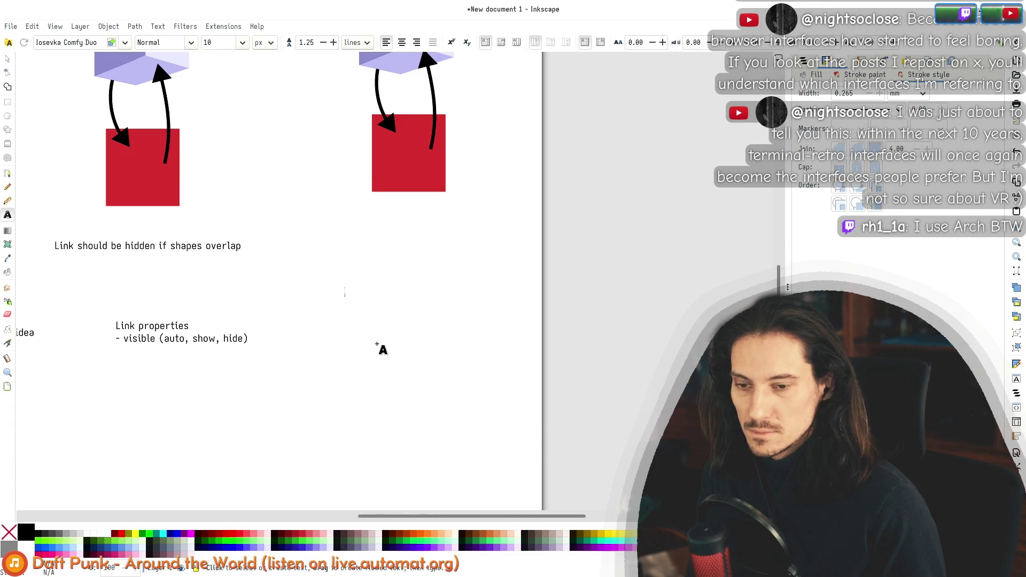
pyautogui.write('How l')
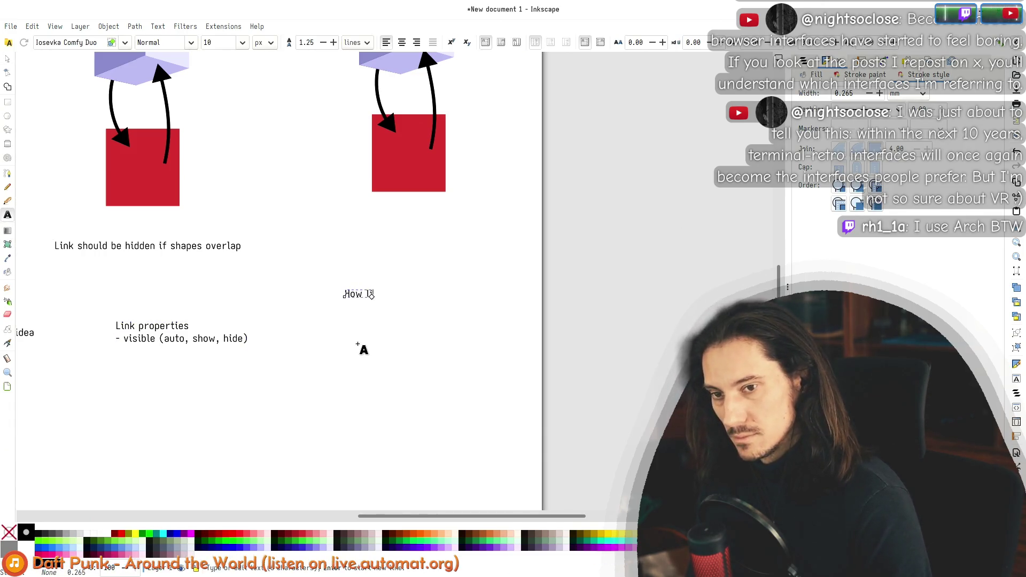
pyautogui.write('inks can be exposed through menu?')
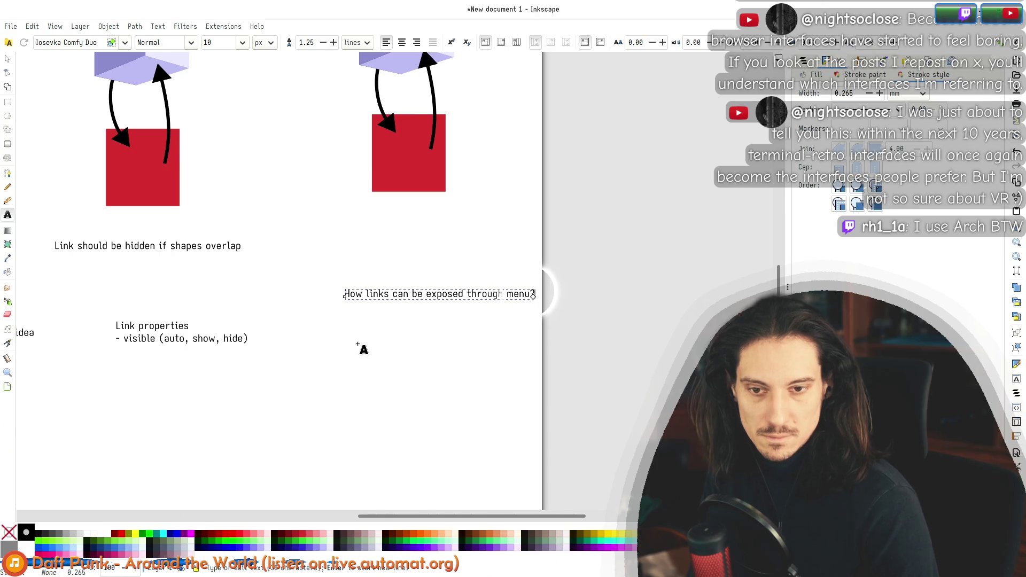
pyautogui.hotkey('alt', 'Tab')
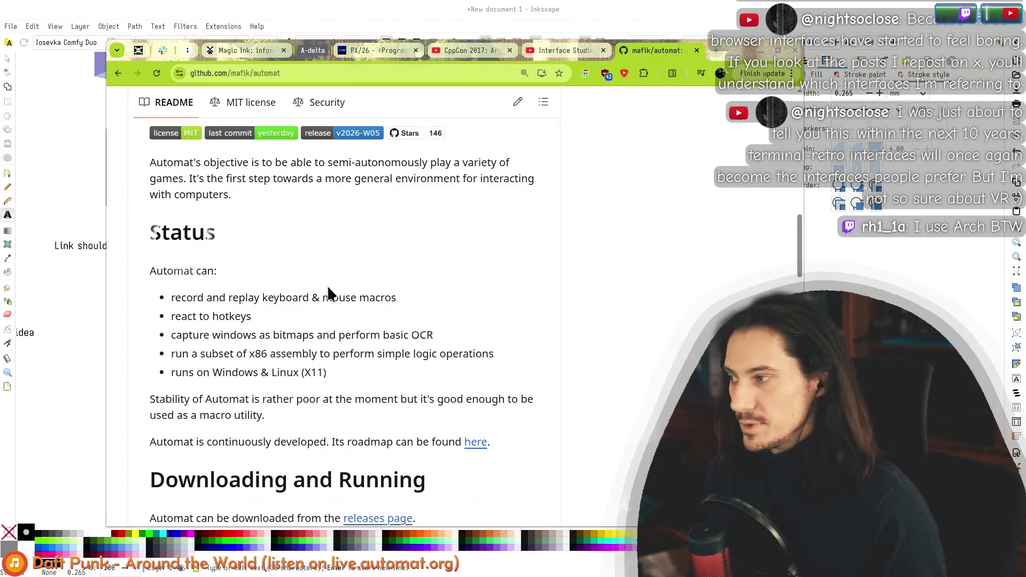
pyautogui.hotkey('alt', 'Tab')
# Step: Run the Automat timeline object via RUN in its right-click radial menu
pyautogui.scroll(-2, 372, 207)
pyautogui.rightClick(365, 191)
pyautogui.scroll(1, 365, 192)
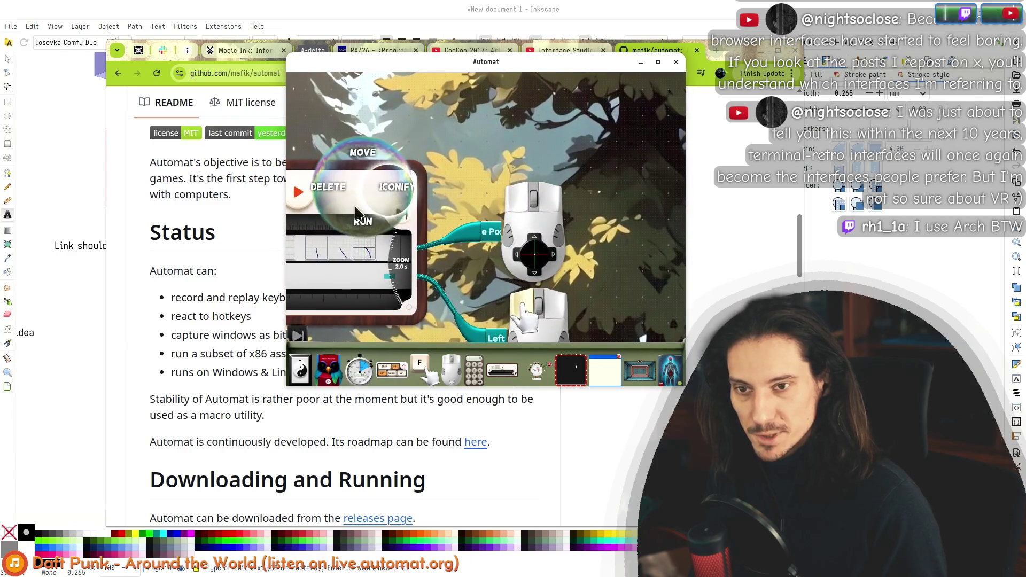
pyautogui.click(389, 224)
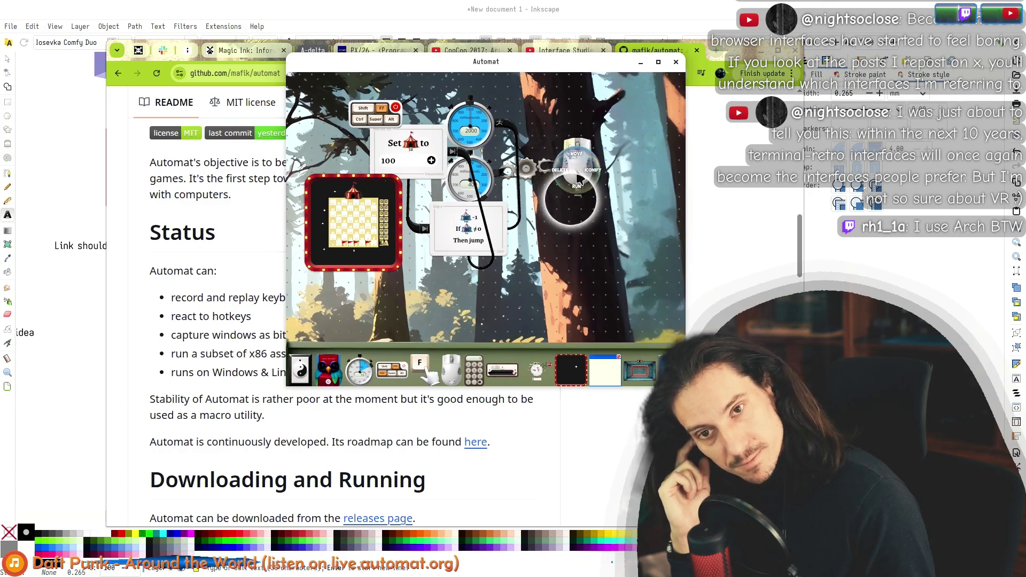
# Step: Raise the Inkscape window and bring the notes area back into view
pyautogui.click(119, 10)
pyautogui.moveTo(246, 188)
pyautogui.mouseDown()
pyautogui.moveTo(525, 484)
pyautogui.moveTo(348, 190)
pyautogui.mouseUp()
pyautogui.click(257, 345)
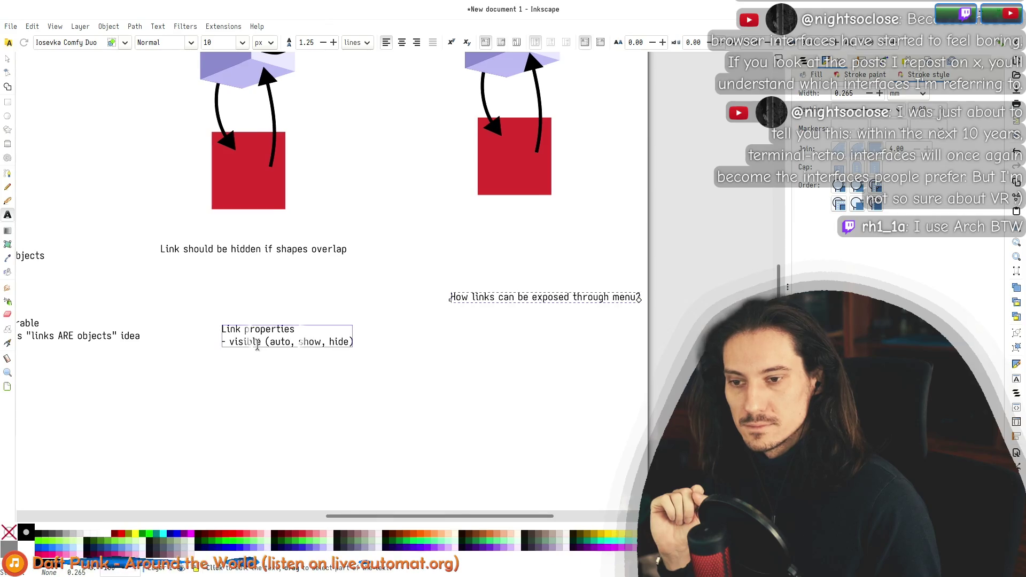
# Step: Drag the 'How links can be exposed through menu?' note down-left and reopen its text
pyautogui.click(262, 345)
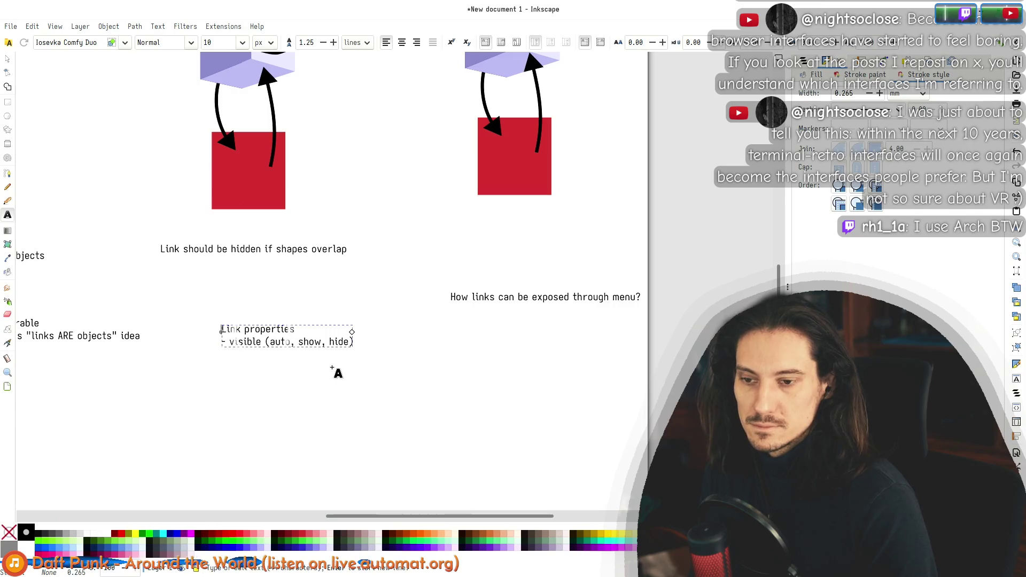
pyautogui.click(6, 62)
pyautogui.moveTo(493, 301); pyautogui.dragTo(442, 319)
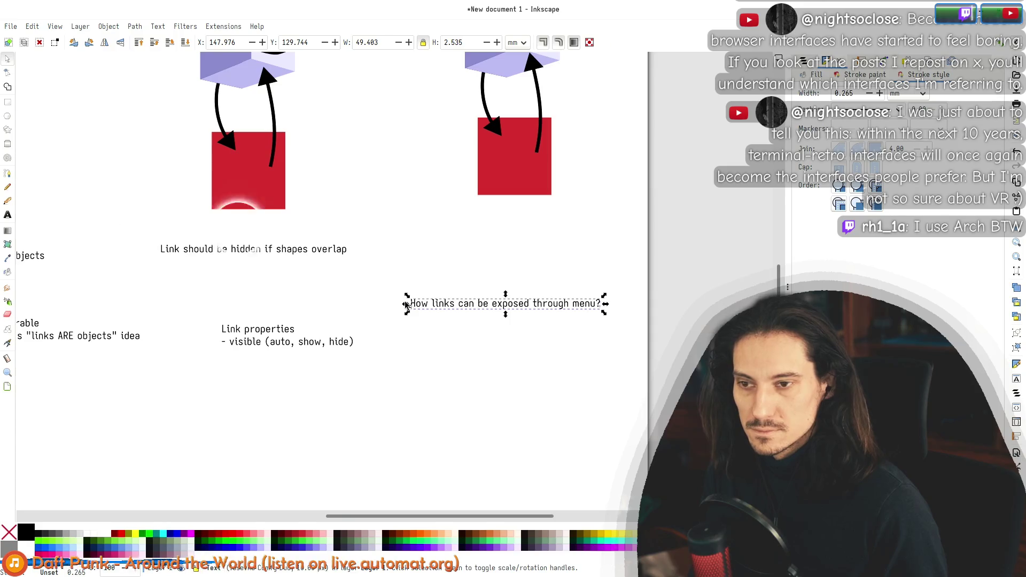
pyautogui.doubleClick(424, 307)
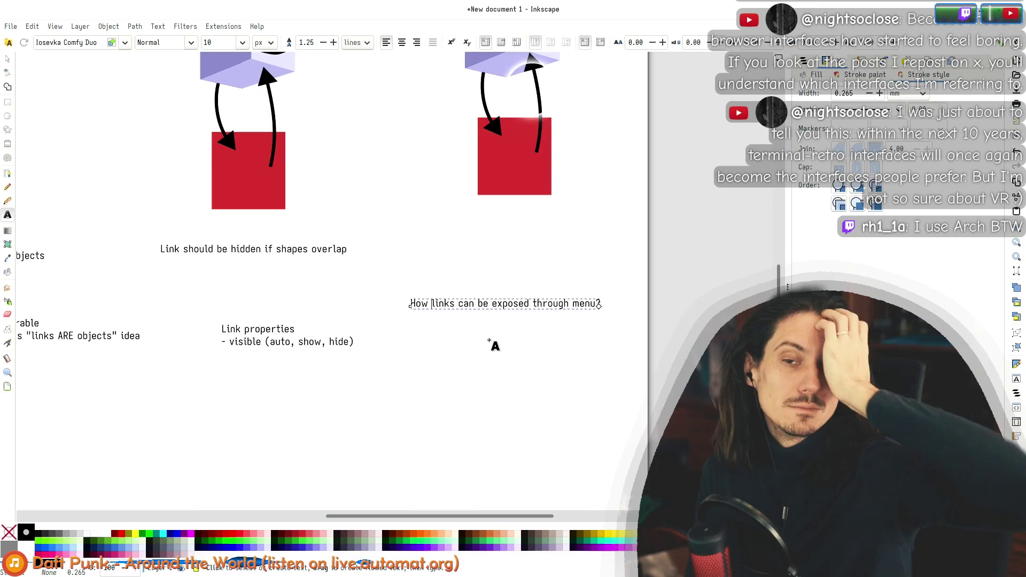
pyautogui.hotkey('ctrl', 'shift', 'Right')
pyautogui.hotkey('ctrl', 'shift', 'Right')
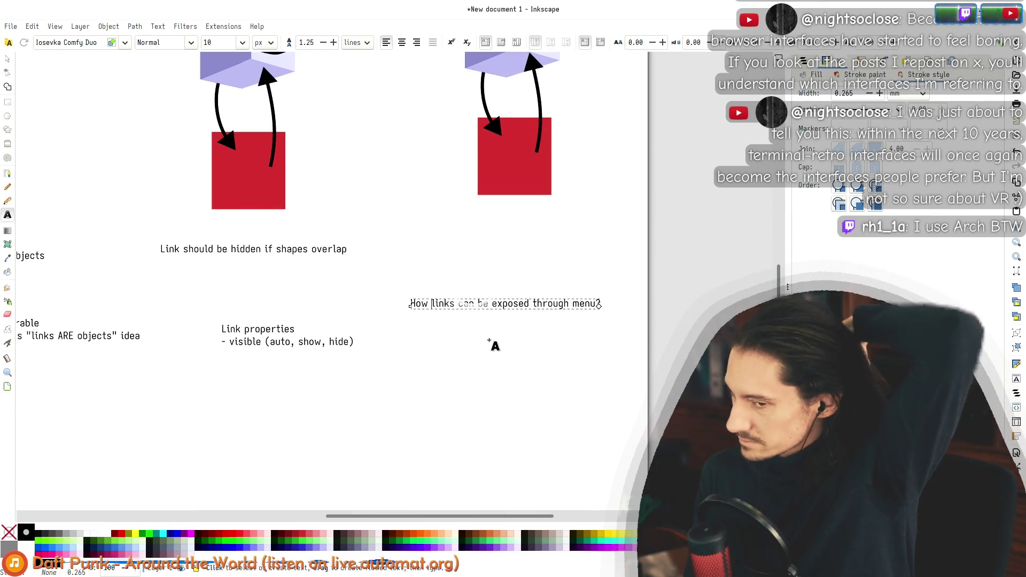
pyautogui.press('Right')
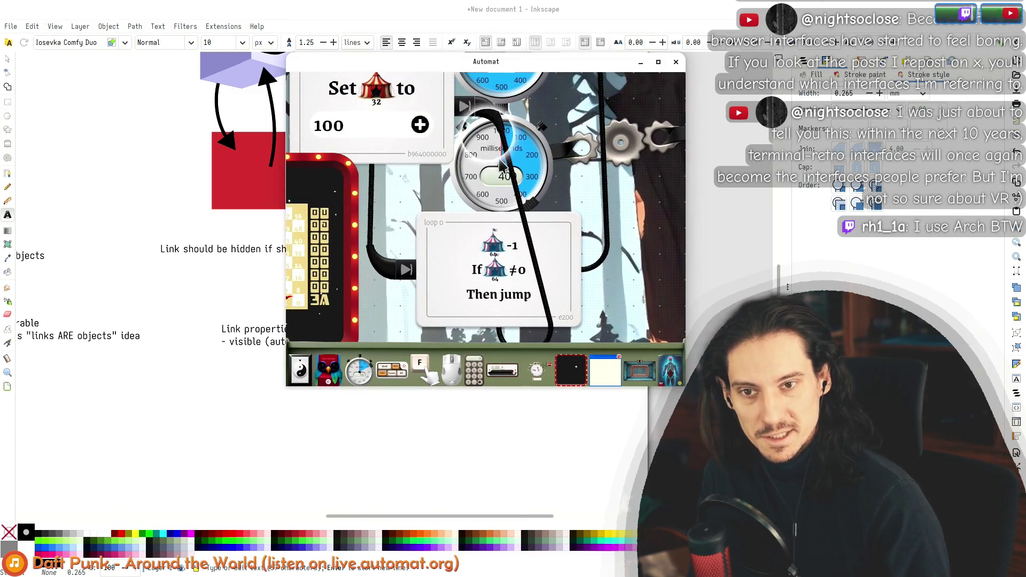
# Step: Append '(inlined if space allows)' after 'category' in the How links note
pyautogui.rightClick(481, 161)
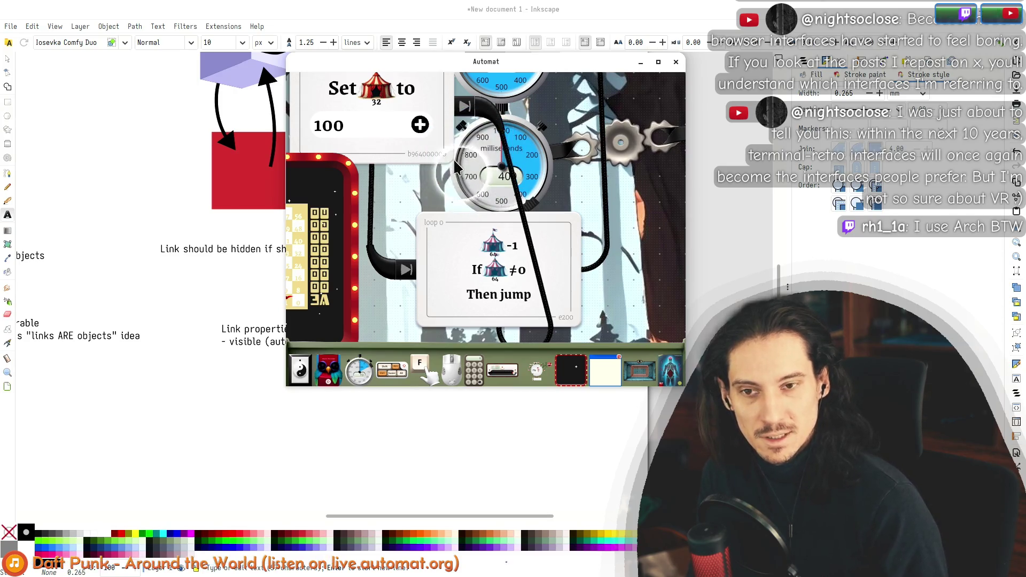
pyautogui.hotkey('alt', 'Tab')
pyautogui.click(492, 316)
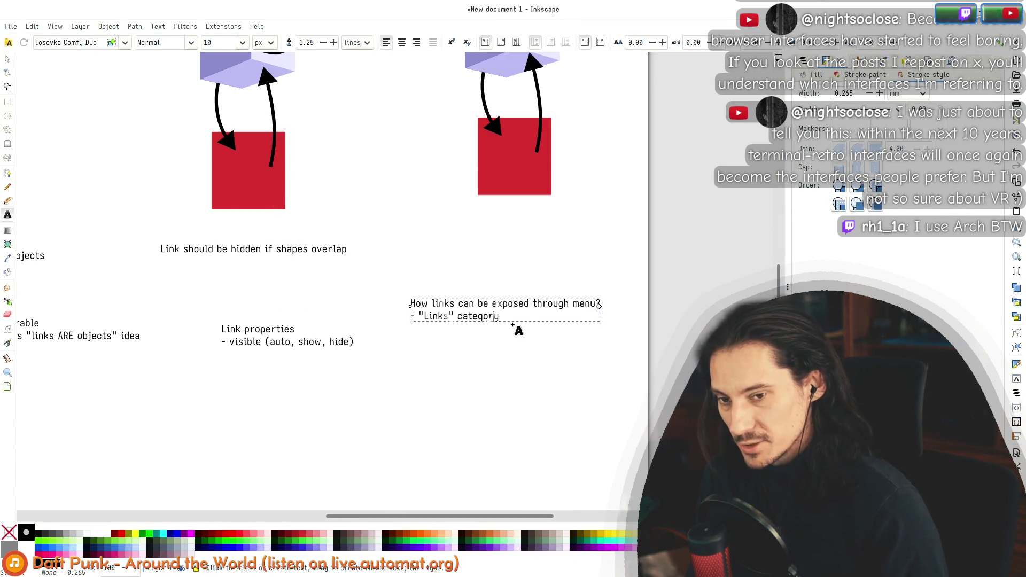
pyautogui.write(" (BUT it's going to b")
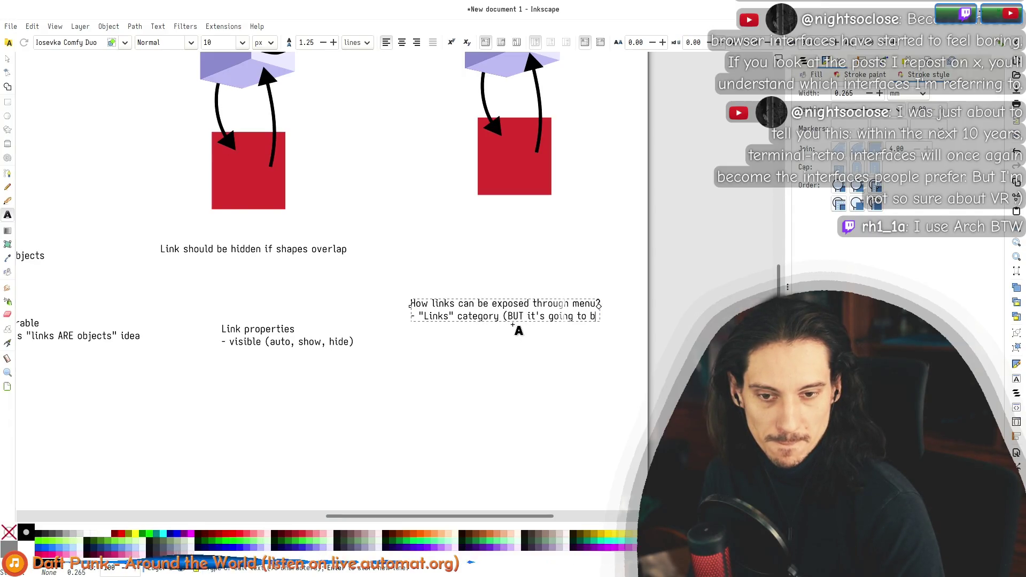
pyautogui.write('e inlined if')
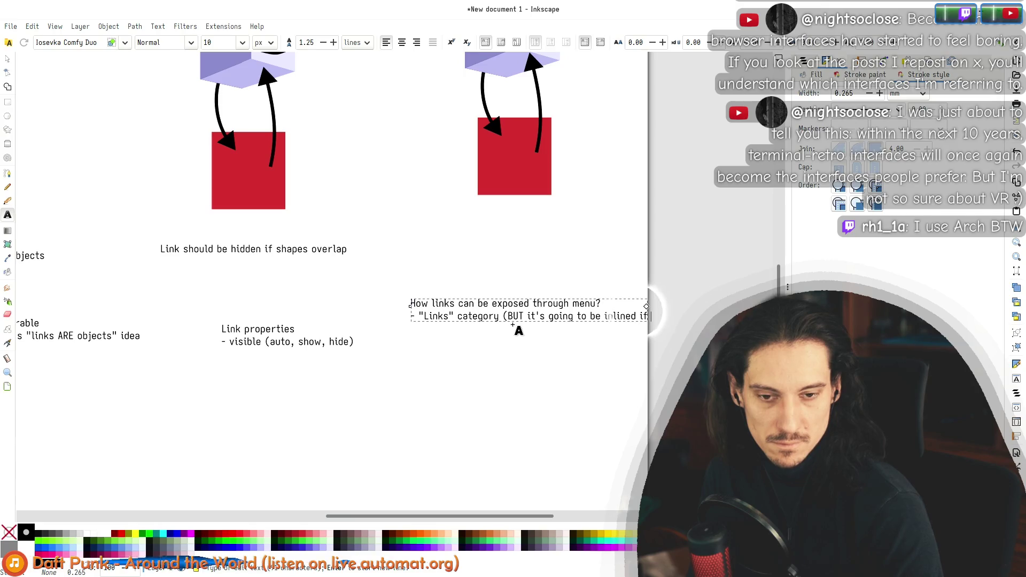
pyautogui.write(' space allows')
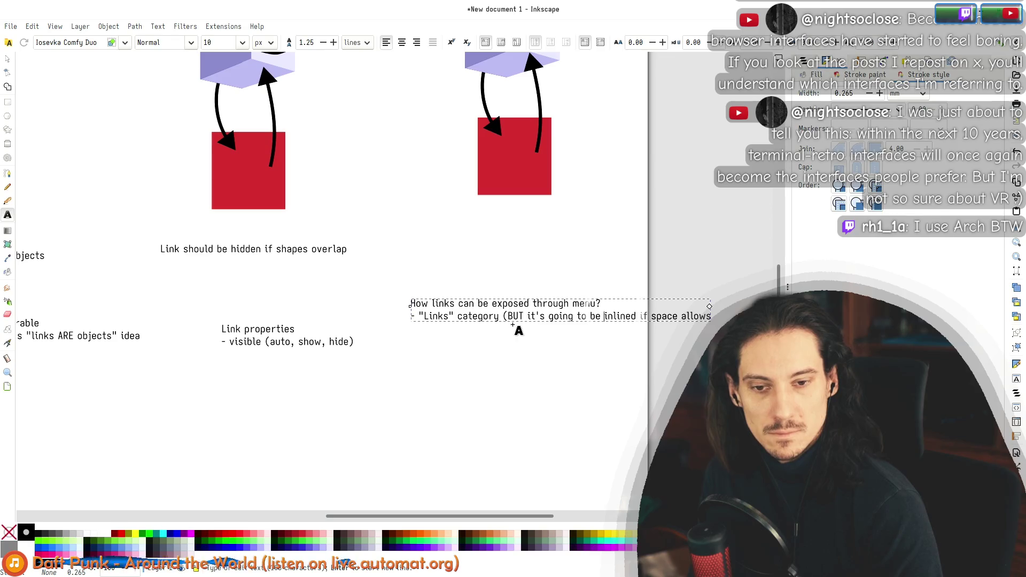
pyautogui.press('BackSpace')
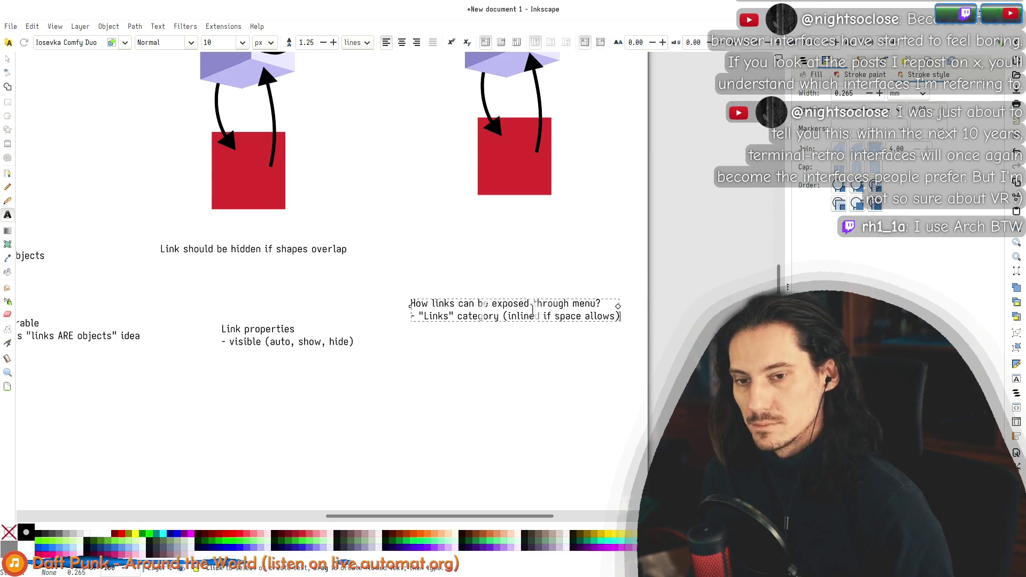
pyautogui.click(8, 62)
pyautogui.click(479, 393)
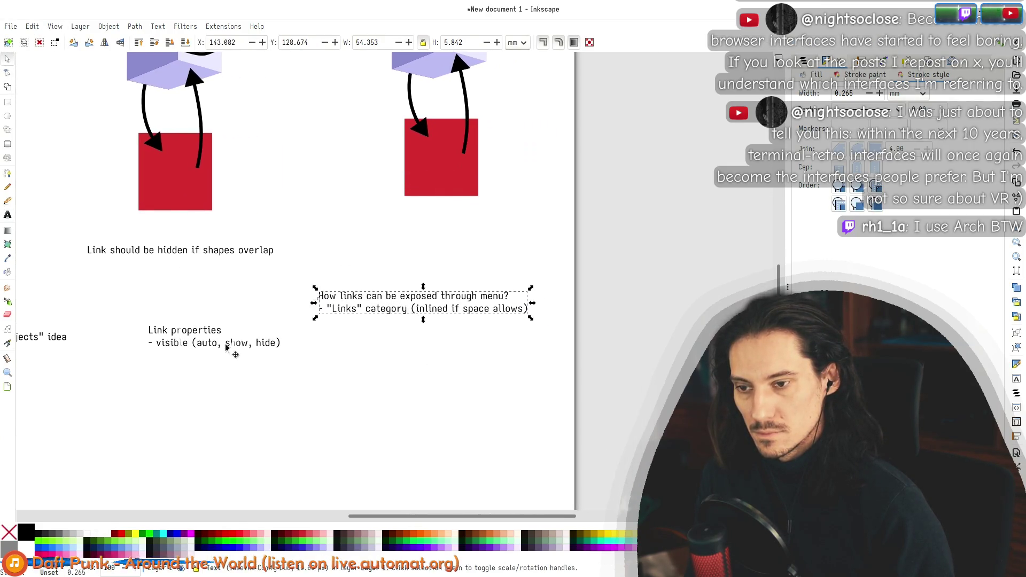
# Step: Nudge Link properties left and the 'How links…' note up-right, then edit its text
pyautogui.moveTo(243, 350); pyautogui.dragTo(225, 352)
pyautogui.moveTo(440, 316); pyautogui.dragTo(454, 312)
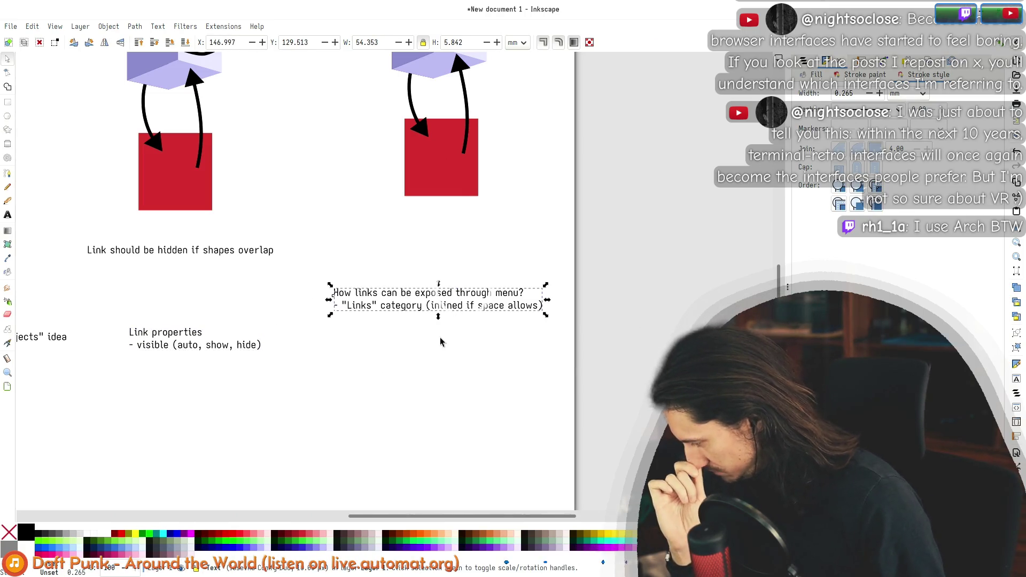
pyautogui.doubleClick(398, 305)
pyautogui.write('-')
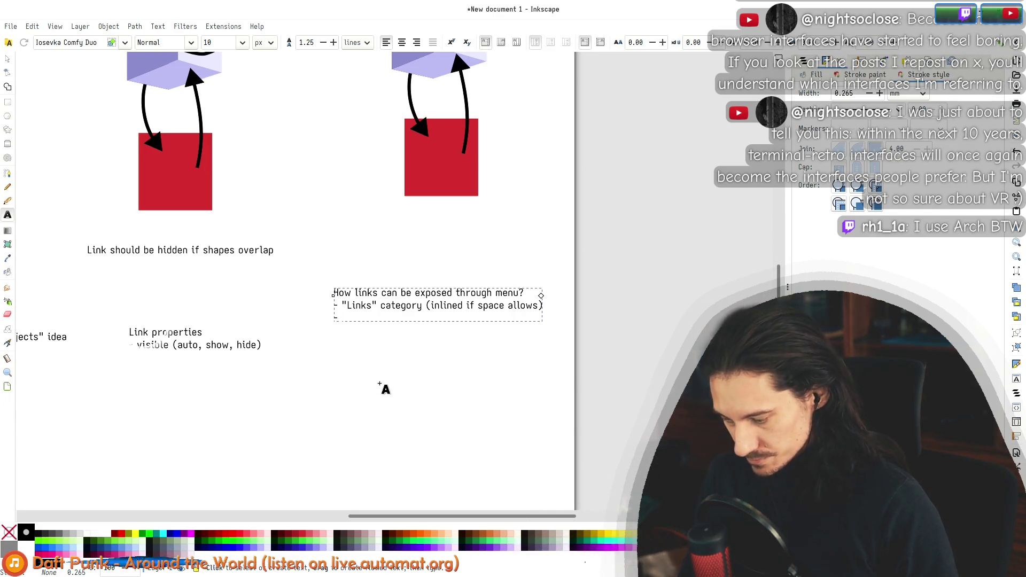
pyautogui.moveTo(335, 294); pyautogui.dragTo(407, 307)
pyautogui.click(406, 307)
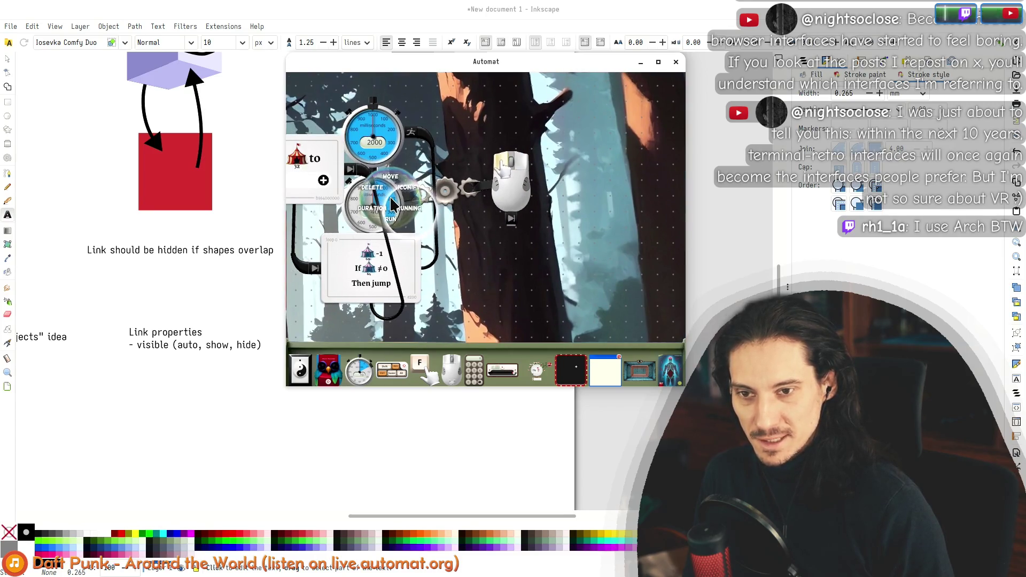
# Step: Choose SYNC from the timer gauge's right-click menu to start a sync cable
pyautogui.scroll(4, 401, 202)
pyautogui.rightClick(441, 233)
pyautogui.click(440, 189)
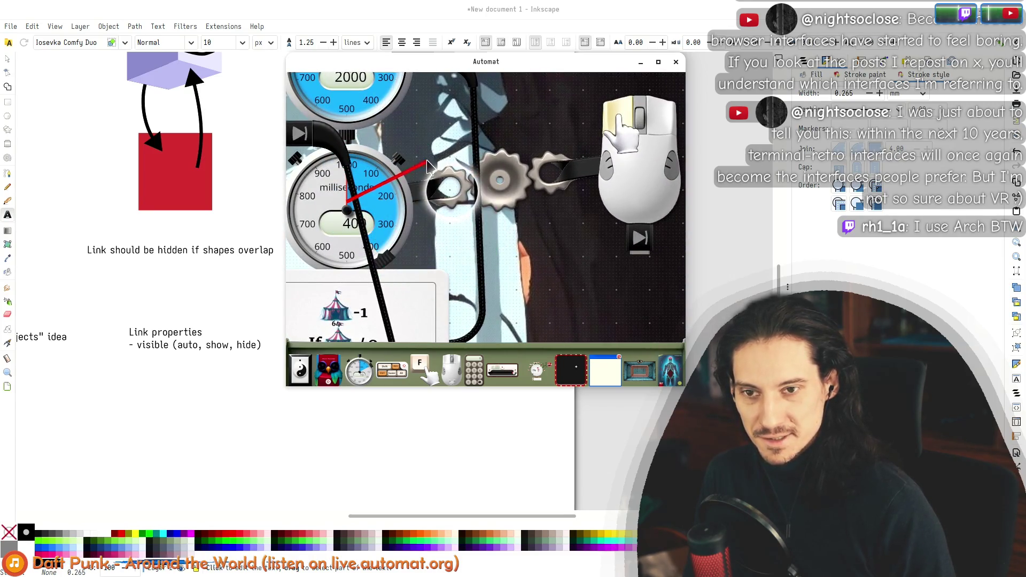
pyautogui.scroll(-4, 450, 216)
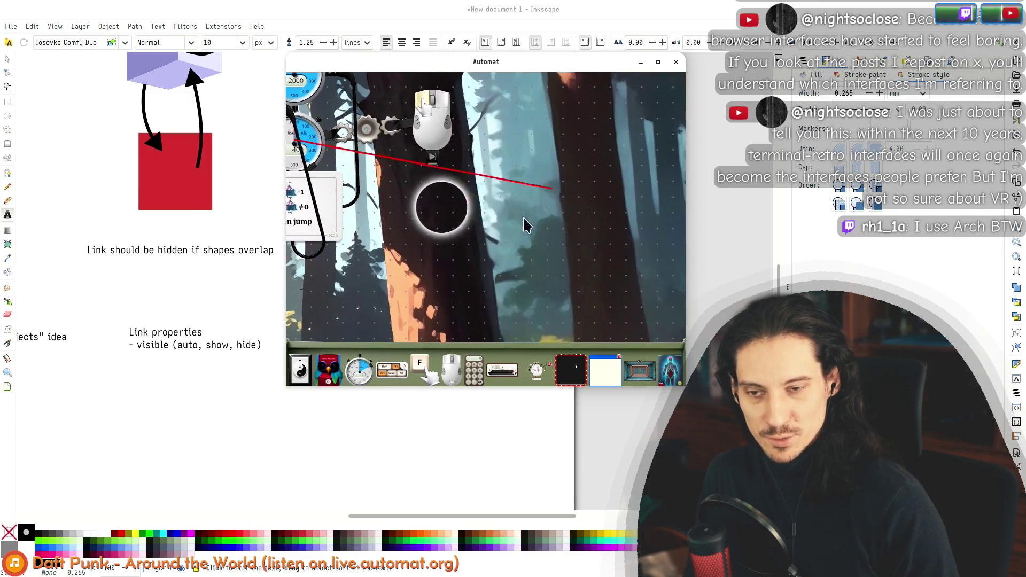
pyautogui.scroll(2, 449, 184)
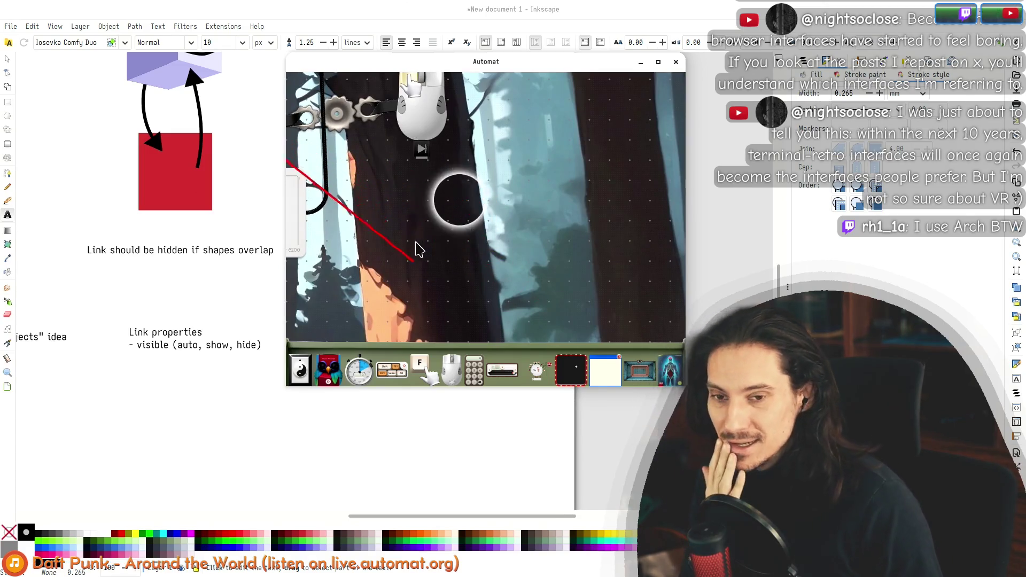
pyautogui.scroll(-3, 458, 171)
pyautogui.scroll(-2, 458, 177)
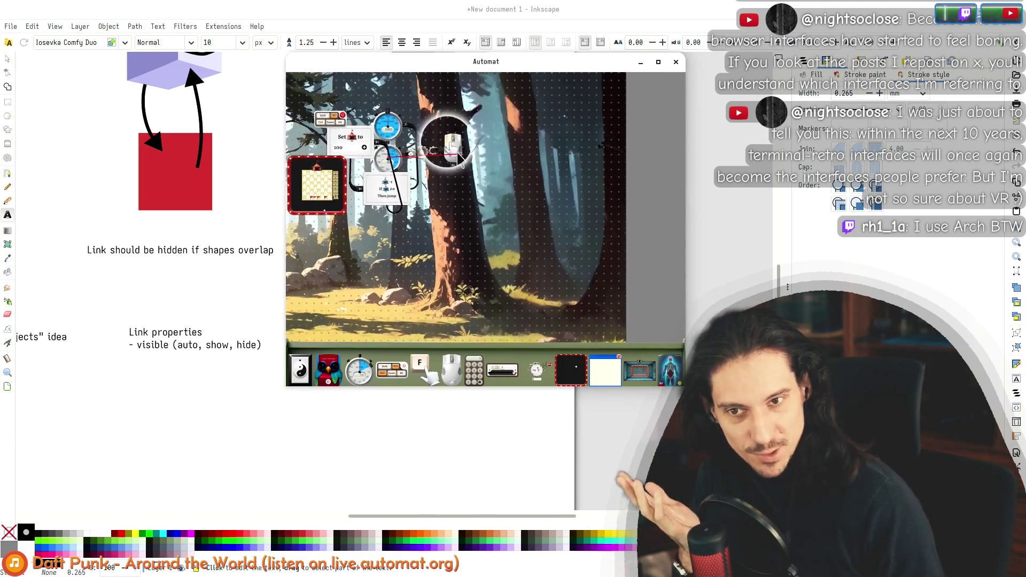
pyautogui.scroll(-2, 458, 178)
pyautogui.scroll(3, 458, 176)
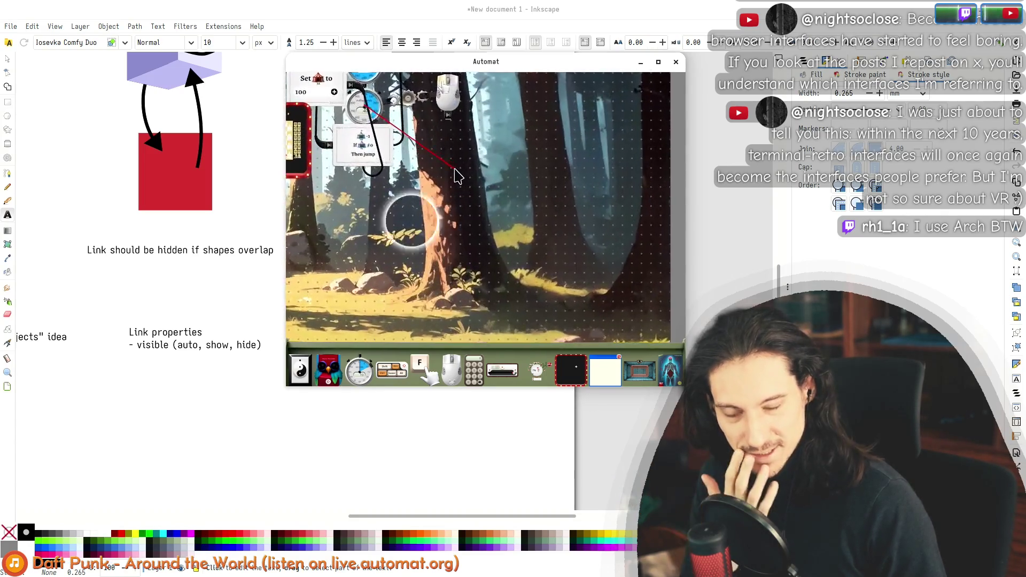
pyautogui.scroll(3, 449, 172)
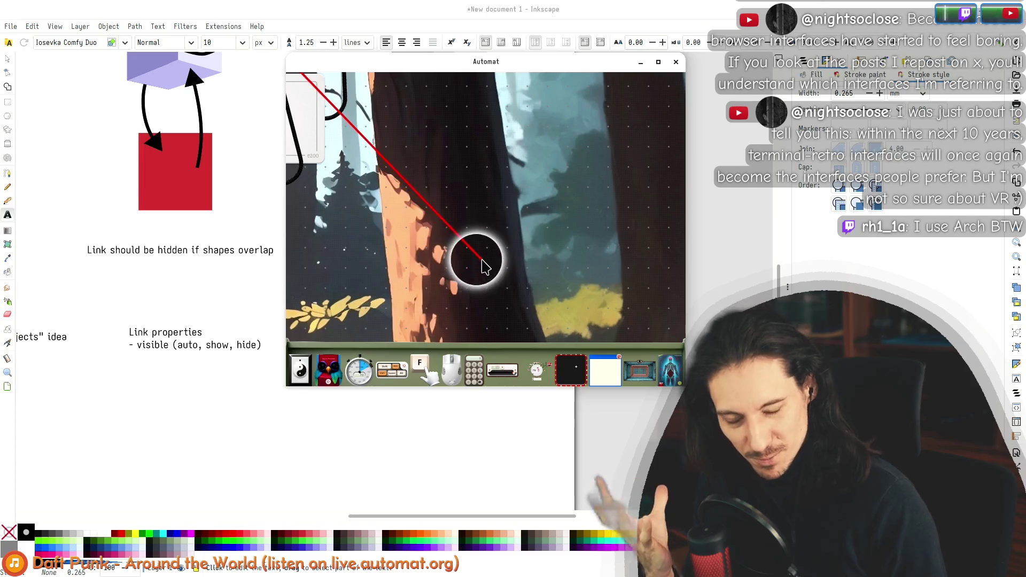
# Step: Carry the red sync cable end across the canvas and drop it beside the mouse object
pyautogui.moveTo(515, 205)
pyautogui.mouseDown()
pyautogui.moveTo(444, 254)
pyautogui.moveTo(451, 245)
pyautogui.mouseUp()
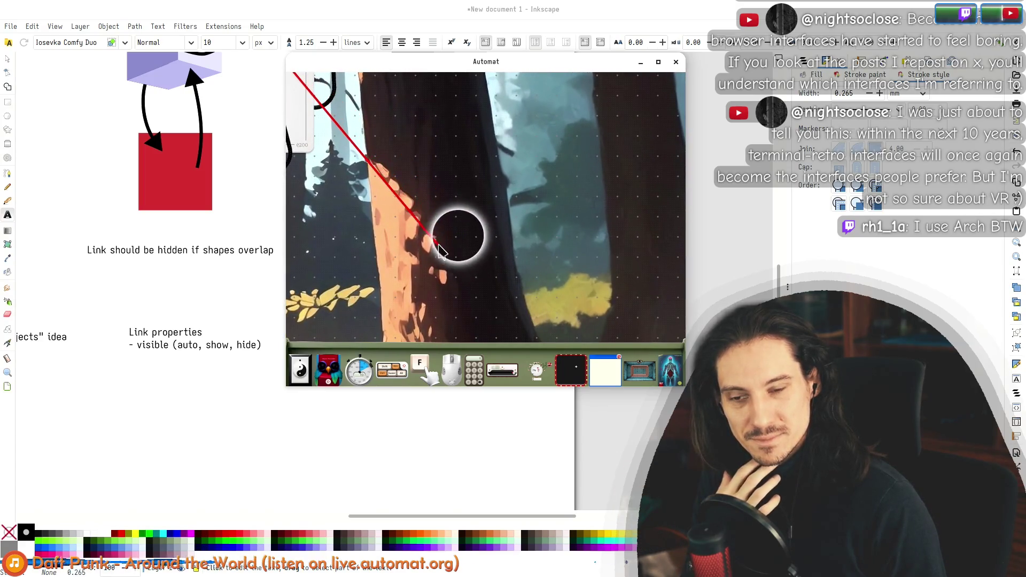
pyautogui.moveTo(424, 257)
pyautogui.mouseDown()
pyautogui.moveTo(435, 228)
pyautogui.moveTo(453, 233)
pyautogui.moveTo(442, 193)
pyautogui.moveTo(465, 232)
pyautogui.mouseUp()
pyautogui.scroll(3, 501, 224)
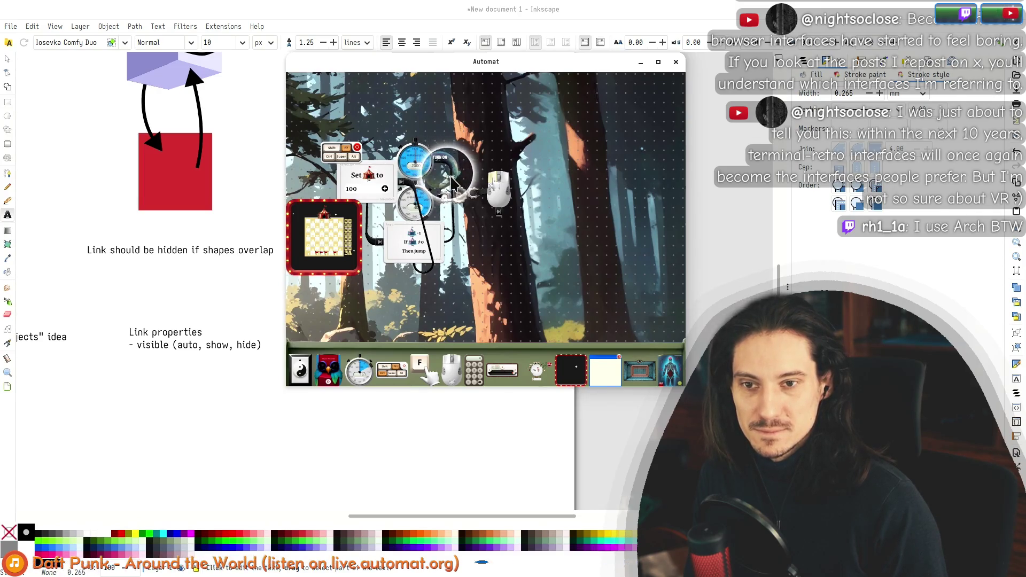
pyautogui.moveTo(494, 251); pyautogui.dragTo(509, 231)
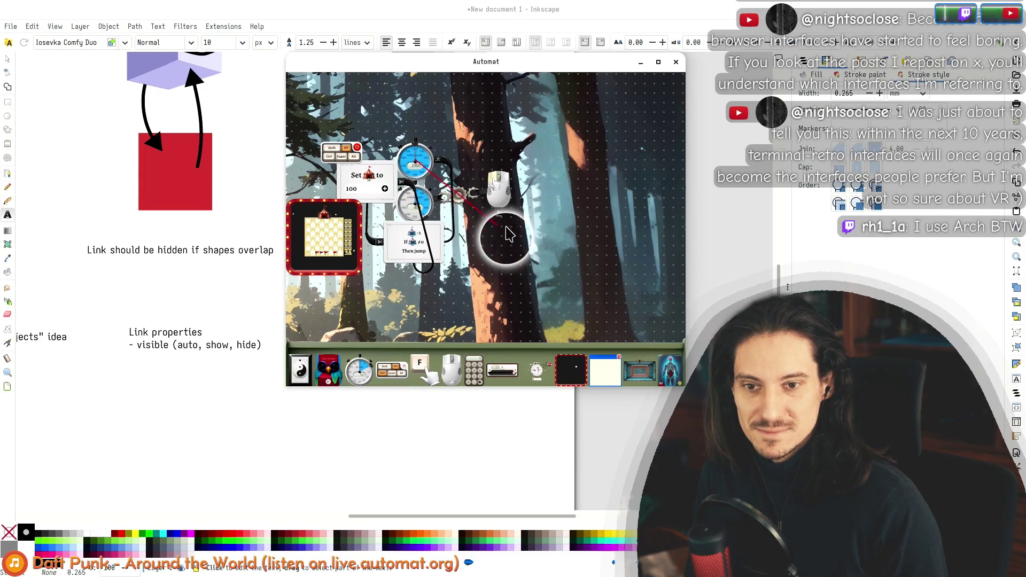
pyautogui.moveTo(478, 262); pyautogui.dragTo(458, 182)
pyautogui.scroll(5, 511, 248)
pyautogui.hotkey('alt', 'Tab')
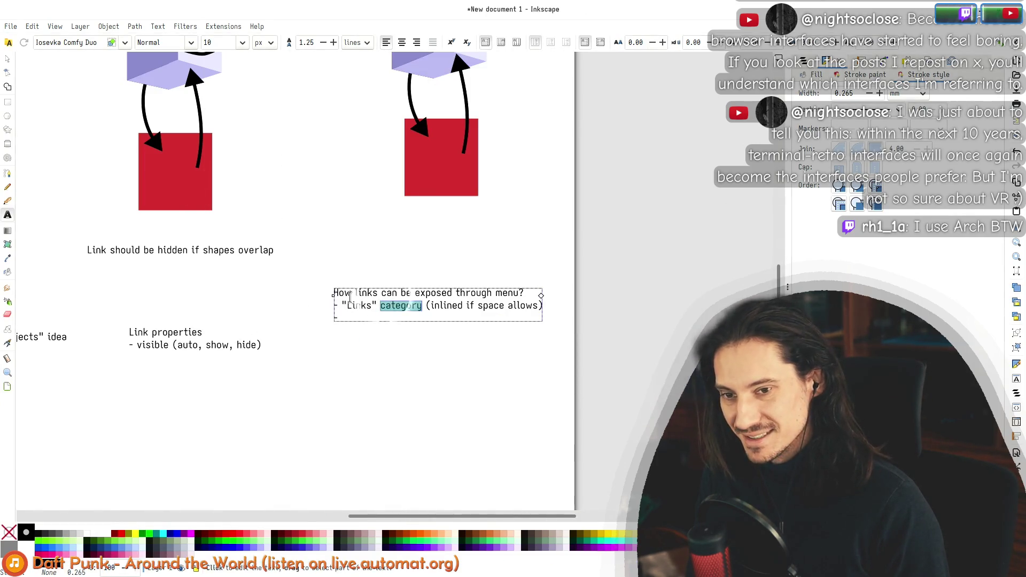
# Step: Write a new 'Summoning objects with a pentagram' text note below the other notes
pyautogui.click(7, 73)
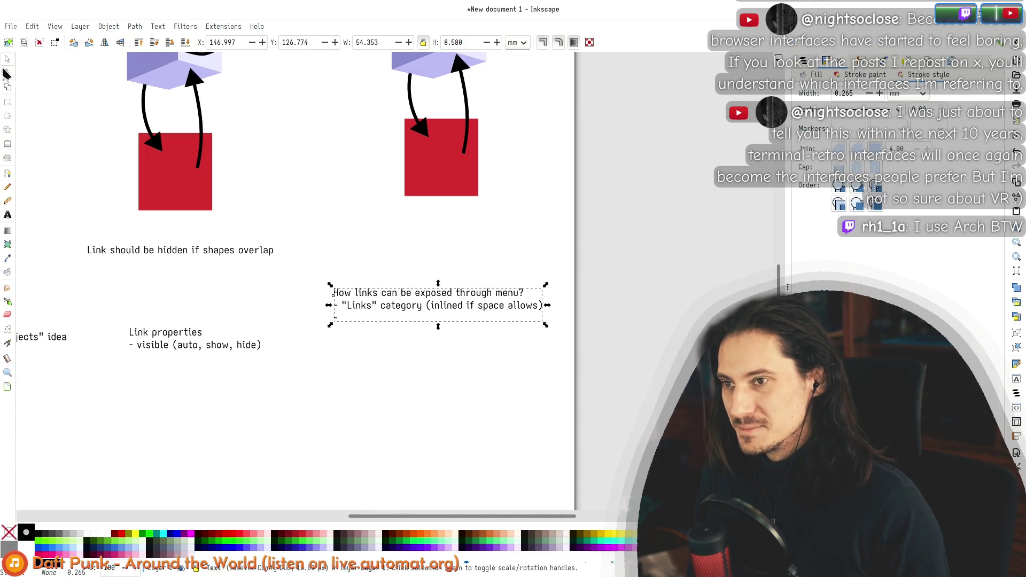
pyautogui.moveTo(134, 399); pyautogui.dragTo(432, 323)
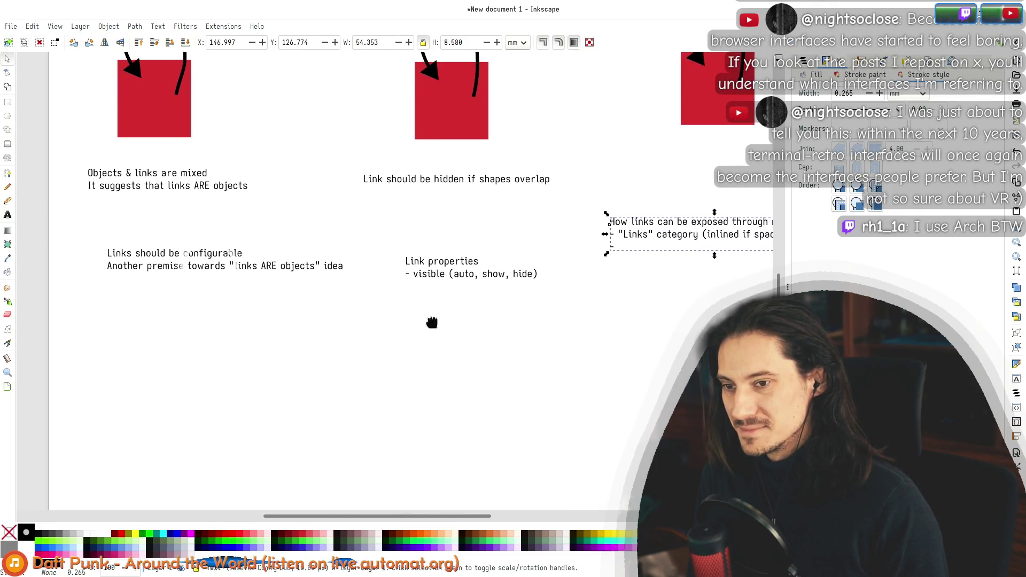
pyautogui.click(11, 216)
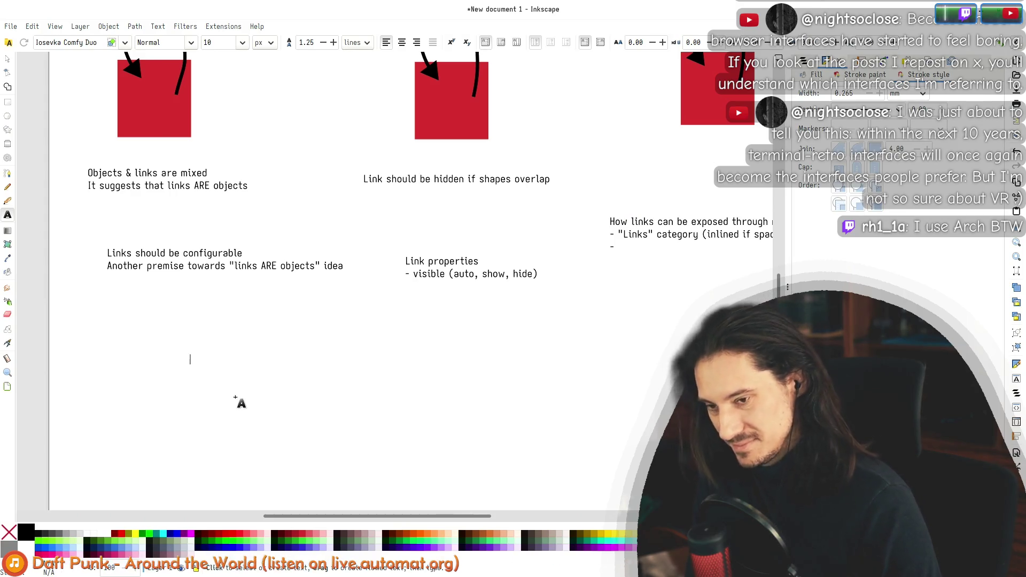
pyautogui.write('<>')
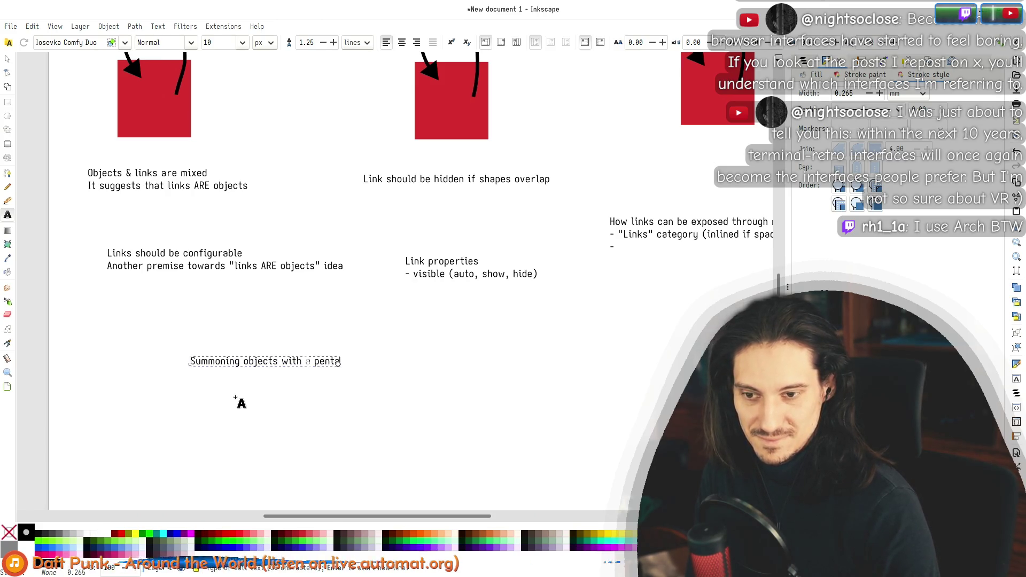
pyautogui.write('m')
pyautogui.press('F1')
pyautogui.press('Escape')
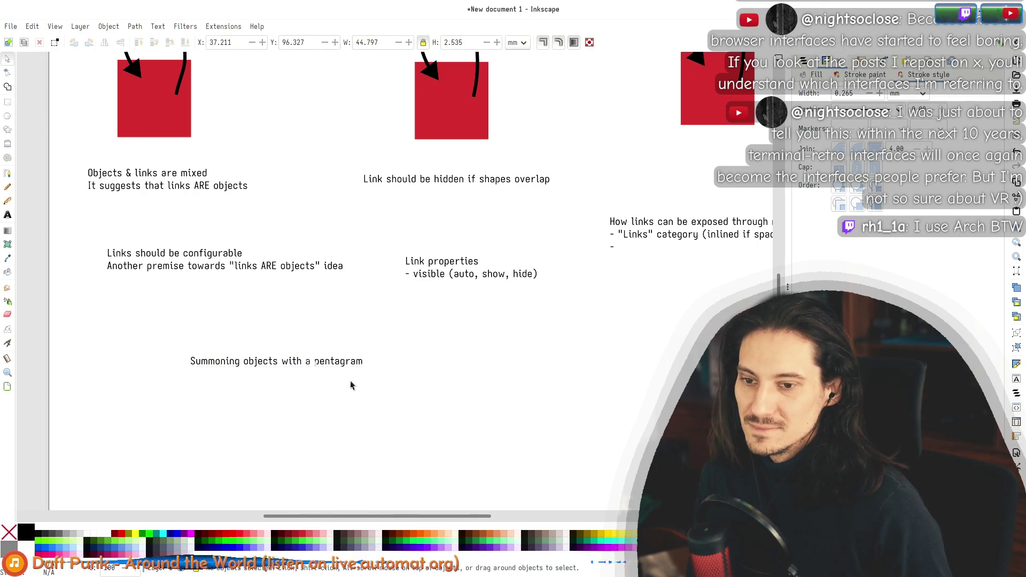
# Step: Align the pentagram note beneath the 'Links should be configurable' note on the left
pyautogui.moveTo(346, 361); pyautogui.dragTo(228, 348)
pyautogui.moveTo(195, 264); pyautogui.dragTo(174, 269)
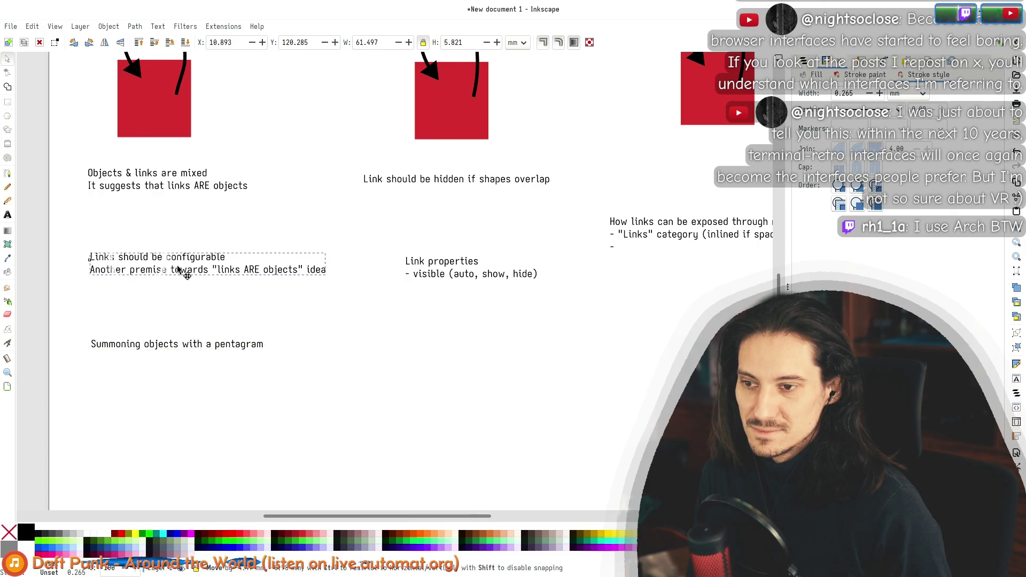
pyautogui.moveTo(203, 346); pyautogui.dragTo(204, 344)
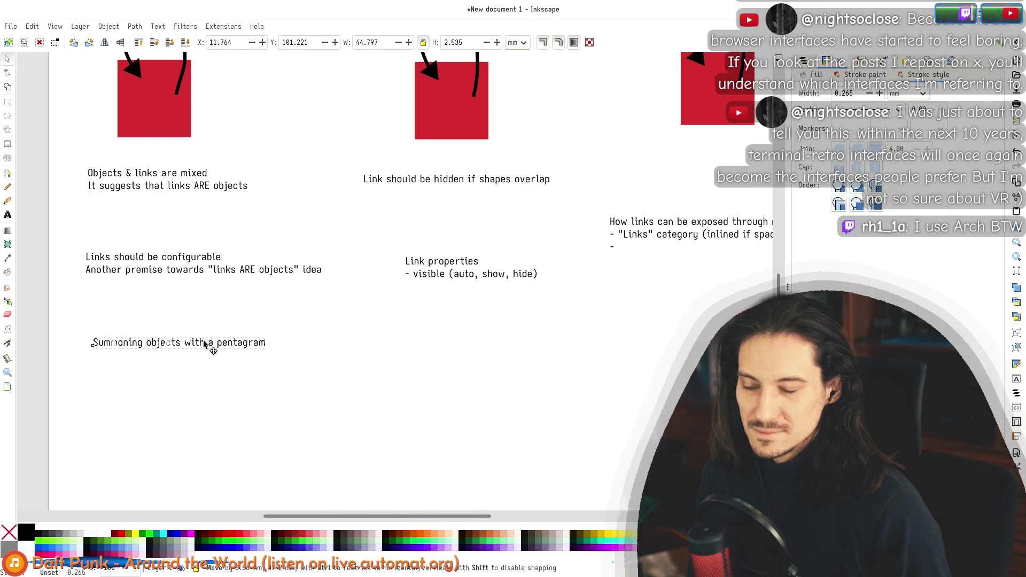
pyautogui.click(370, 355)
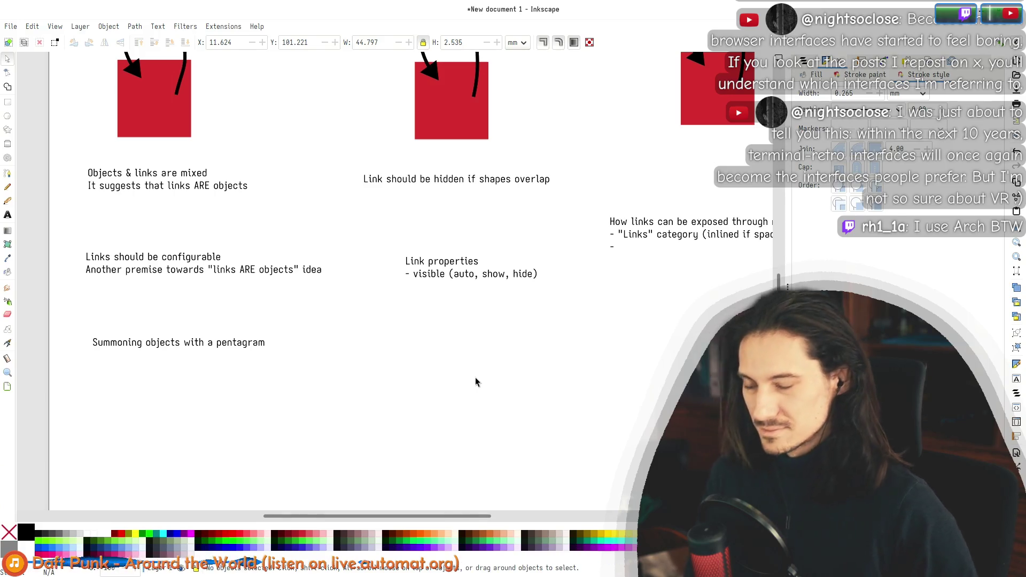
# Step: Pan across the diagrams toward the right-hand notes and edit the 'How links can be exposed through menu?' text
pyautogui.scroll(1, 481, 282)
pyautogui.scroll(4, 470, 332)
pyautogui.scroll(5, 470, 332)
pyautogui.scroll(-6, 469, 335)
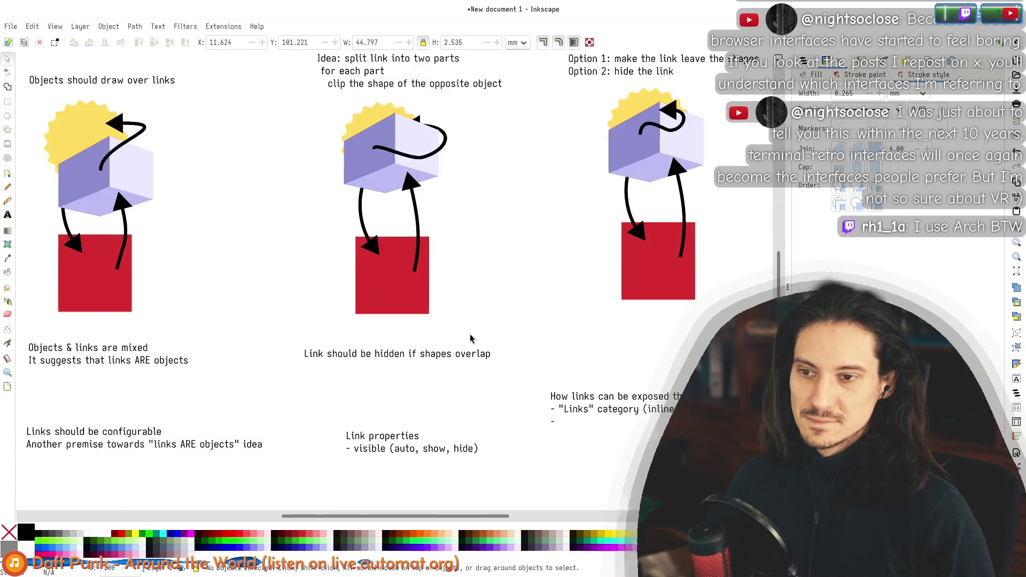
pyautogui.scroll(-5, 470, 334)
pyautogui.scroll(-5, 482, 370)
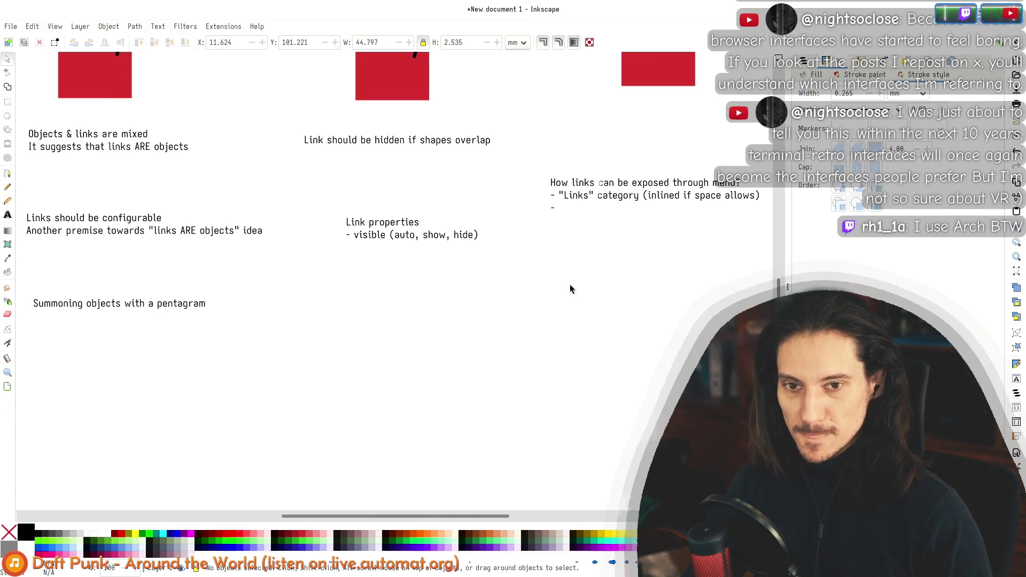
pyautogui.moveTo(570, 285); pyautogui.dragTo(399, 303)
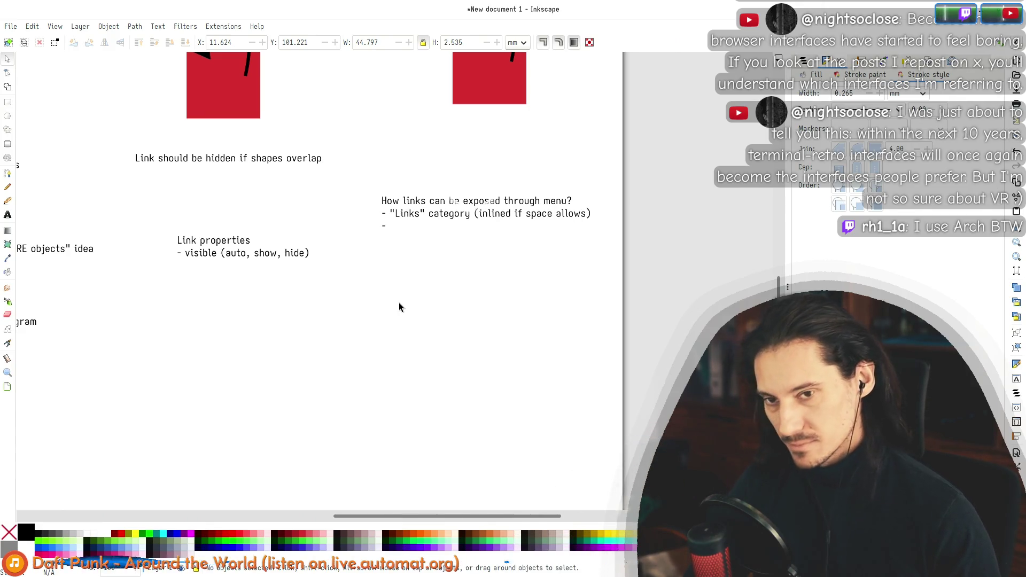
pyautogui.doubleClick(521, 213)
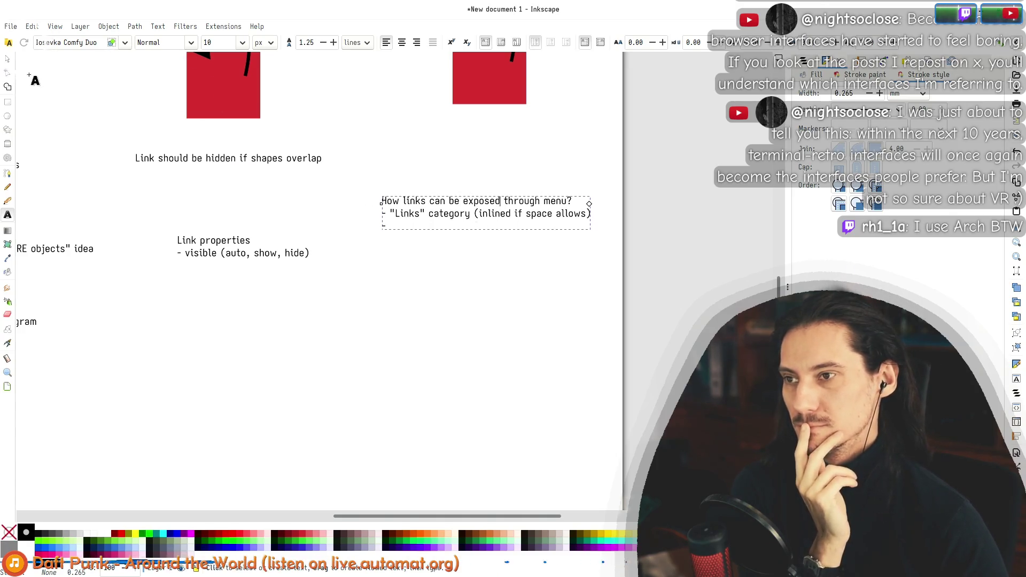
# Step: Leave text editing and move the 'How links can be exposed through menu?' note lower on the page
pyautogui.click(8, 59)
pyautogui.click(317, 210)
pyautogui.moveTo(345, 241)
pyautogui.mouseDown()
pyautogui.moveTo(348, 327)
pyautogui.moveTo(543, 488)
pyautogui.mouseUp()
pyautogui.moveTo(480, 222); pyautogui.dragTo(497, 459)
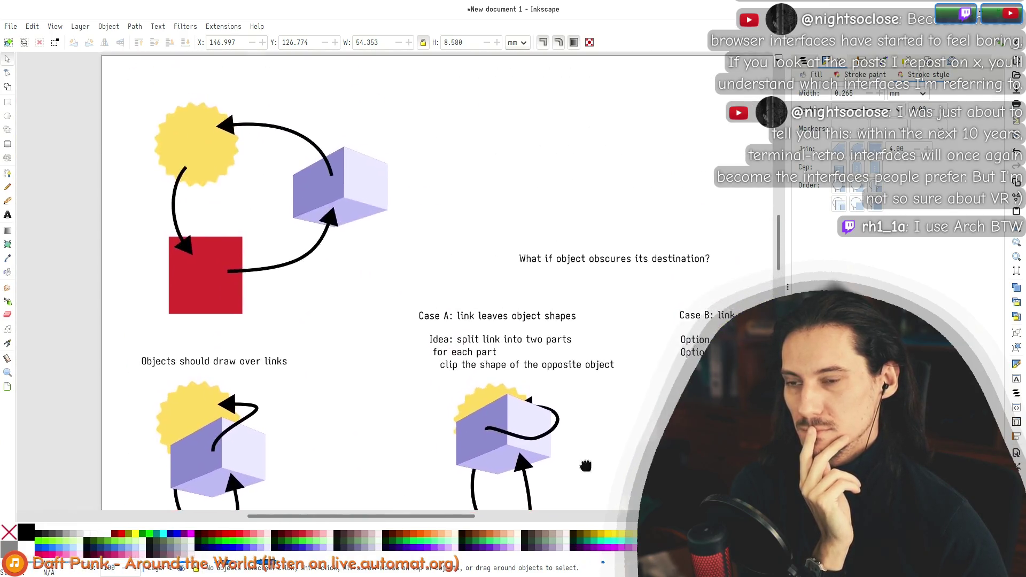
pyautogui.moveTo(451, 309); pyautogui.dragTo(373, 227)
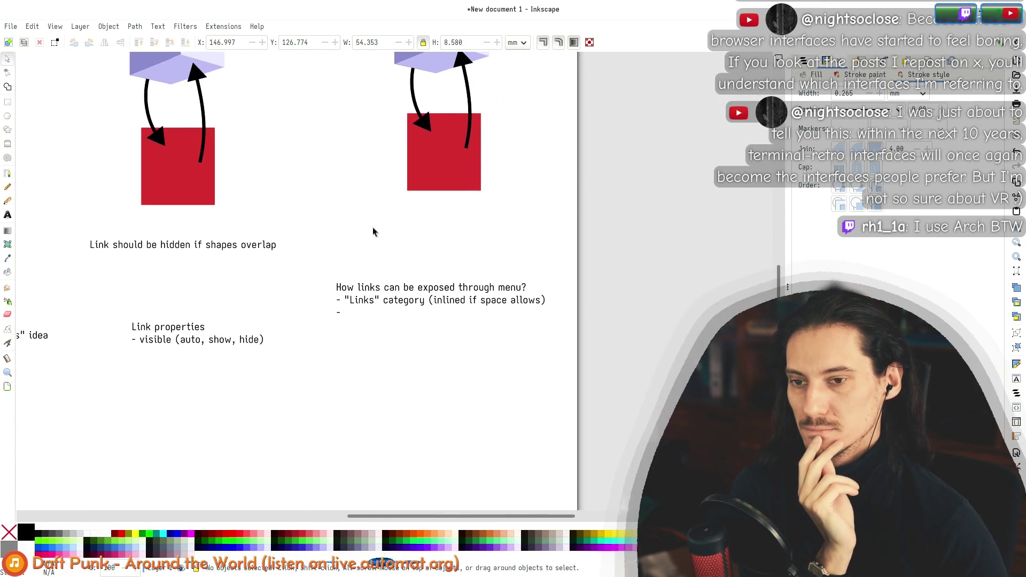
pyautogui.click(396, 310)
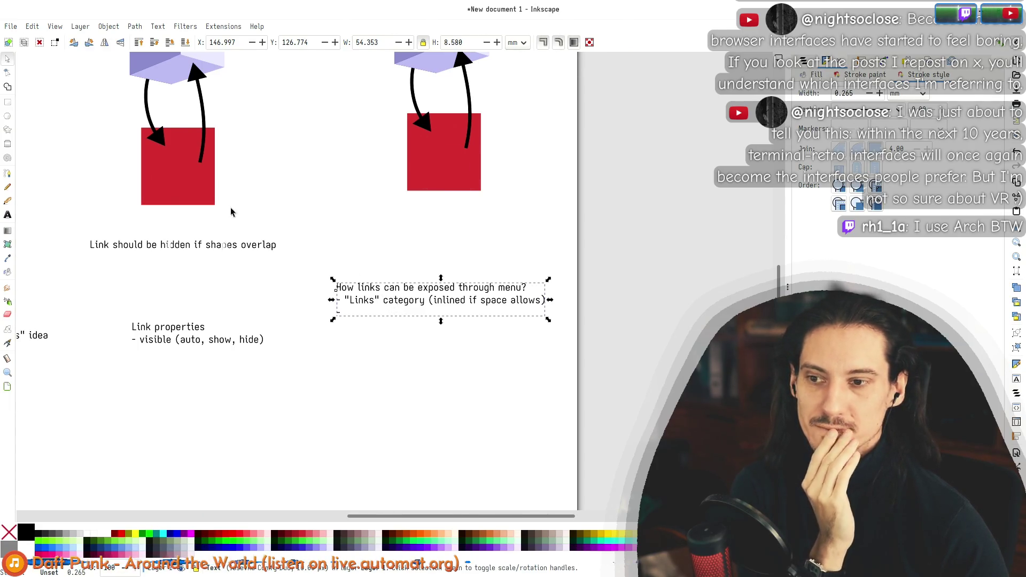
pyautogui.scroll(5, 231, 212)
pyautogui.scroll(-4, 285, 412)
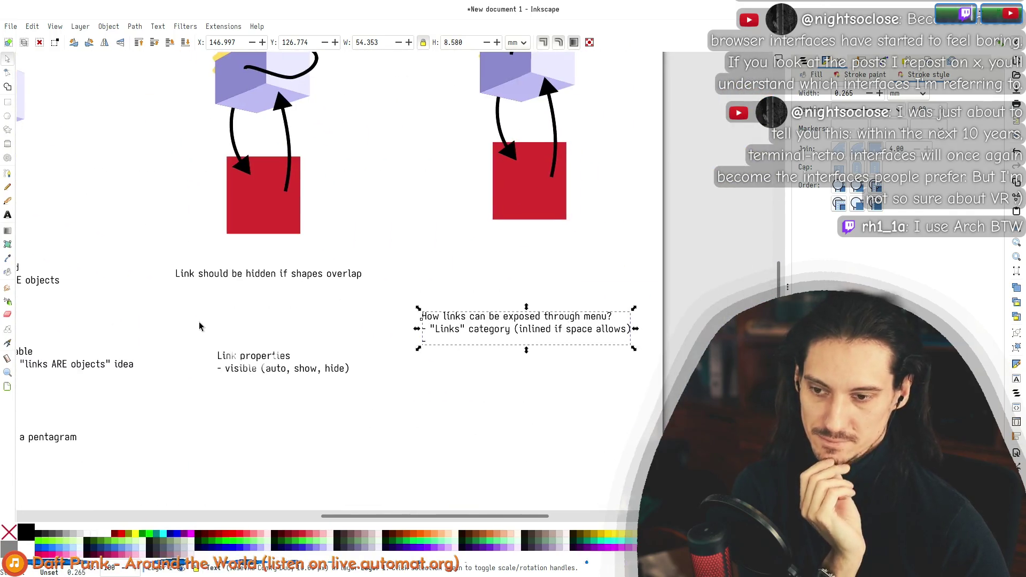
pyautogui.scroll(-4, 347, 294)
pyautogui.moveTo(481, 230); pyautogui.dragTo(483, 259)
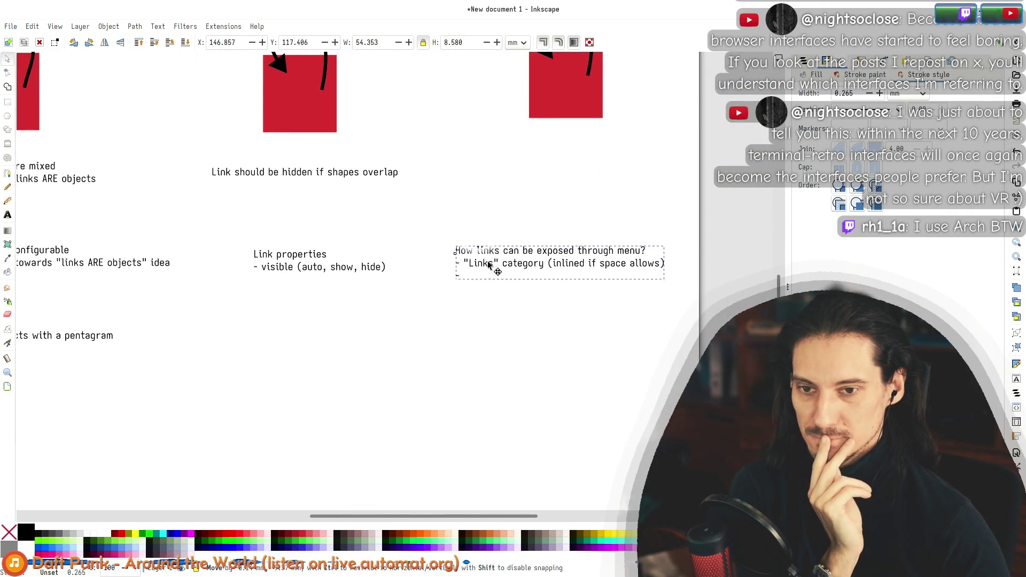
pyautogui.click(467, 135)
# Step: Shift the menu-exposure note left and the 'Link properties' note slightly left
pyautogui.hscroll(-6, 428, 151)
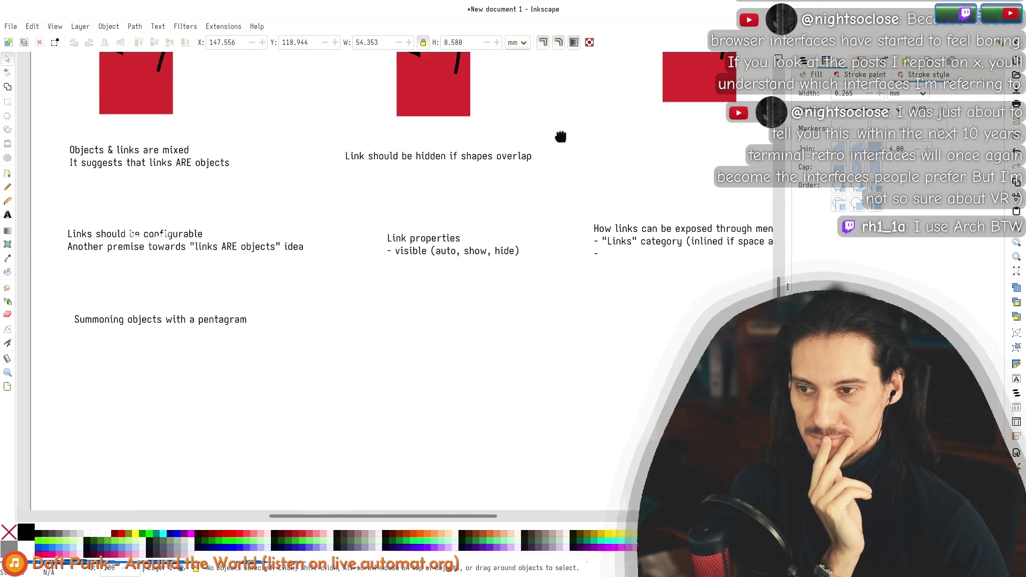
pyautogui.scroll(8, 497, 209)
pyautogui.scroll(5, 503, 214)
pyautogui.scroll(2, 506, 223)
pyautogui.scroll(-15, 508, 227)
pyautogui.moveTo(581, 280); pyautogui.dragTo(556, 281)
pyautogui.moveTo(424, 305); pyautogui.dragTo(408, 306)
pyautogui.click(575, 249)
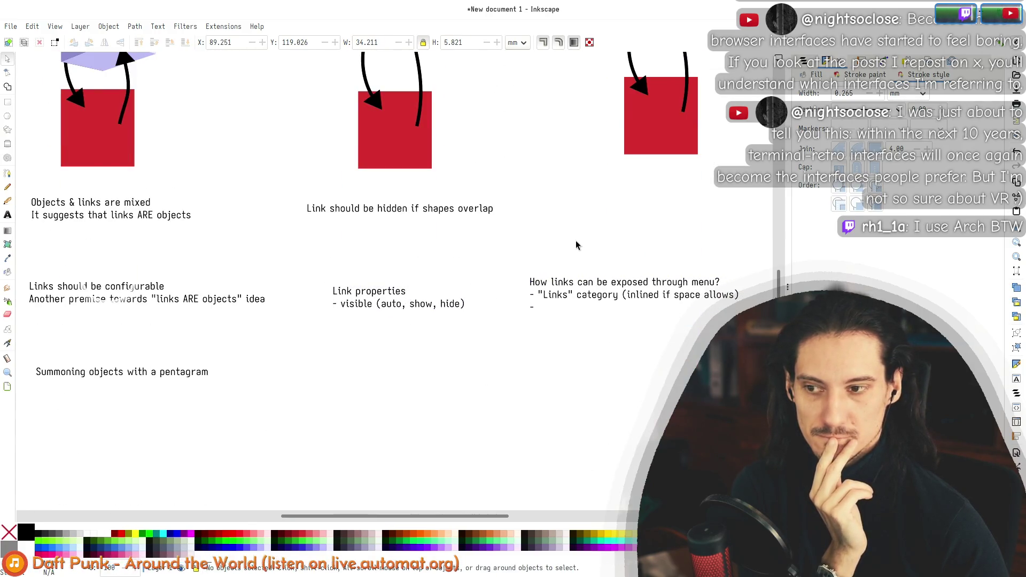
# Step: Select the 'What if object obscures its destination?' heading and bring the lower notes into view
pyautogui.scroll(8, 567, 247)
pyautogui.scroll(-2, 560, 252)
pyautogui.scroll(-6, 566, 251)
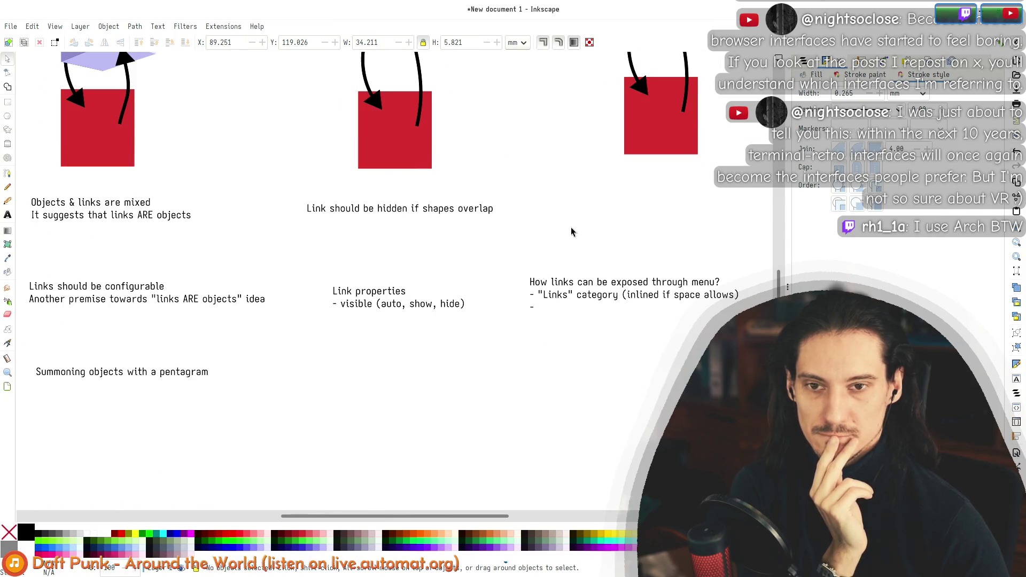
pyautogui.scroll(7, 570, 229)
pyautogui.scroll(1, 570, 259)
pyautogui.click(511, 174)
pyautogui.scroll(-2, 511, 166)
pyautogui.scroll(-8, 510, 164)
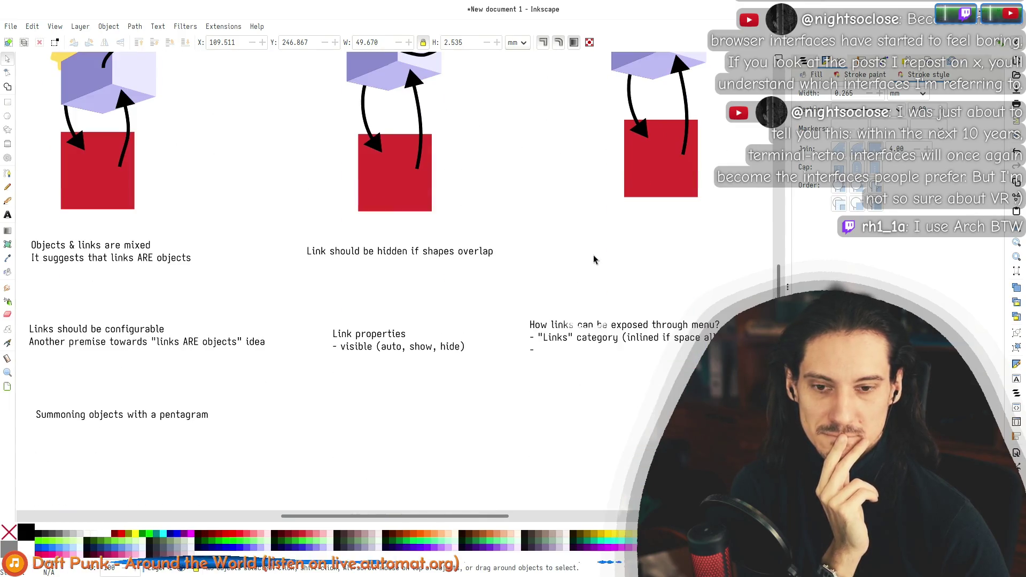
pyautogui.moveTo(593, 261); pyautogui.dragTo(584, 165)
pyautogui.moveTo(536, 211); pyautogui.dragTo(556, 204)
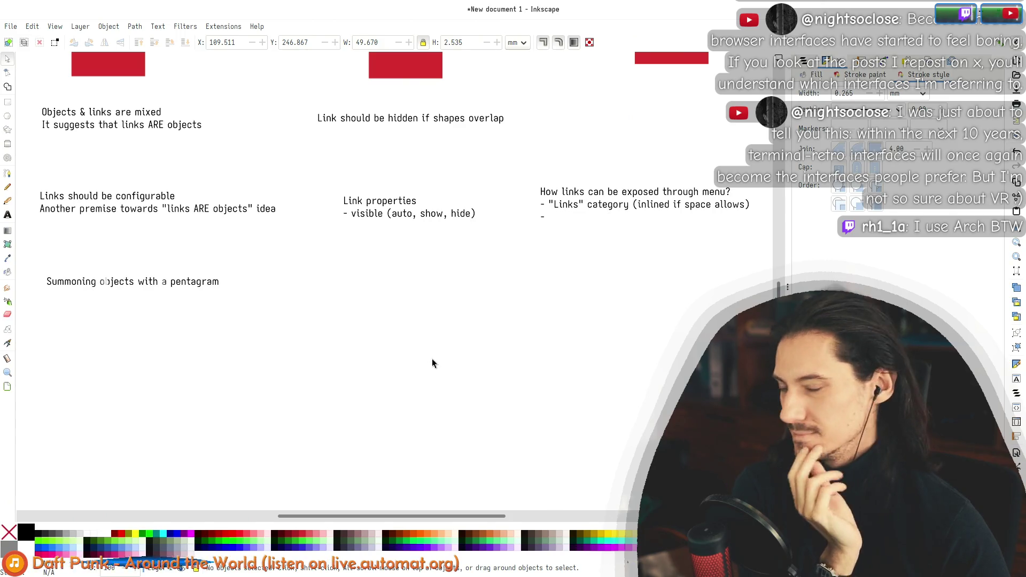
# Step: Nudge the 'Link should be hidden if shapes overlap' note slightly left and up
pyautogui.scroll(12, 489, 312)
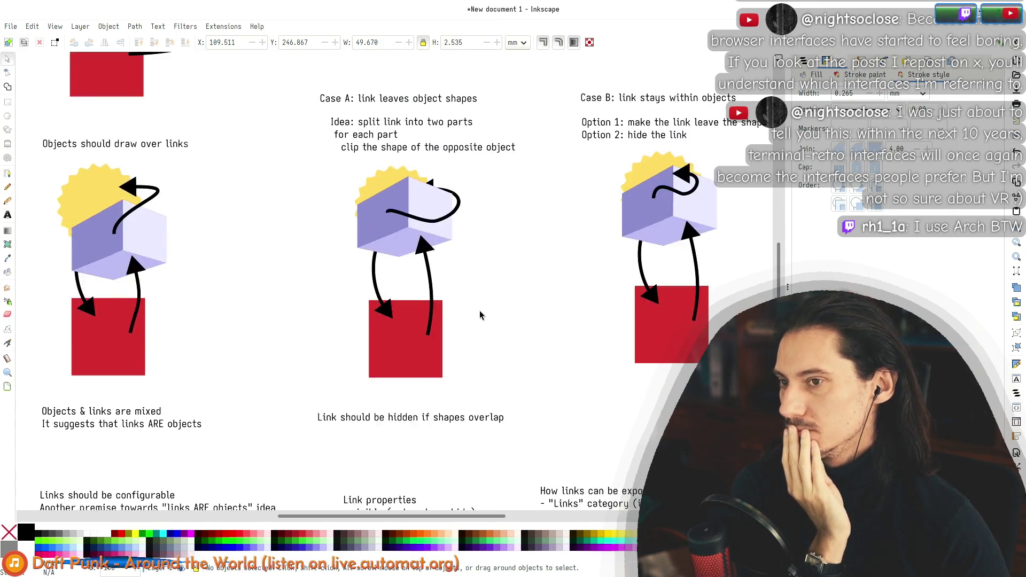
pyautogui.scroll(7, 479, 310)
pyautogui.scroll(4, 475, 312)
pyautogui.scroll(-2, 536, 359)
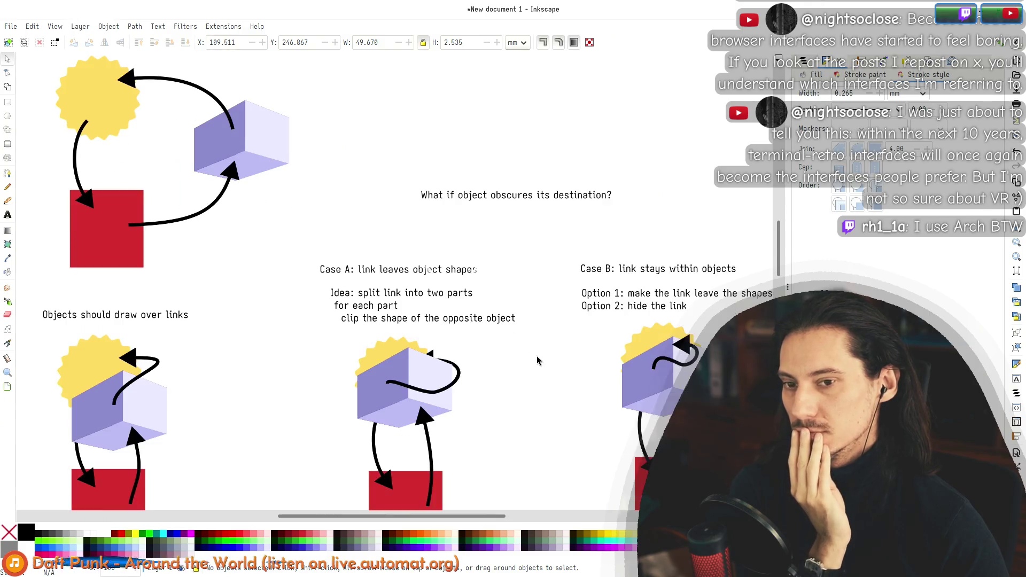
pyautogui.scroll(1, 508, 355)
pyautogui.scroll(-2, 508, 355)
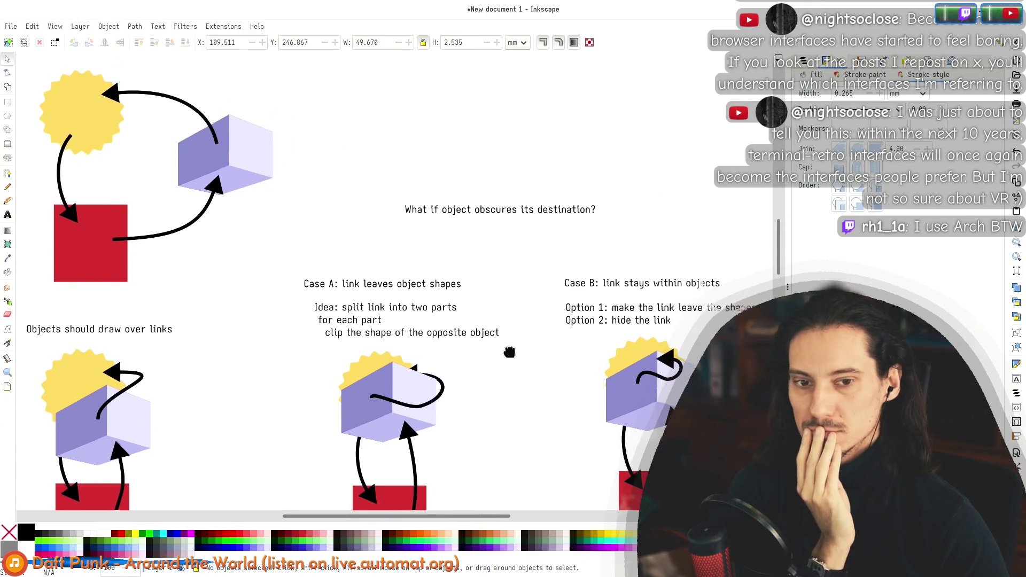
pyautogui.scroll(-3, 509, 355)
pyautogui.scroll(-15, 508, 351)
pyautogui.scroll(-15, 509, 347)
pyautogui.scroll(4, 508, 347)
pyautogui.scroll(2, 507, 351)
pyautogui.scroll(10, 506, 347)
pyautogui.scroll(4, 506, 346)
pyautogui.scroll(12, 504, 346)
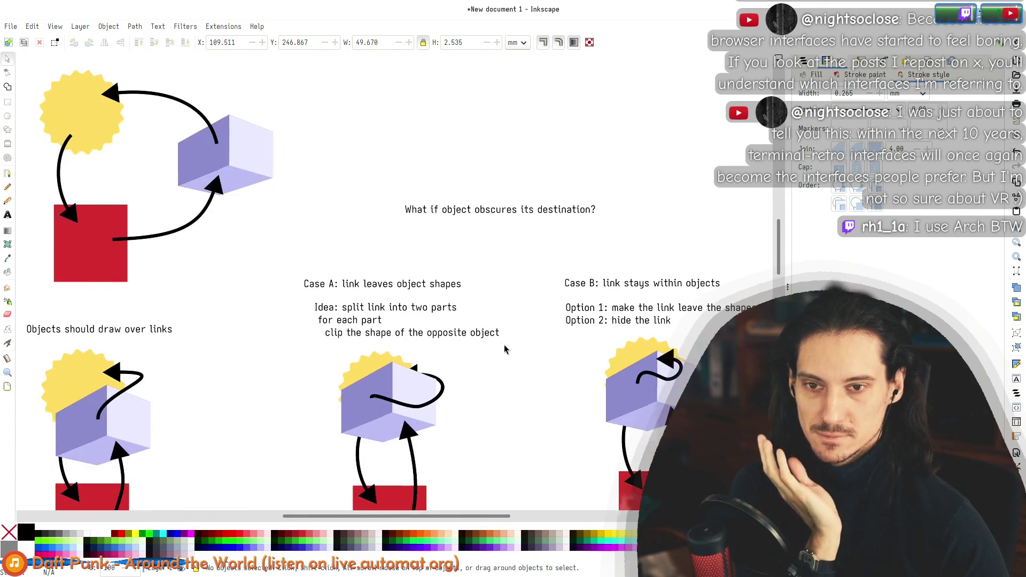
pyautogui.scroll(-12, 503, 305)
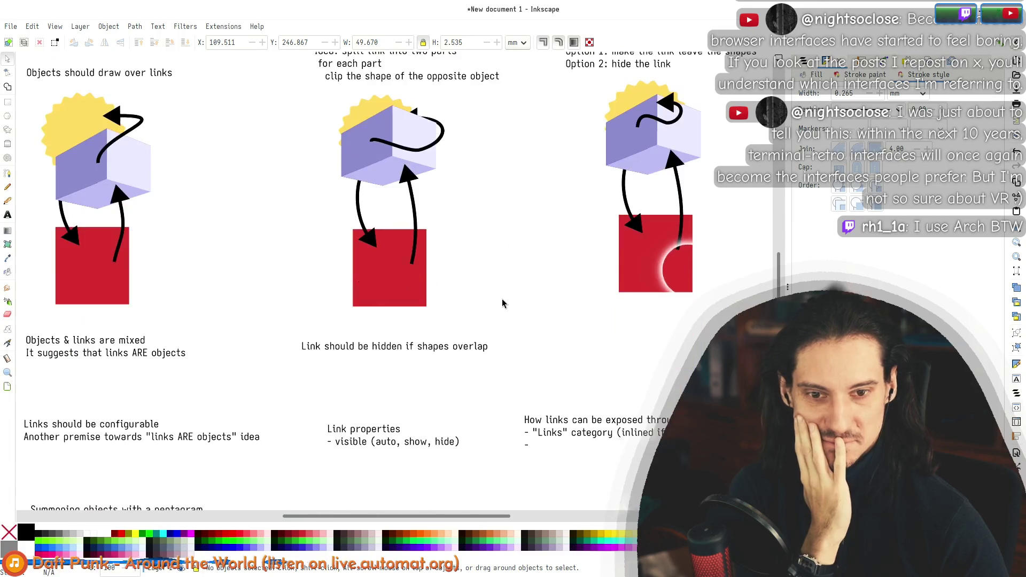
pyautogui.scroll(-2, 502, 298)
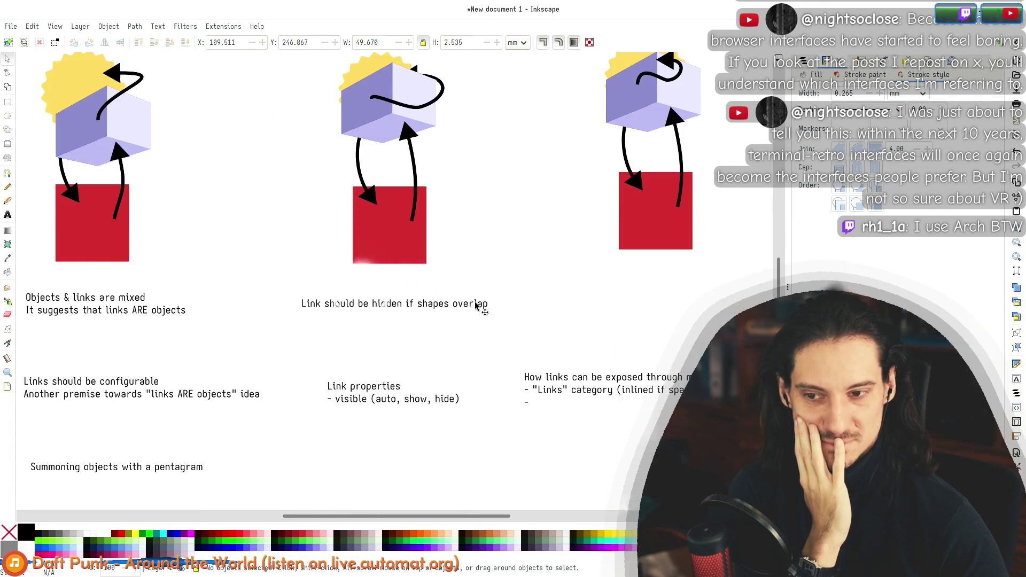
pyautogui.moveTo(475, 304); pyautogui.dragTo(472, 303)
pyautogui.click(518, 289)
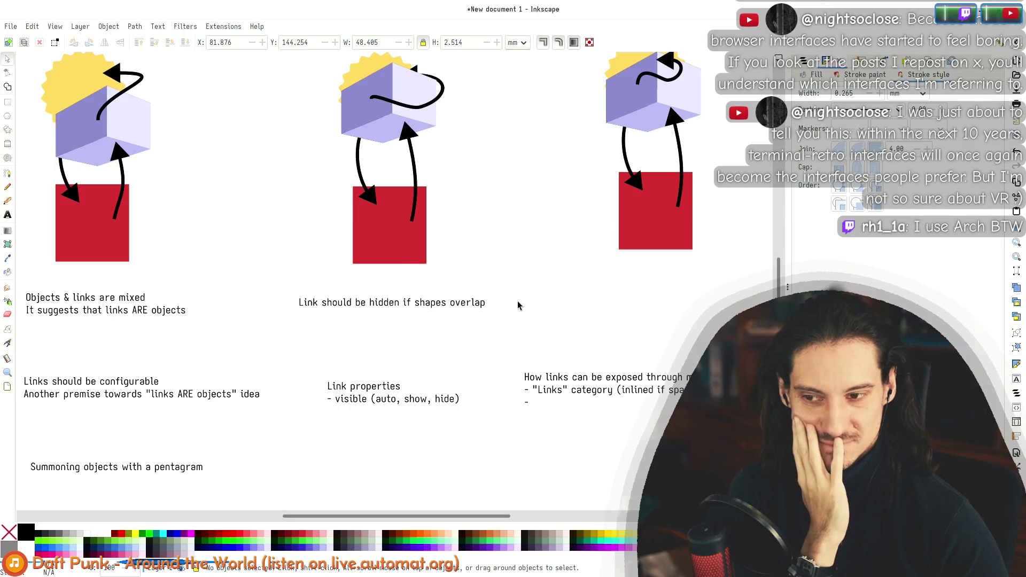
# Step: Nudge the 'Link properties' note slightly upward
pyautogui.scroll(7, 519, 299)
pyautogui.scroll(7, 519, 300)
pyautogui.scroll(-2, 519, 299)
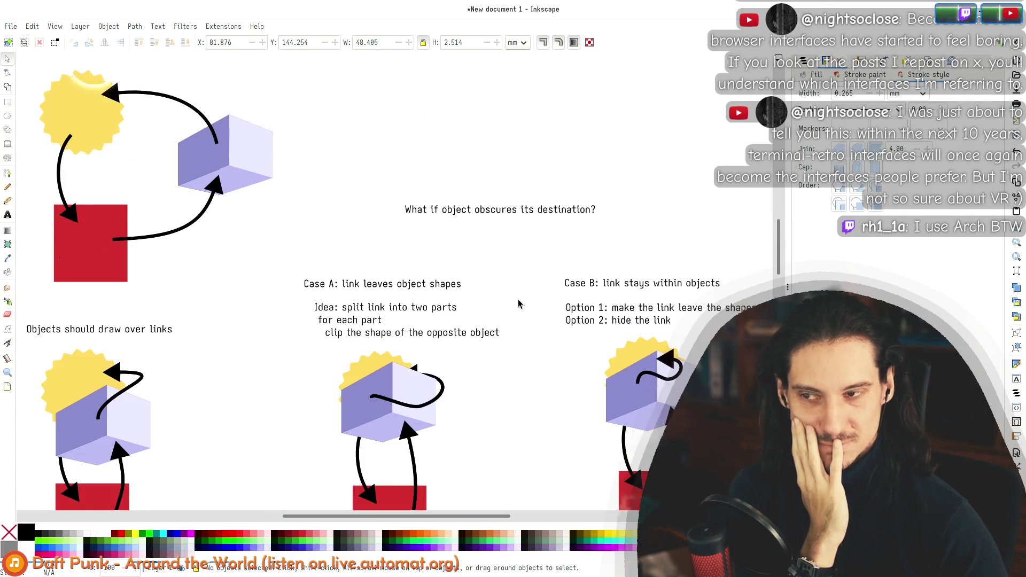
pyautogui.scroll(-12, 518, 300)
pyautogui.scroll(-7, 515, 301)
pyautogui.scroll(-9, 514, 300)
pyautogui.scroll(4, 514, 301)
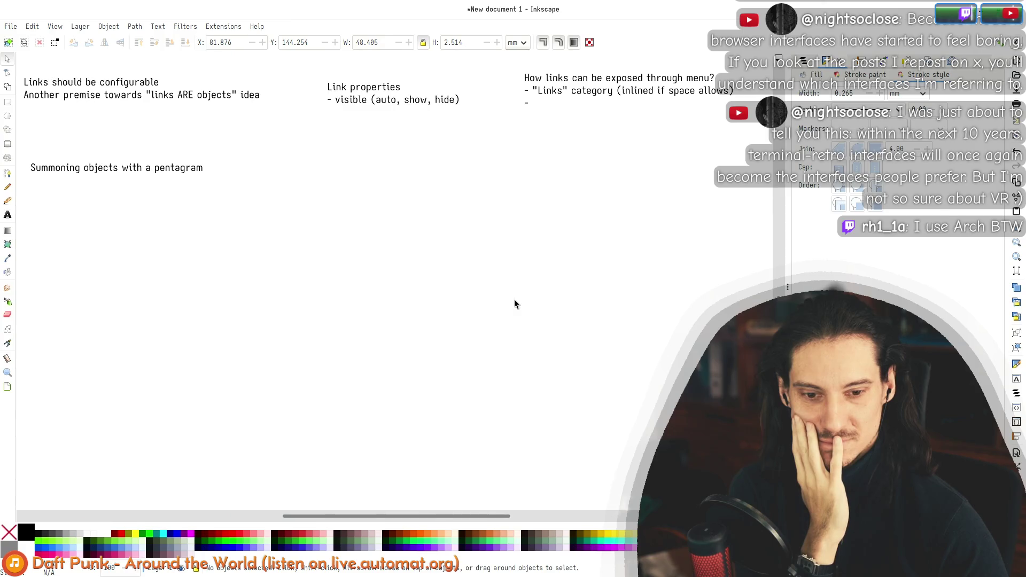
pyautogui.scroll(1, 505, 306)
pyautogui.scroll(6, 504, 306)
pyautogui.scroll(8, 504, 305)
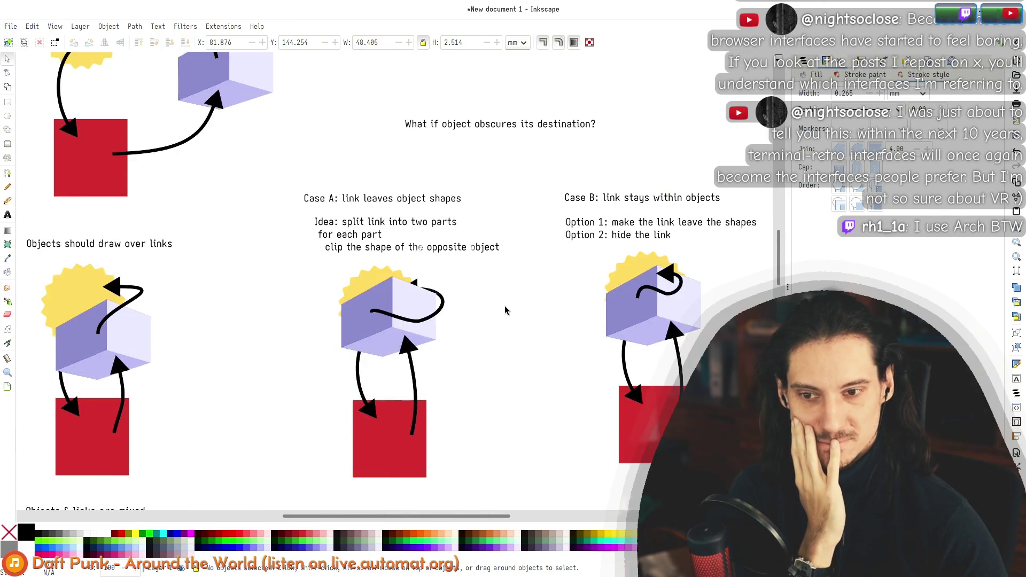
pyautogui.scroll(8, 504, 306)
pyautogui.scroll(2, 505, 306)
pyautogui.scroll(2, 504, 306)
pyautogui.scroll(-4, 505, 306)
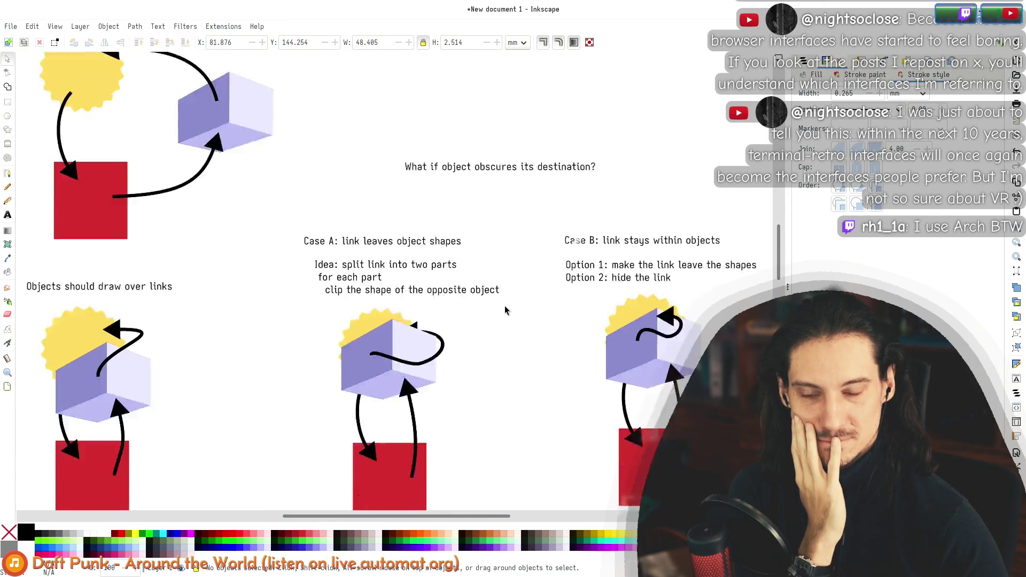
pyautogui.scroll(-20, 503, 307)
pyautogui.moveTo(380, 225); pyautogui.dragTo(381, 223)
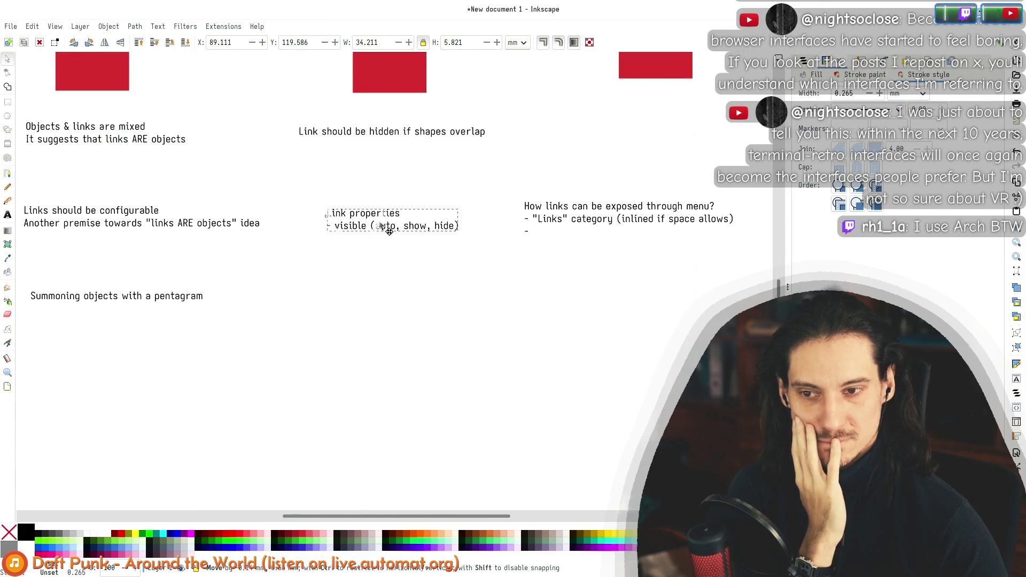
pyautogui.click(531, 253)
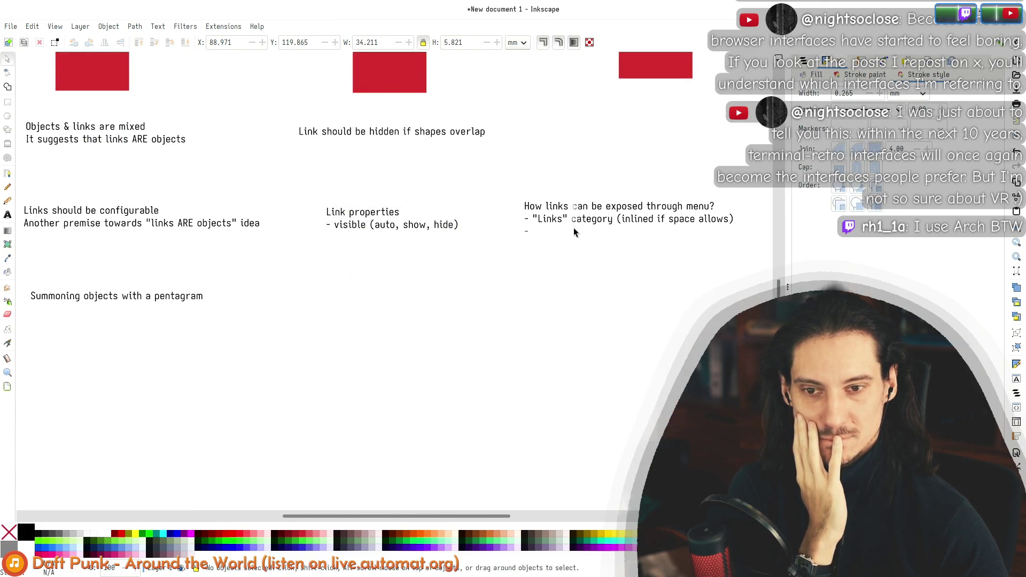
# Step: Edit the 'How links can be exposed through menu?' note, placing the cursor on its empty '-' line
pyautogui.click(558, 223)
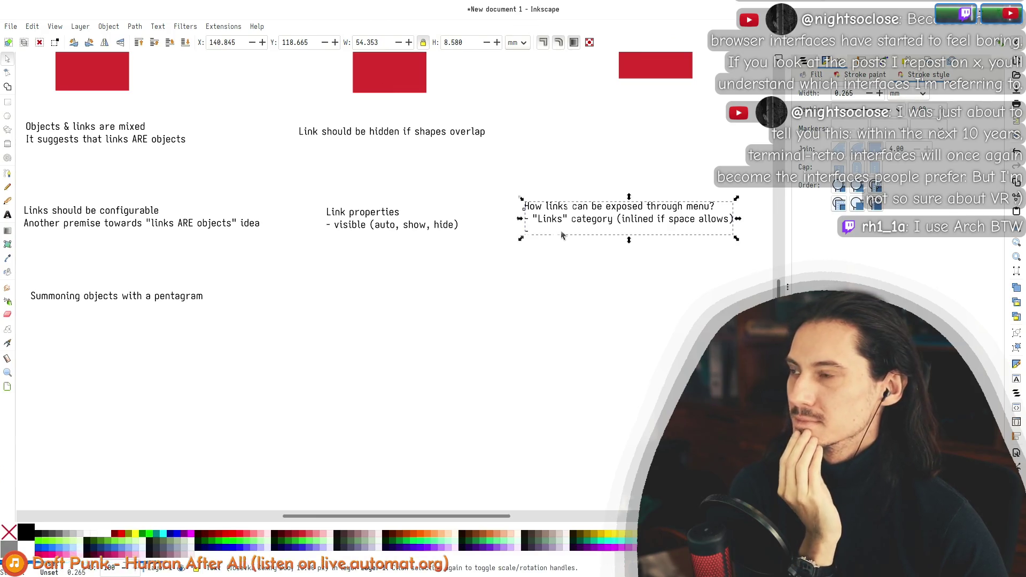
pyautogui.click(484, 302)
pyautogui.click(538, 222)
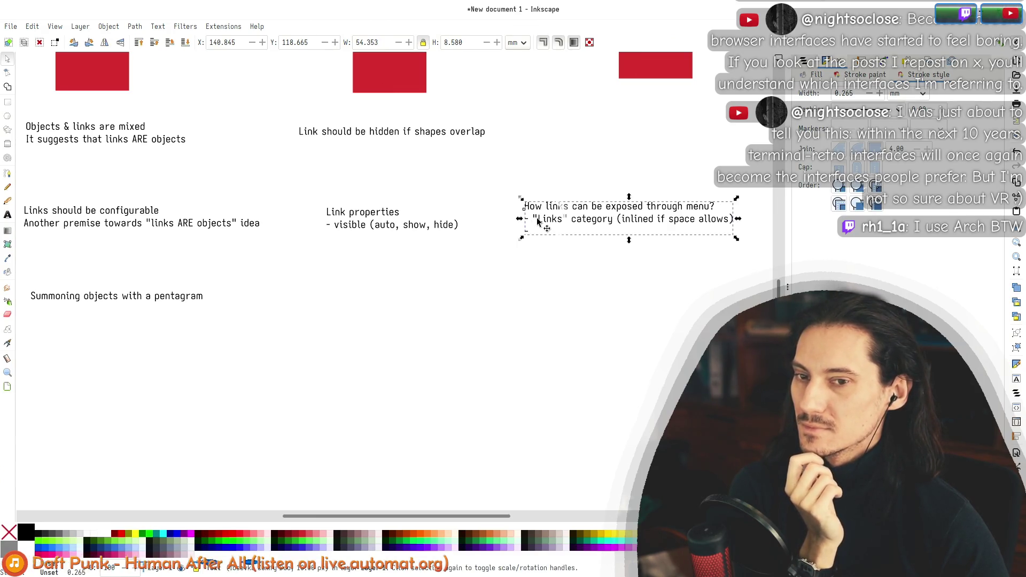
pyautogui.doubleClick(550, 223)
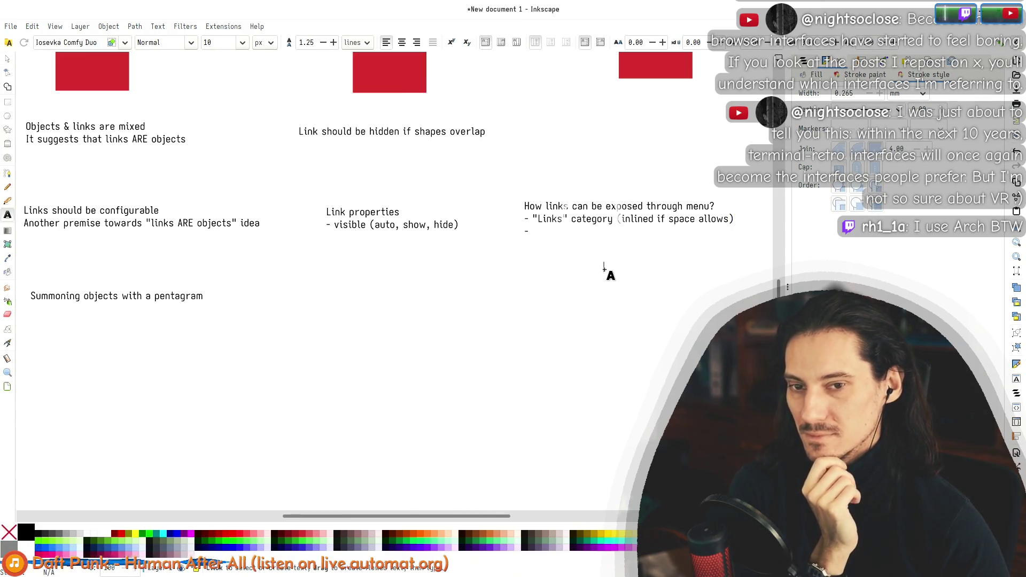
pyautogui.click(598, 223)
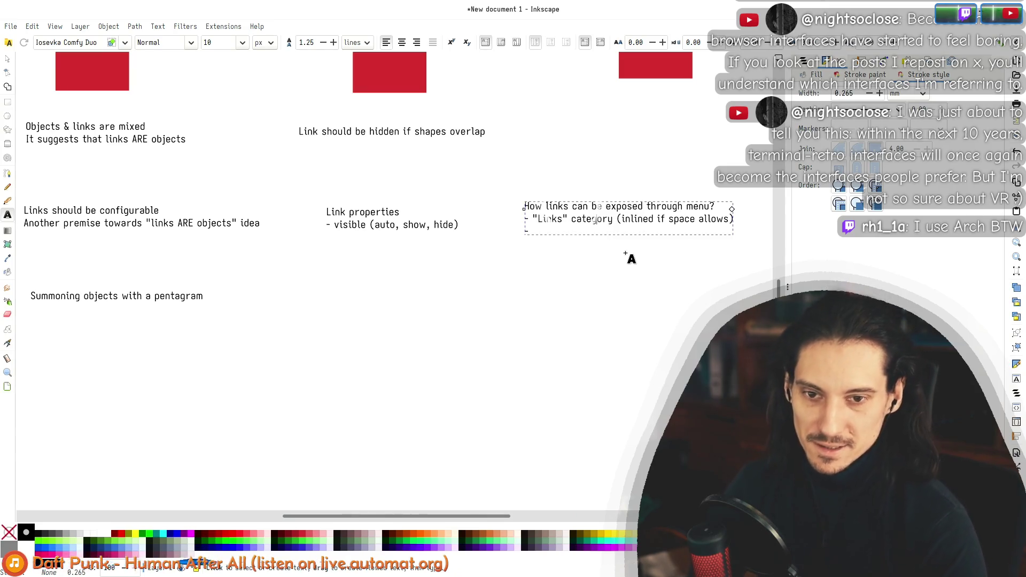
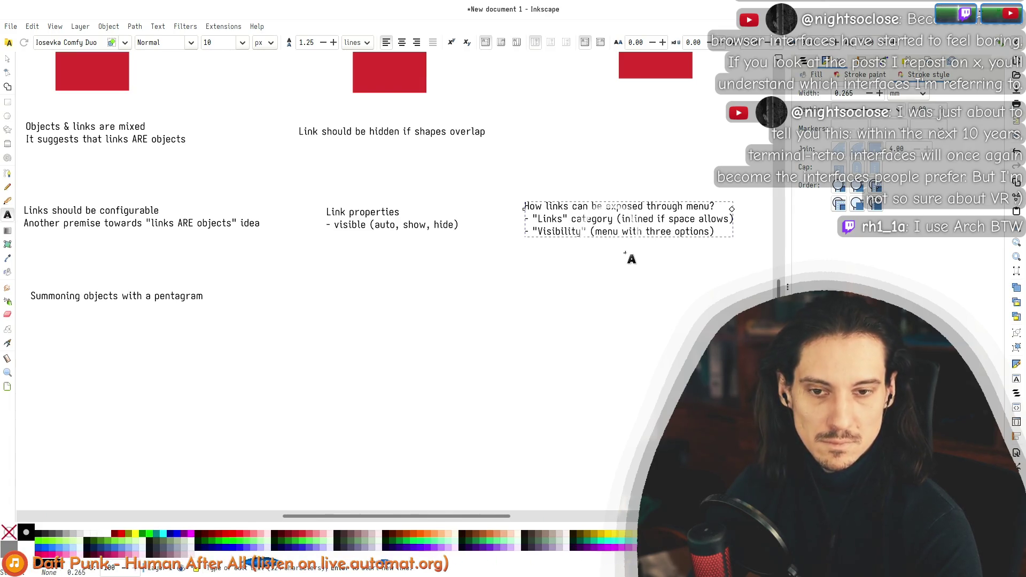
# Step: Finish editing the menu-exposure note and clear the selection
pyautogui.press('F1')
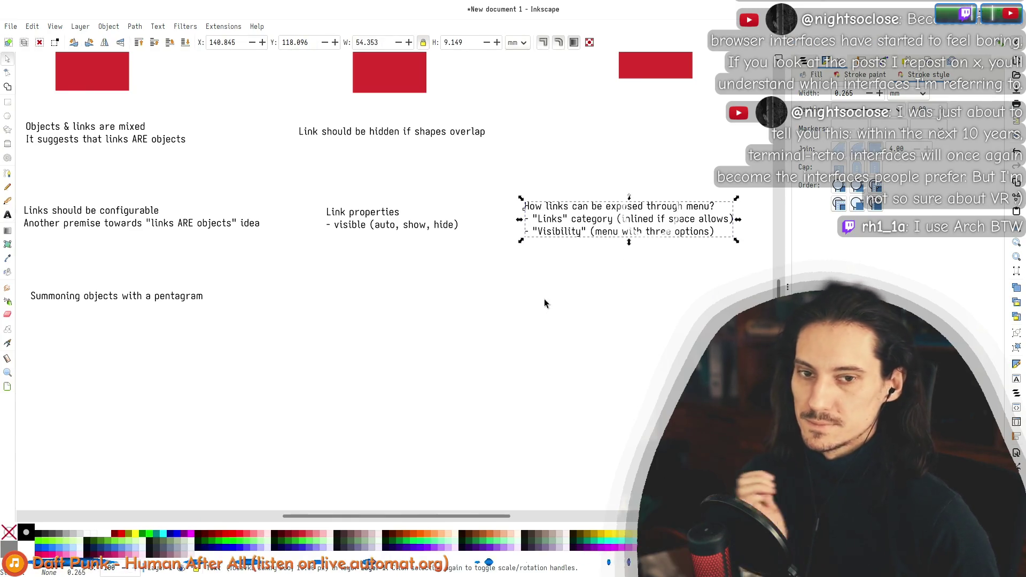
pyautogui.click(565, 166)
pyautogui.doubleClick(554, 233)
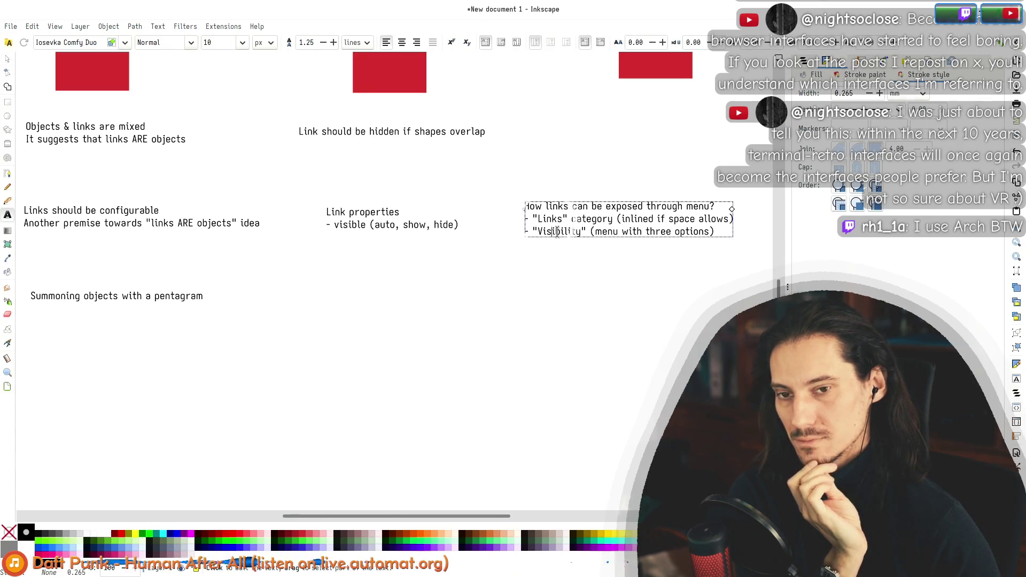
pyautogui.click(8, 59)
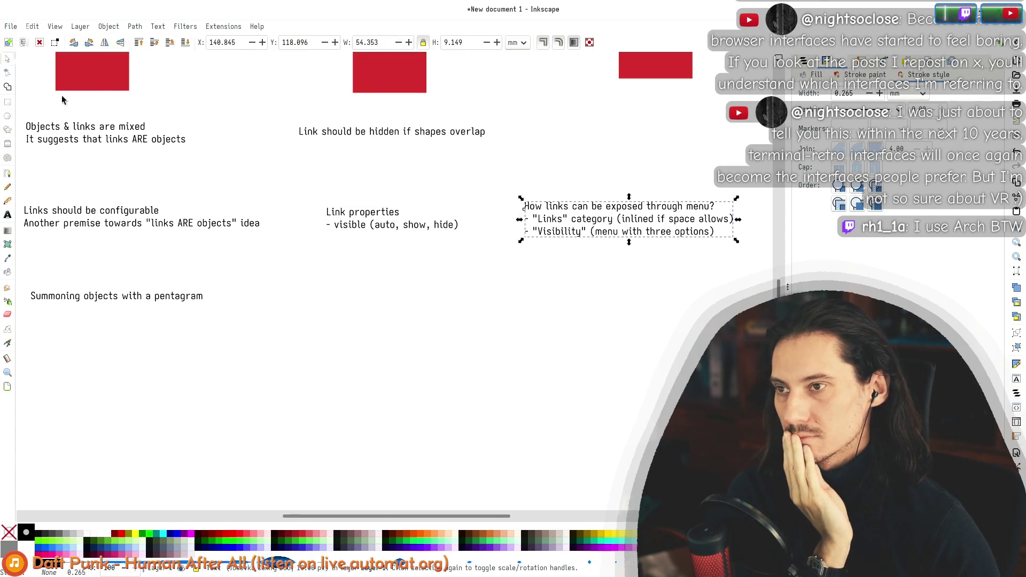
pyautogui.click(423, 310)
pyautogui.scroll(5, 282, 275)
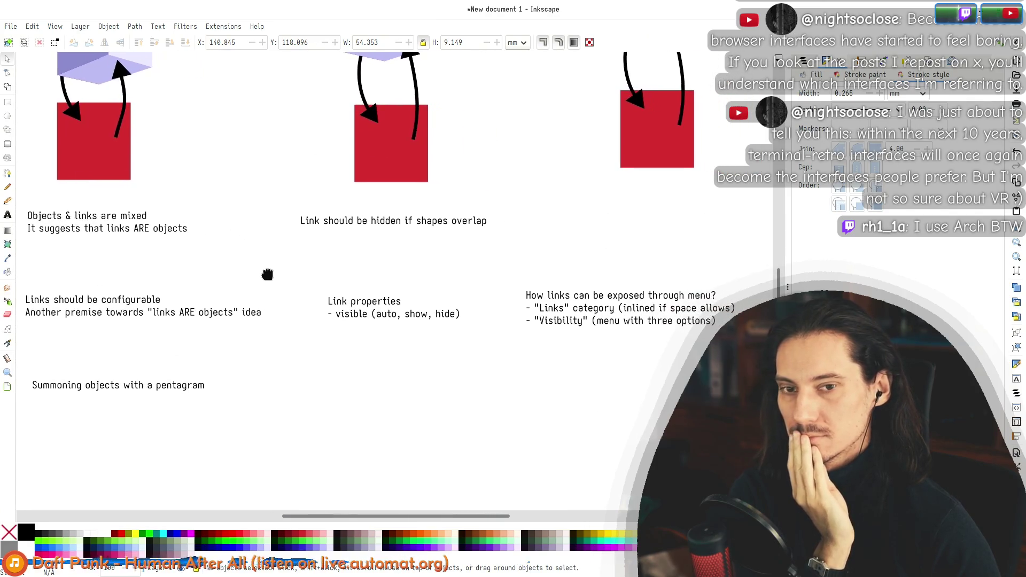
pyautogui.scroll(4, 316, 280)
pyautogui.scroll(8, 315, 283)
pyautogui.scroll(8, 316, 280)
pyautogui.scroll(-18, 311, 287)
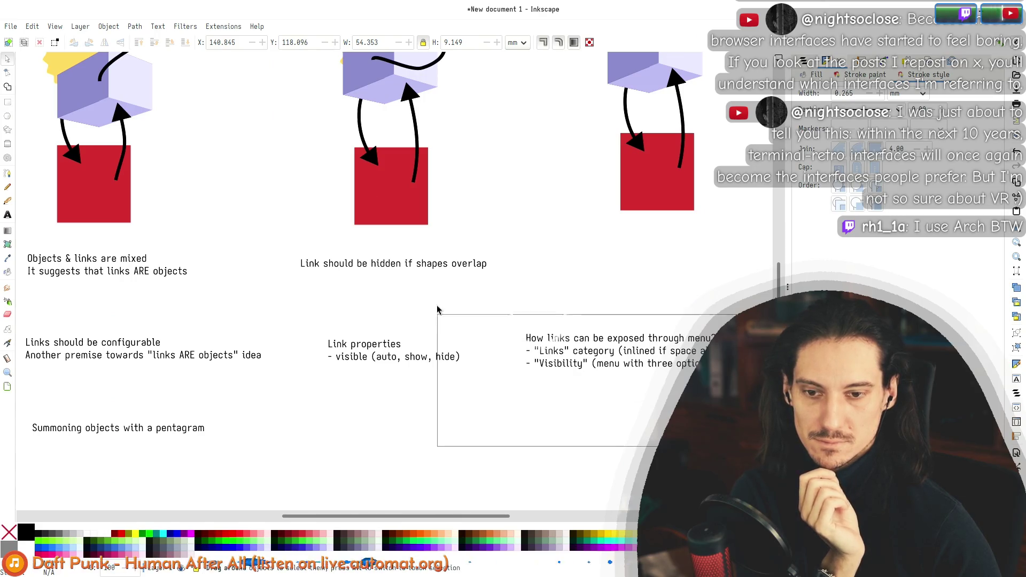
# Step: Select the Link properties, hidden-link and menu-exposure notes in turn to check their layout
pyautogui.moveTo(314, 426); pyautogui.dragTo(523, 303)
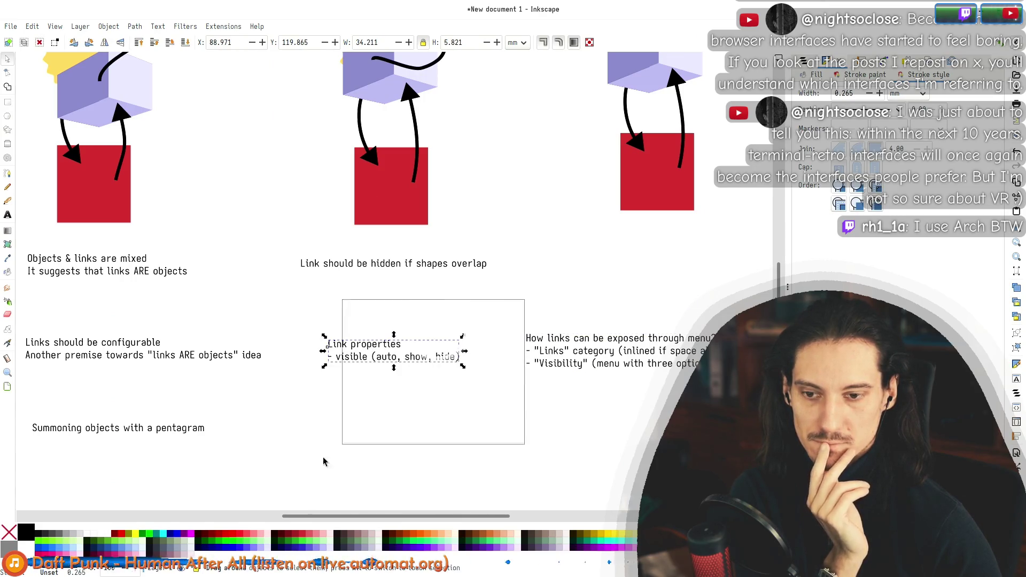
pyautogui.moveTo(330, 456); pyautogui.dragTo(295, 468)
pyautogui.moveTo(284, 248)
pyautogui.mouseDown()
pyautogui.moveTo(543, 302)
pyautogui.moveTo(274, 259)
pyautogui.moveTo(558, 349)
pyautogui.mouseUp()
pyautogui.scroll(10, 280, 274)
pyautogui.scroll(-10, 280, 275)
pyautogui.click(558, 348)
pyautogui.scroll(-3, 451, 335)
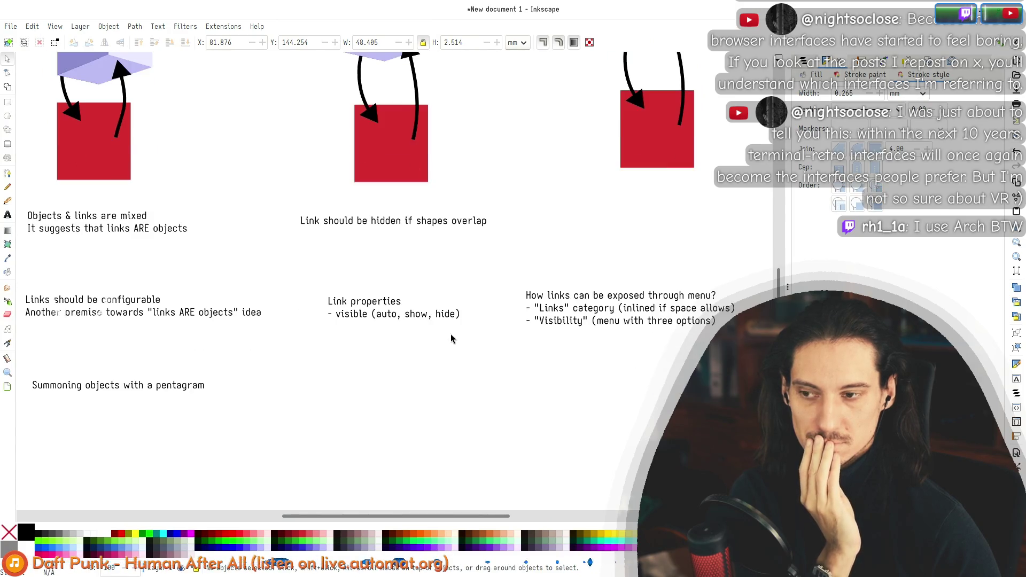
pyautogui.moveTo(406, 298); pyautogui.dragTo(465, 289)
pyautogui.click(522, 274)
pyautogui.moveTo(502, 259)
pyautogui.mouseDown()
pyautogui.moveTo(755, 377)
pyautogui.moveTo(428, 257)
pyautogui.mouseUp()
pyautogui.moveTo(288, 269); pyautogui.dragTo(550, 393)
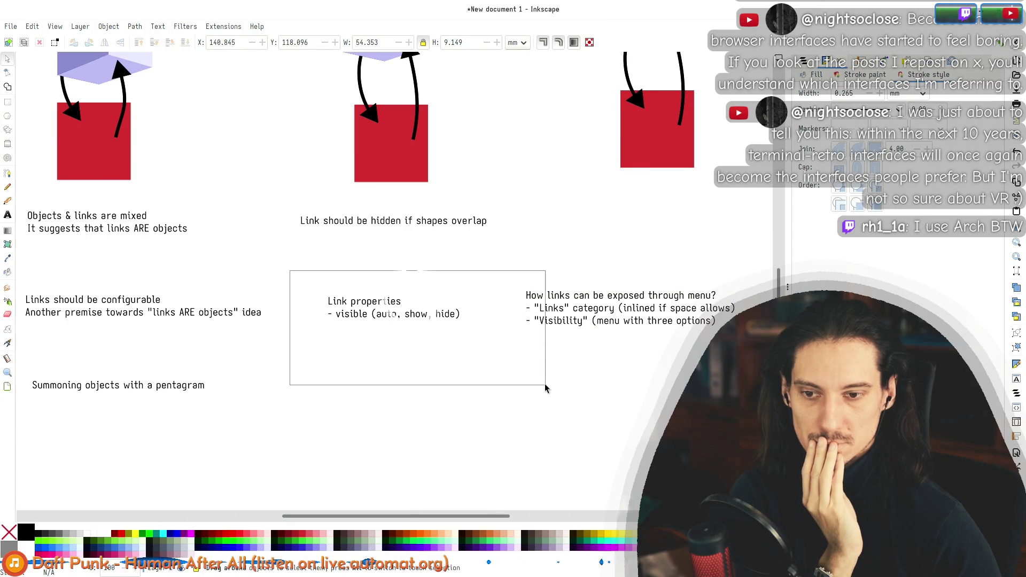
pyautogui.moveTo(568, 314); pyautogui.dragTo(293, 262)
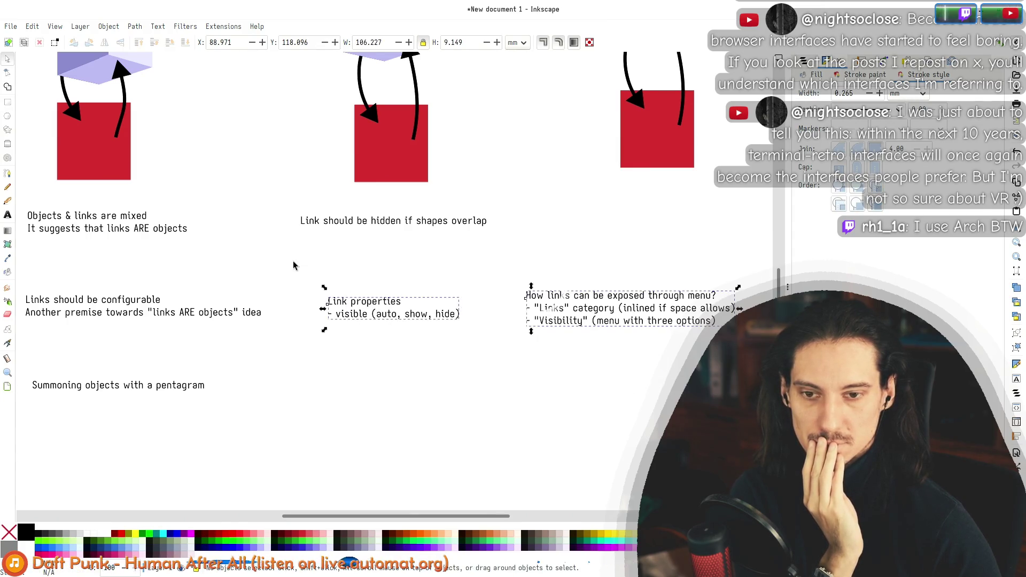
pyautogui.moveTo(378, 241); pyautogui.dragTo(743, 399)
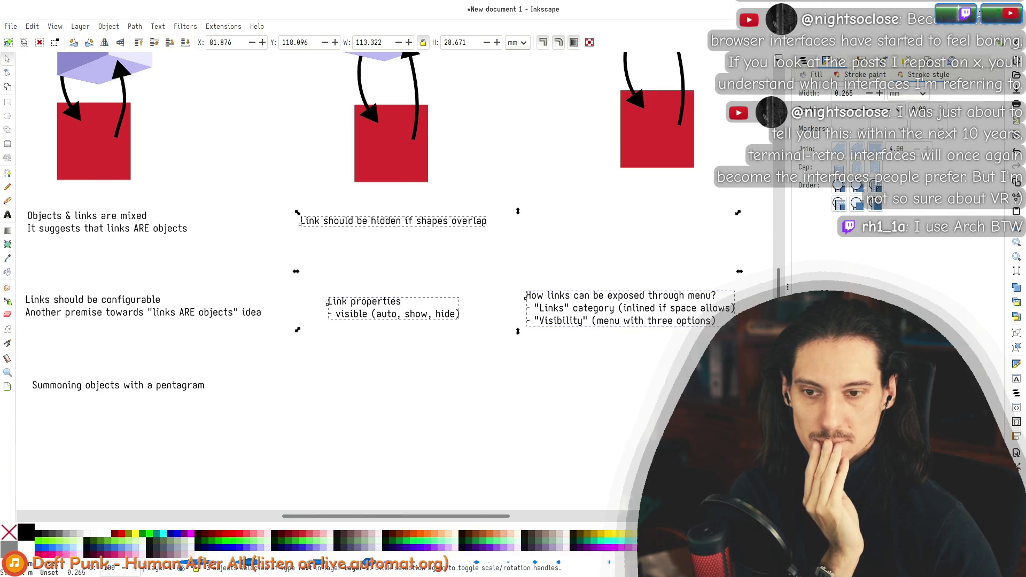
pyautogui.click(509, 422)
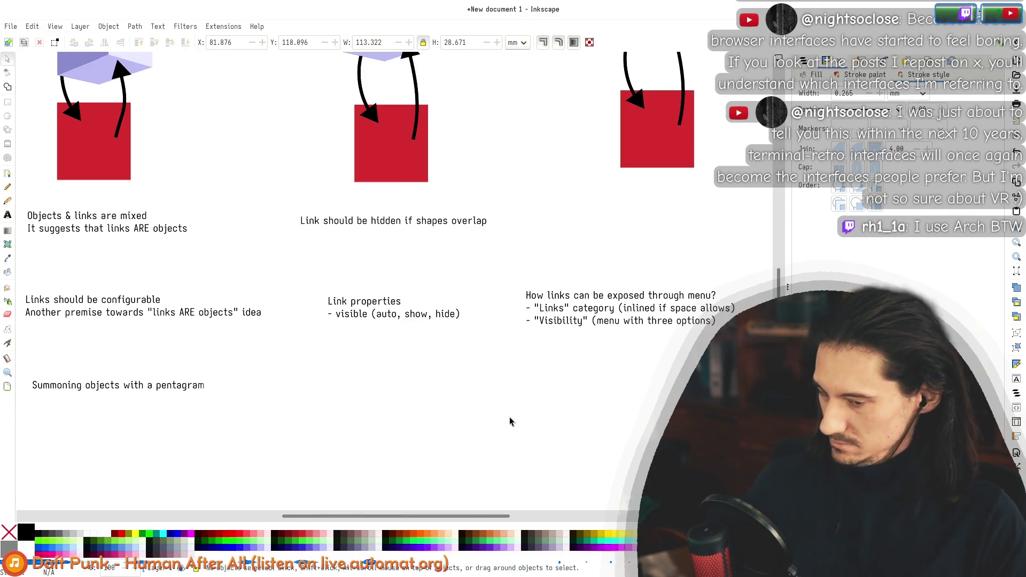
# Step: Select the 'Link should be hidden' and 'Links should be configurable' notes to compare positions
pyautogui.scroll(5, 438, 300)
pyautogui.scroll(3, 481, 289)
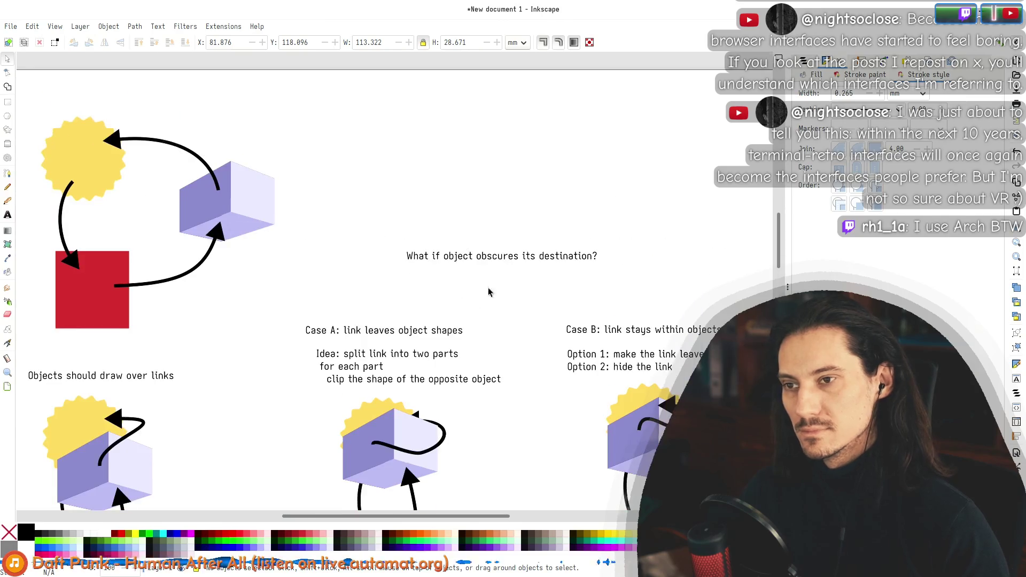
pyautogui.scroll(-2, 519, 278)
pyautogui.scroll(-5, 521, 278)
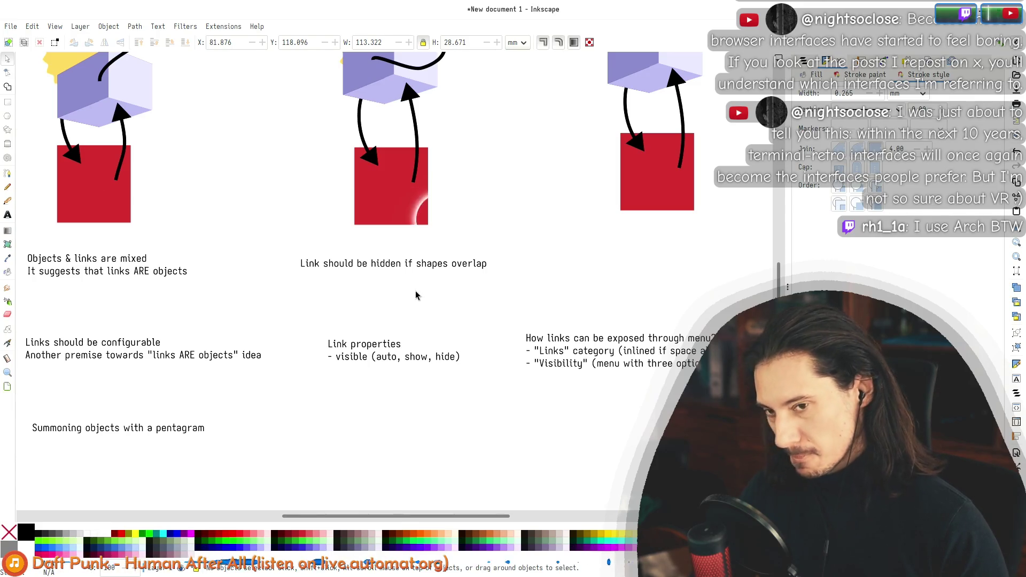
pyautogui.moveTo(535, 239)
pyautogui.mouseDown()
pyautogui.moveTo(247, 278)
pyautogui.moveTo(547, 124)
pyautogui.mouseUp()
pyautogui.press('Escape')
pyautogui.scroll(5, 523, 204)
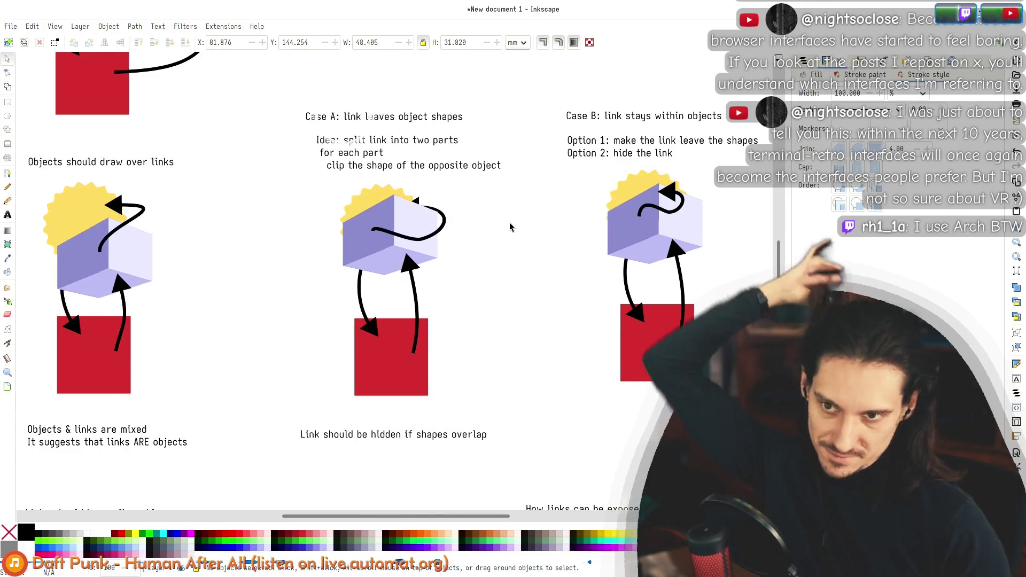
pyautogui.scroll(-5, 496, 278)
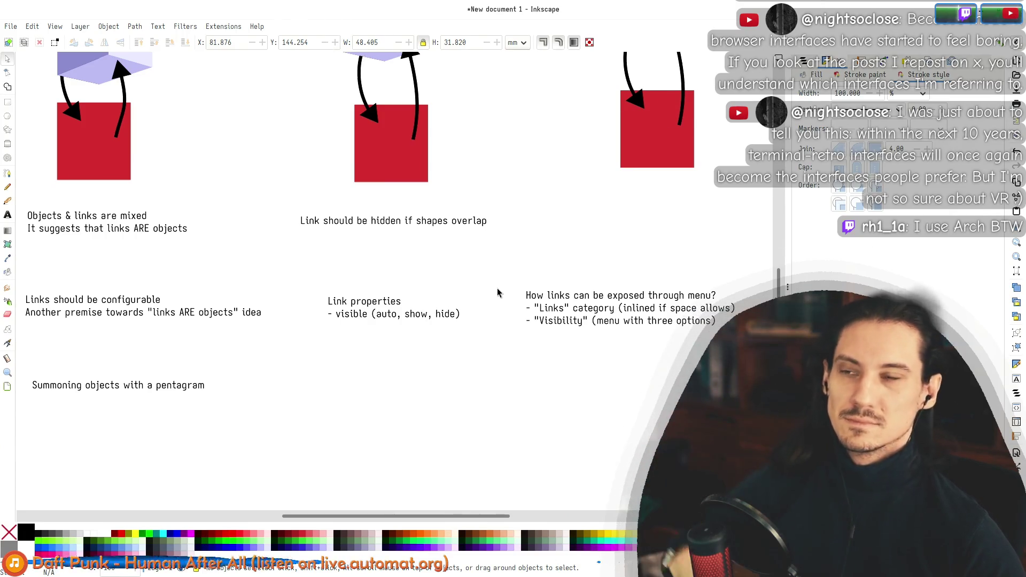
pyautogui.moveTo(522, 270)
pyautogui.mouseDown()
pyautogui.moveTo(269, 197)
pyautogui.moveTo(16, 258)
pyautogui.mouseUp()
pyautogui.click(9, 200)
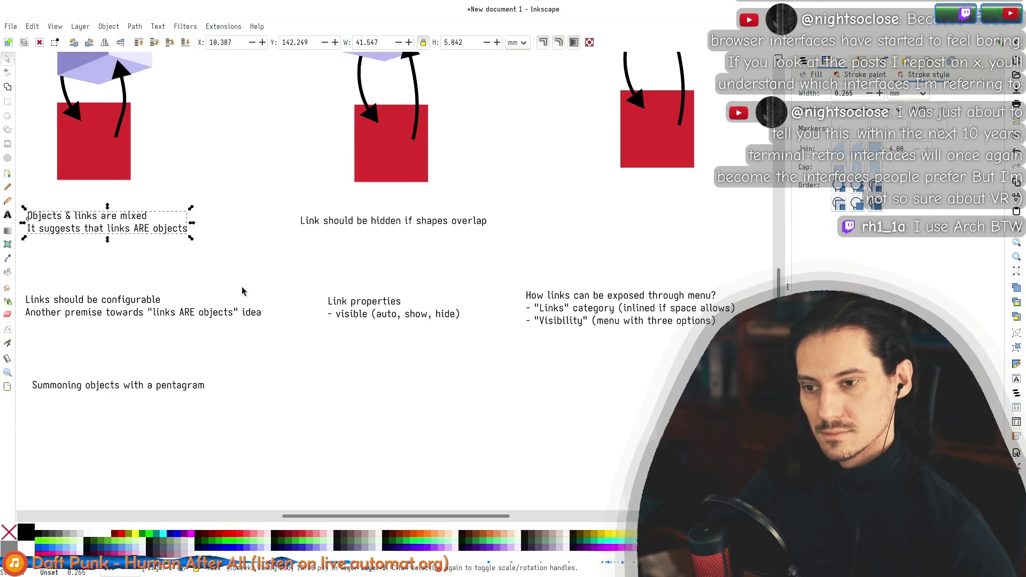
pyautogui.moveTo(294, 276); pyautogui.dragTo(14, 348)
pyautogui.moveTo(275, 448); pyautogui.dragTo(21, 357)
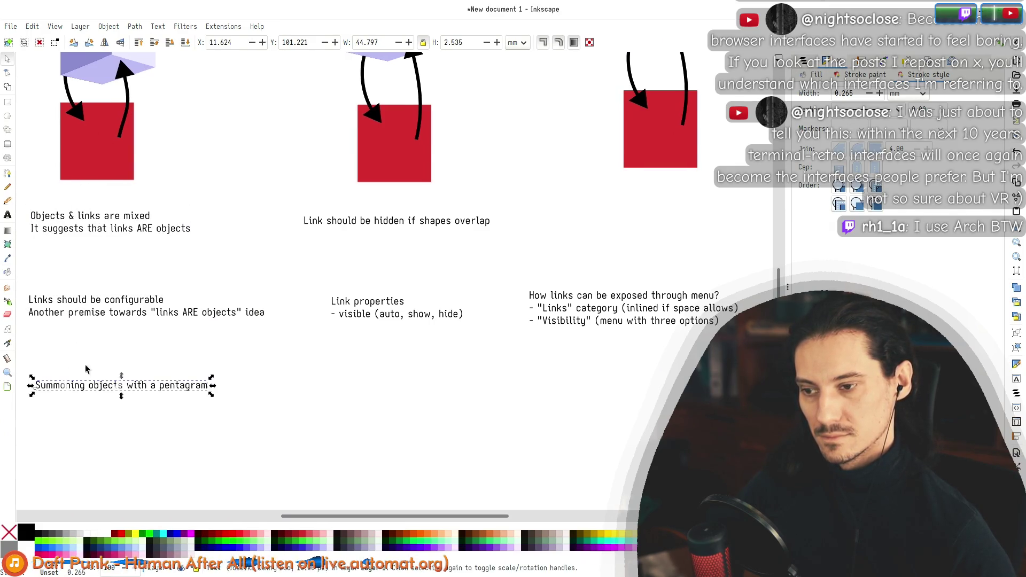
pyautogui.click(374, 407)
pyautogui.scroll(15, 380, 420)
pyautogui.scroll(-13, 382, 415)
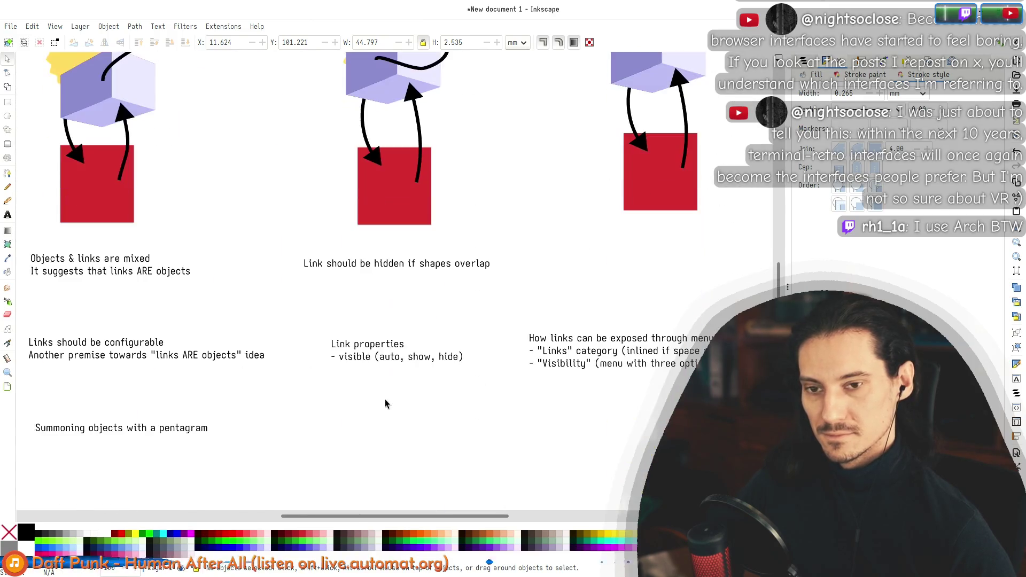
# Step: Select the menu-exposure note and the two middle-row notes to check their alignment
pyautogui.moveTo(748, 408); pyautogui.dragTo(478, 298)
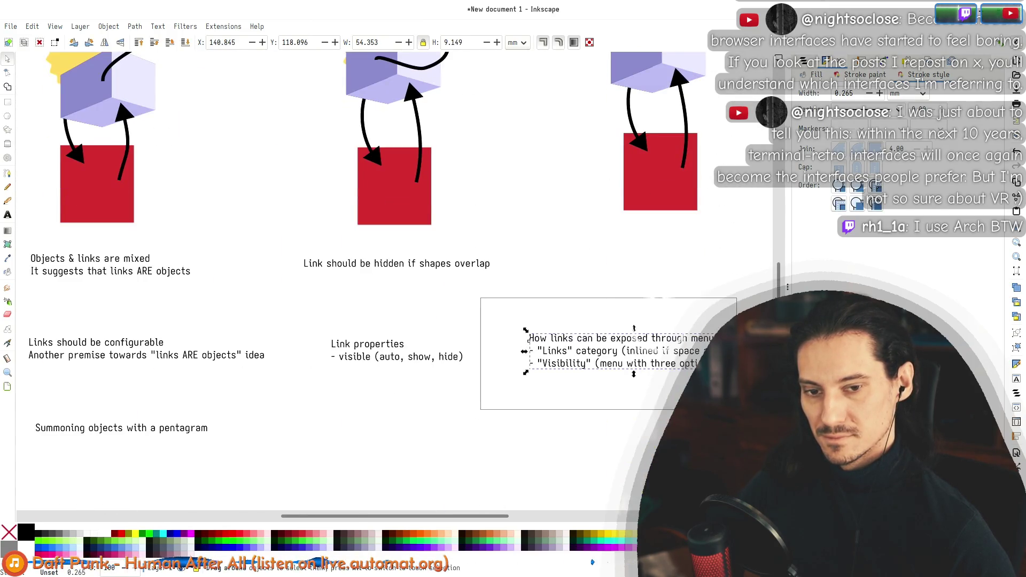
pyautogui.click(508, 310)
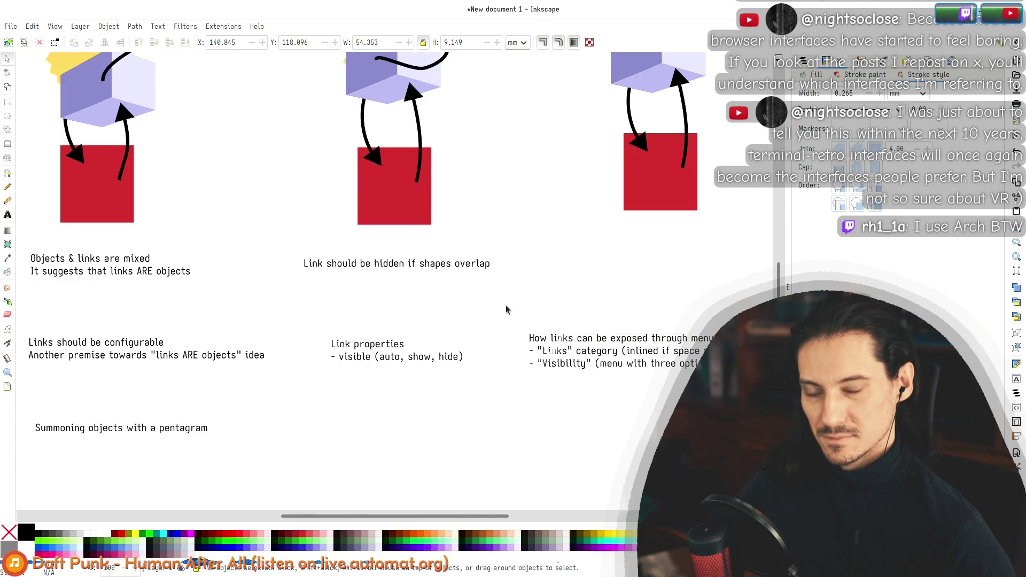
pyautogui.scroll(13, 513, 310)
pyautogui.scroll(-12, 540, 326)
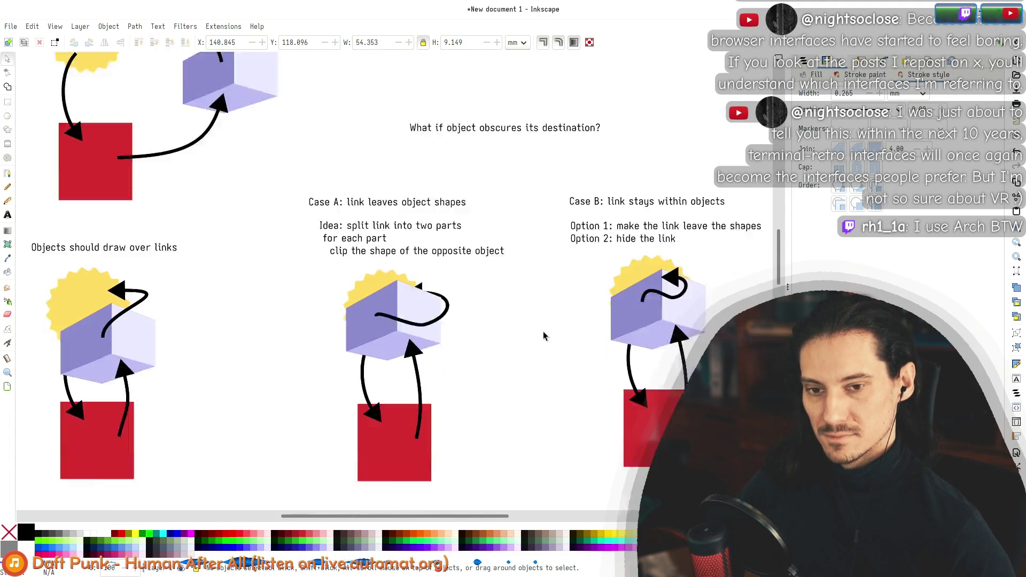
pyautogui.moveTo(270, 282)
pyautogui.mouseDown()
pyautogui.moveTo(552, 344)
pyautogui.moveTo(22, 258)
pyautogui.mouseUp()
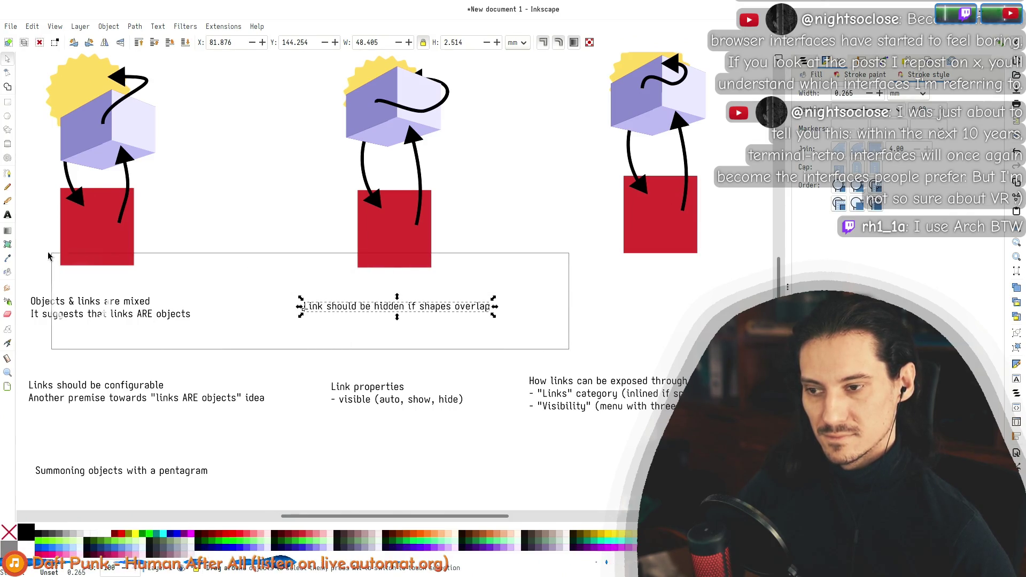
pyautogui.moveTo(548, 250); pyautogui.dragTo(27, 352)
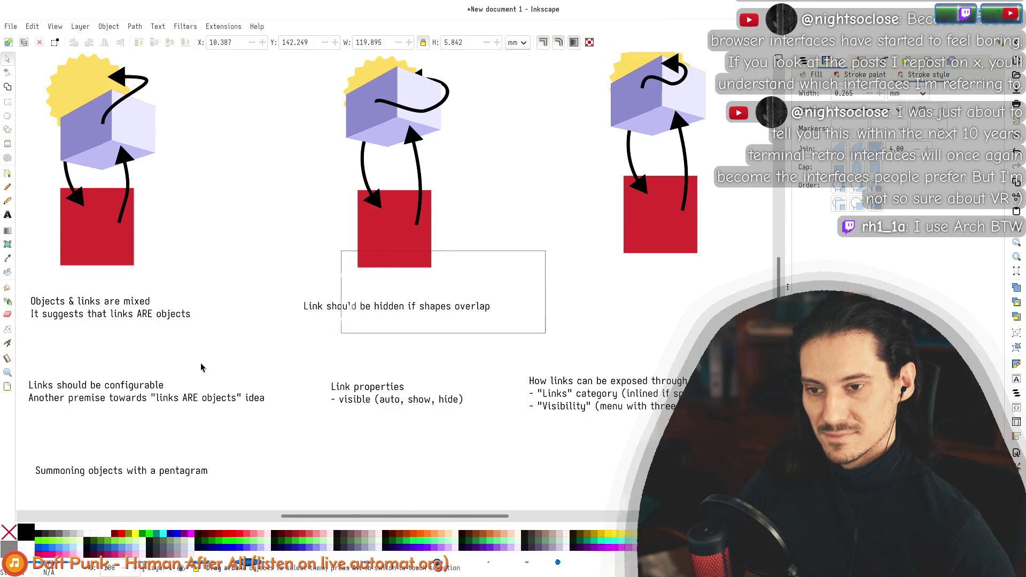
pyautogui.click(541, 291)
pyautogui.scroll(5, 518, 315)
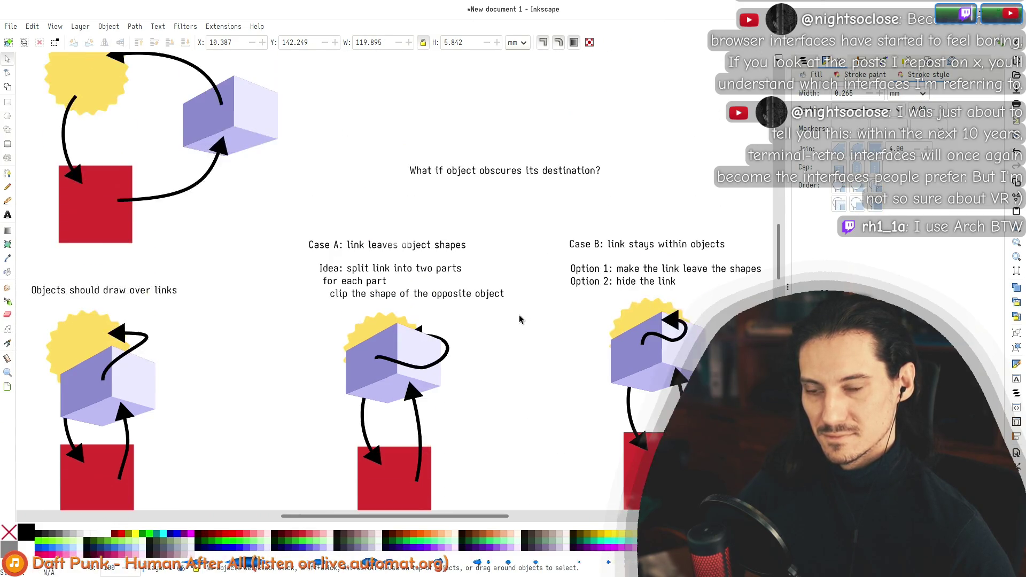
pyautogui.scroll(1, 518, 315)
pyautogui.scroll(-7, 519, 319)
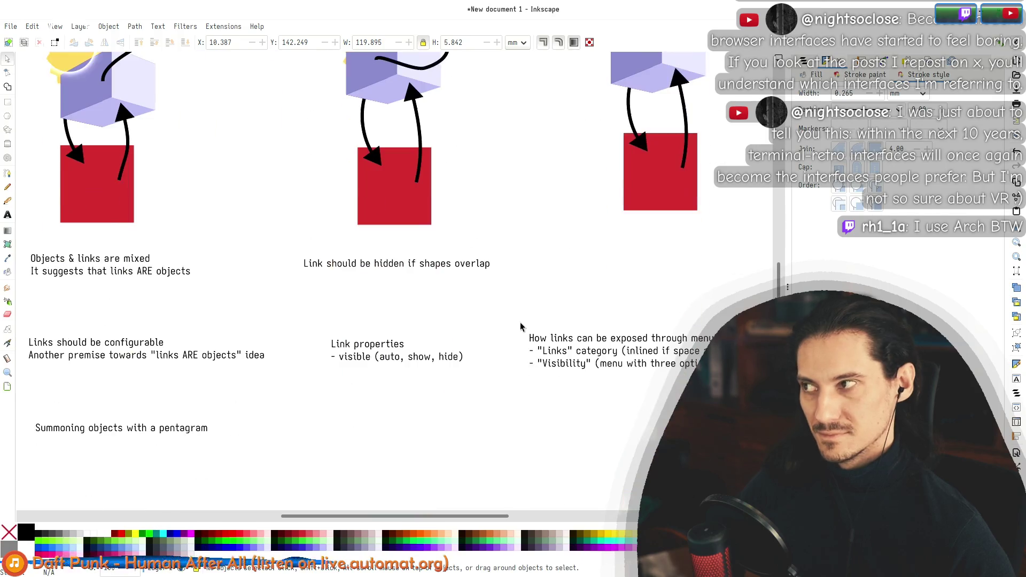
pyautogui.moveTo(510, 297); pyautogui.dragTo(739, 407)
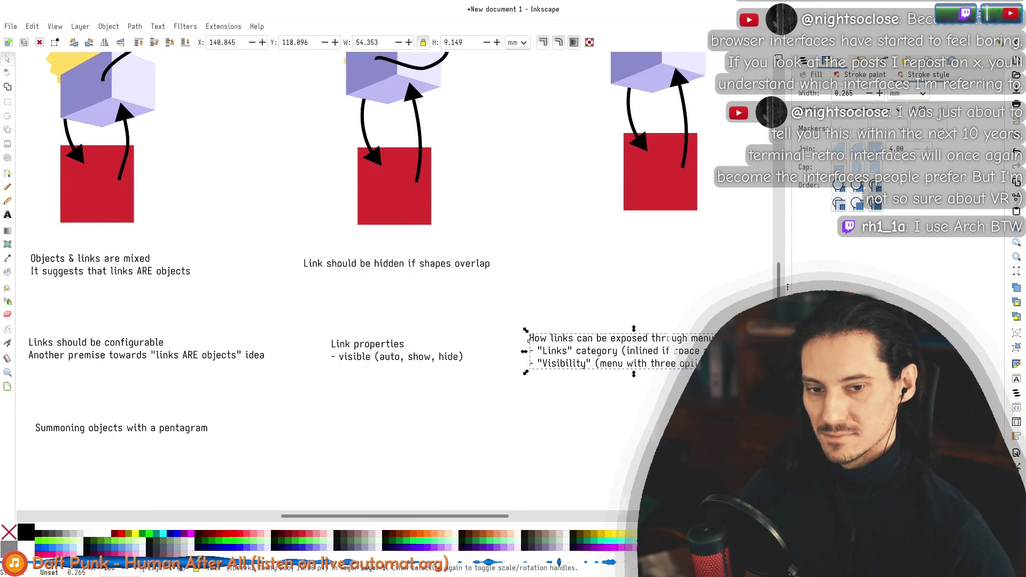
pyautogui.moveTo(467, 319); pyautogui.dragTo(467, 318)
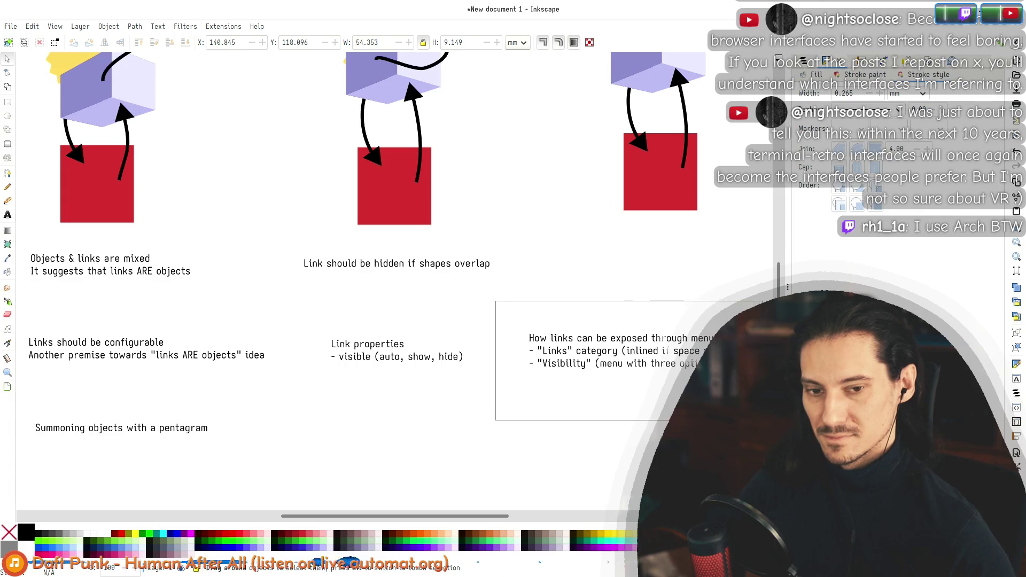
pyautogui.moveTo(304, 315)
pyautogui.mouseDown()
pyautogui.moveTo(695, 420)
pyautogui.moveTo(716, 374)
pyautogui.mouseUp()
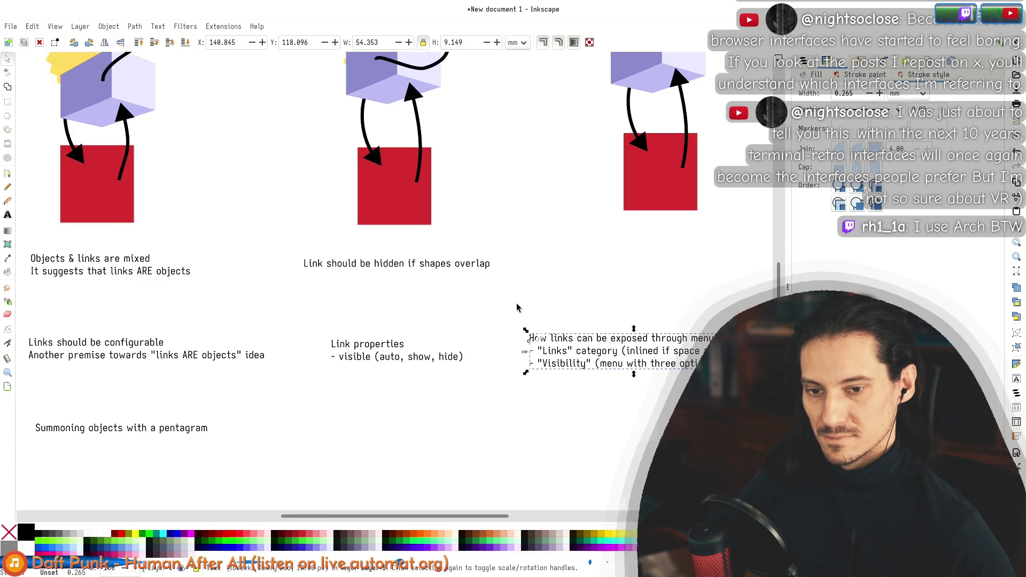
pyautogui.moveTo(275, 245); pyautogui.dragTo(553, 324)
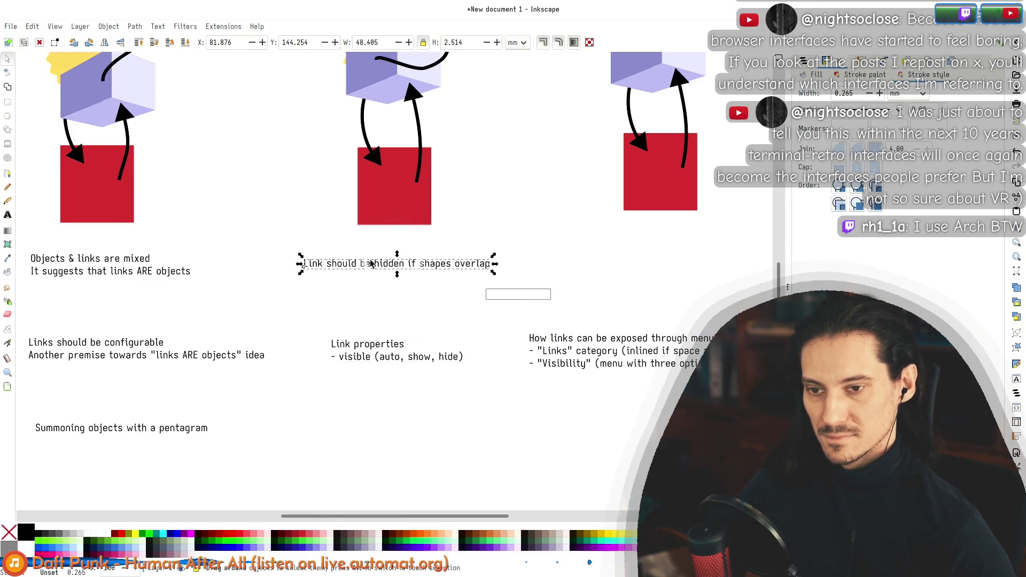
pyautogui.click(549, 273)
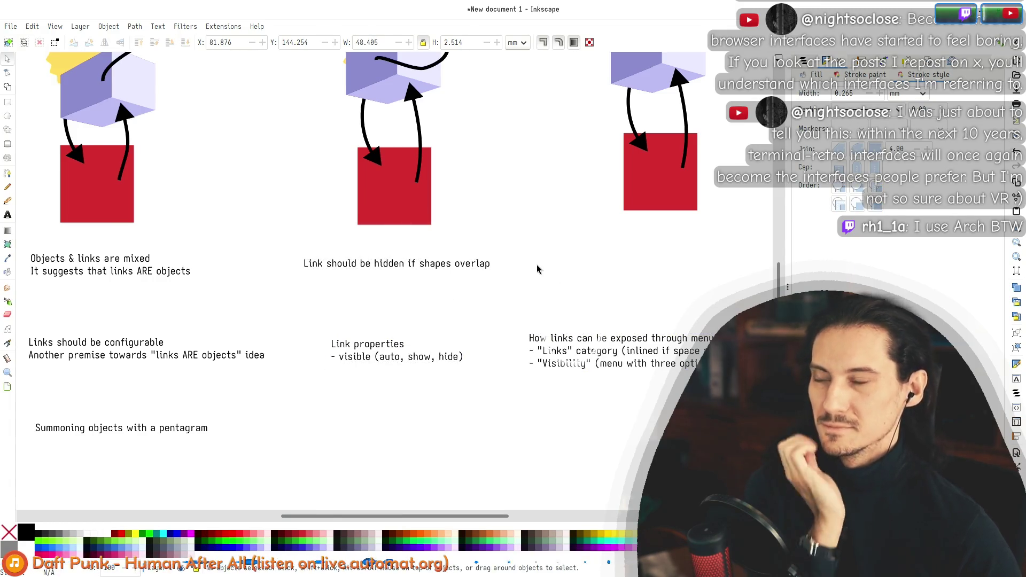
# Step: Drag the Case A and Case B headings so they sit at the same height
pyautogui.scroll(5, 302, 313)
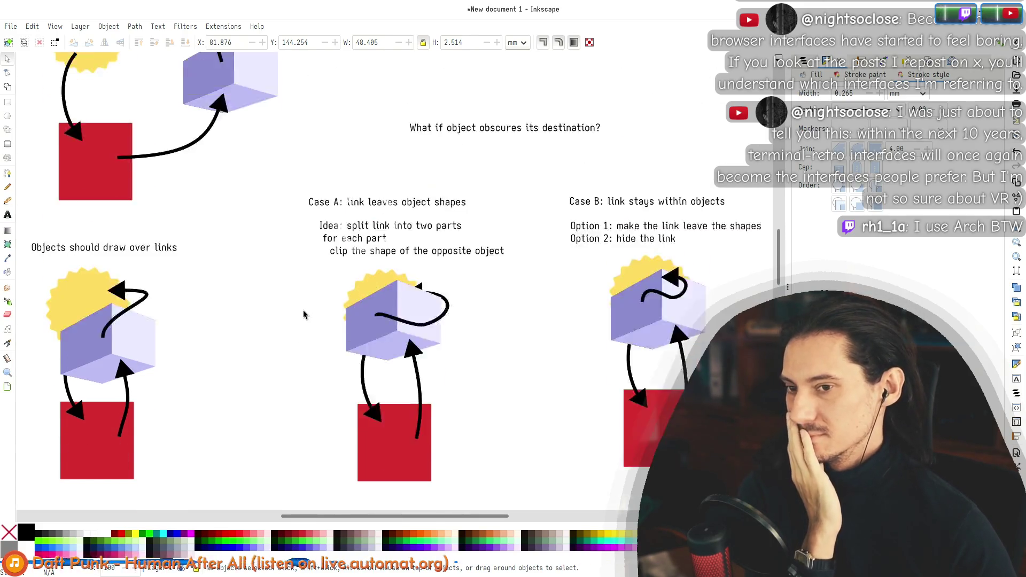
pyautogui.scroll(5, 303, 312)
pyautogui.scroll(-1, 303, 316)
pyautogui.moveTo(287, 247)
pyautogui.mouseDown()
pyautogui.moveTo(502, 303)
pyautogui.moveTo(458, 283)
pyautogui.mouseUp()
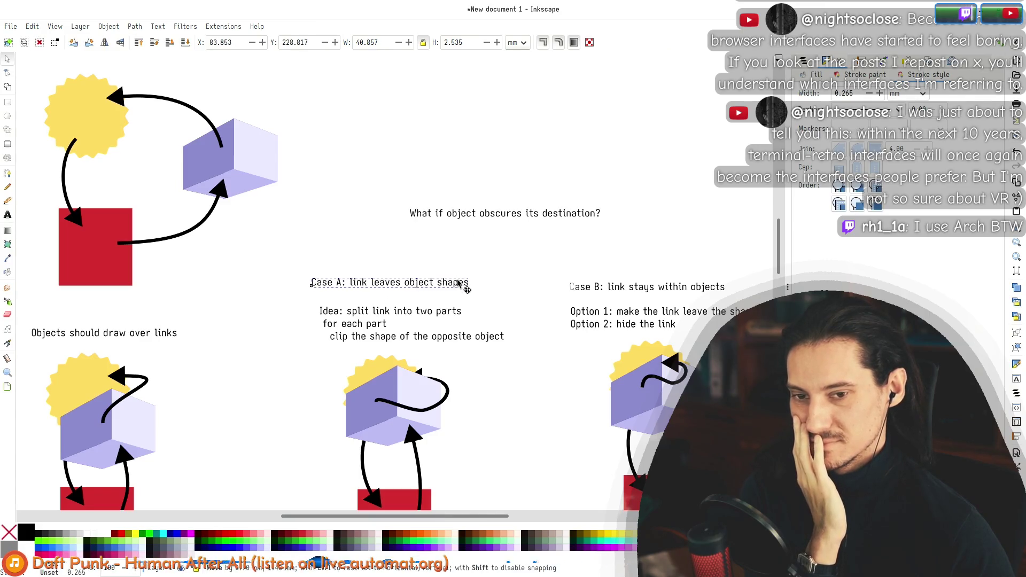
pyautogui.moveTo(588, 288); pyautogui.dragTo(260, 350)
pyautogui.click(541, 321)
# Step: Clear the selection and select then deselect the 'Objects & links are mixed' note
pyautogui.scroll(-4, 541, 321)
pyautogui.scroll(-10, 541, 321)
pyautogui.press('Escape')
pyautogui.click(44, 313)
pyautogui.click(248, 309)
pyautogui.scroll(13, 248, 309)
pyautogui.scroll(3, 251, 313)
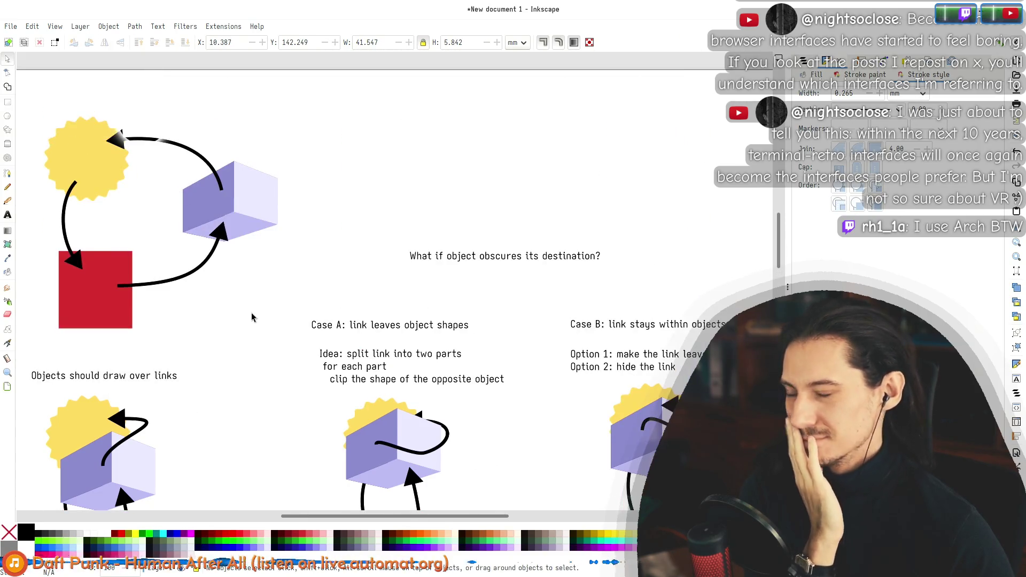
pyautogui.scroll(-11, 255, 315)
pyautogui.scroll(-4, 270, 315)
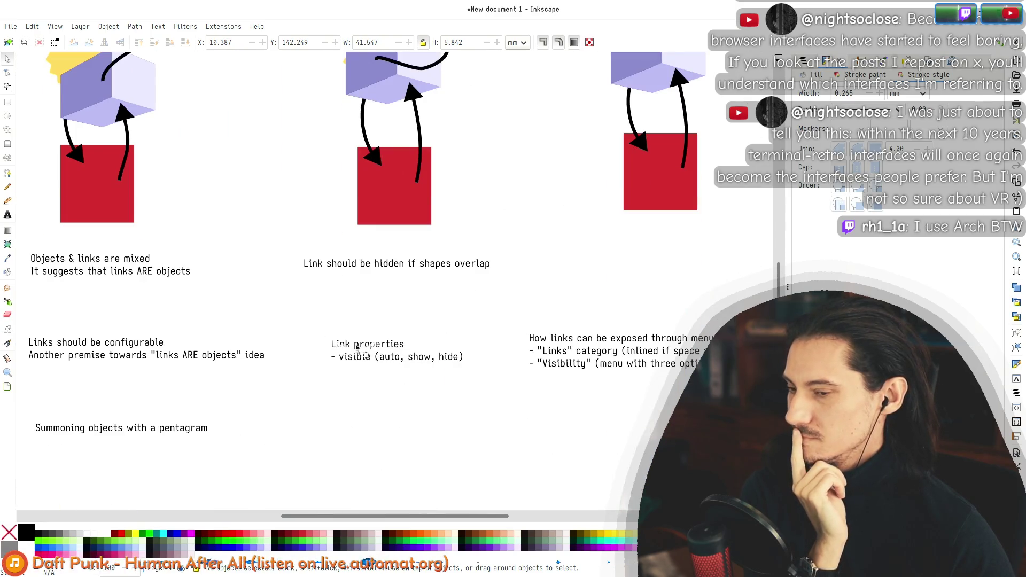
# Step: Select the 'Links should be configurable' note, then begin editing the Link properties text
pyautogui.click(112, 354)
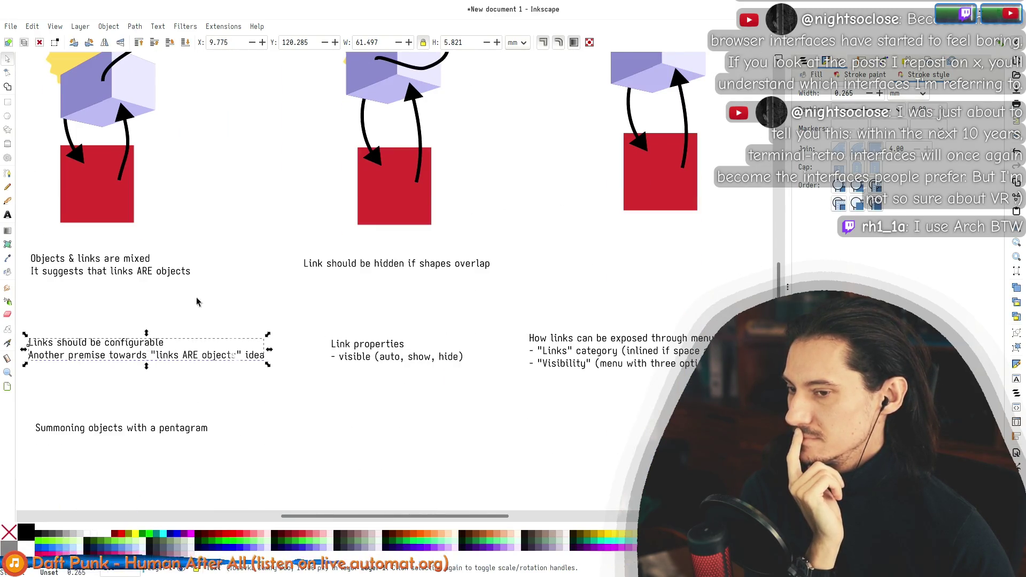
pyautogui.scroll(8, 218, 298)
pyautogui.scroll(5, 218, 299)
pyautogui.scroll(3, 218, 301)
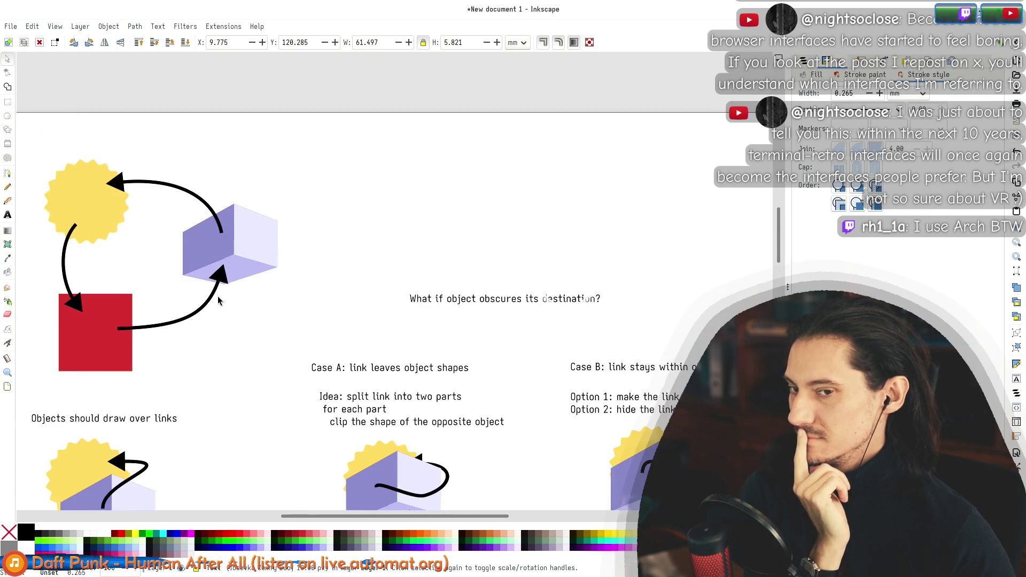
pyautogui.scroll(-3, 219, 300)
pyautogui.scroll(-10, 219, 301)
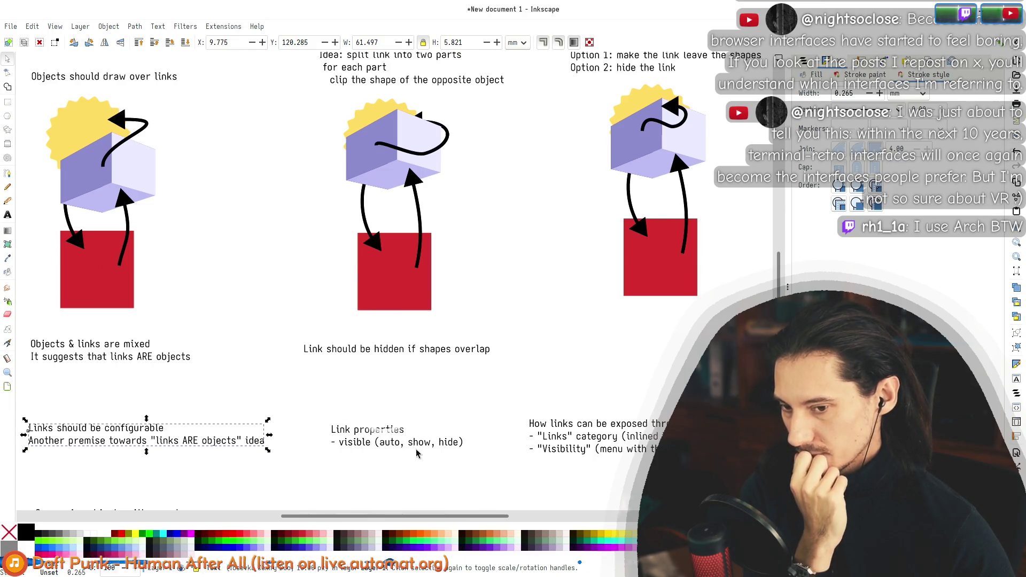
pyautogui.doubleClick(389, 446)
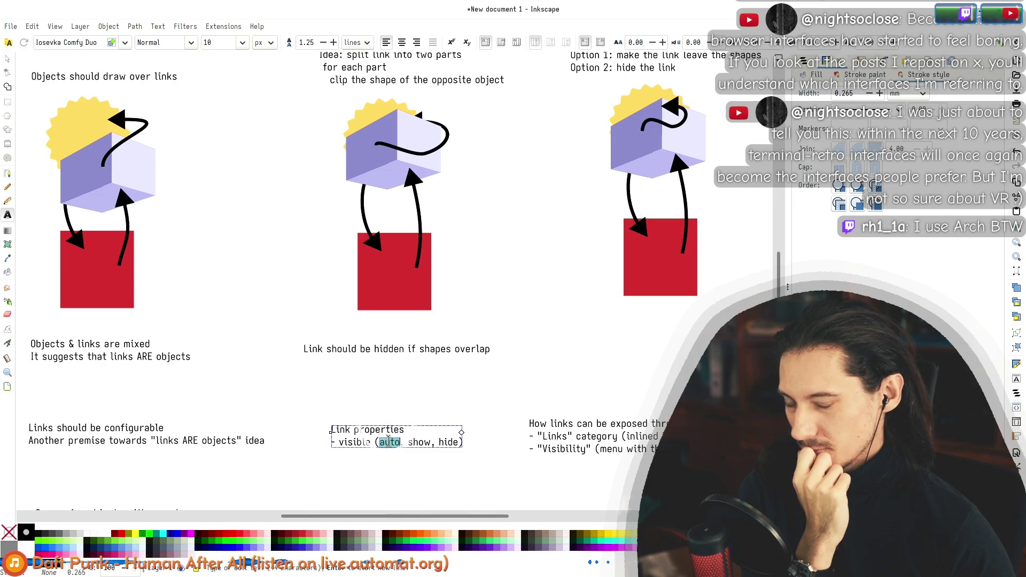
pyautogui.moveTo(389, 442); pyautogui.dragTo(470, 442)
pyautogui.doubleClick(444, 442)
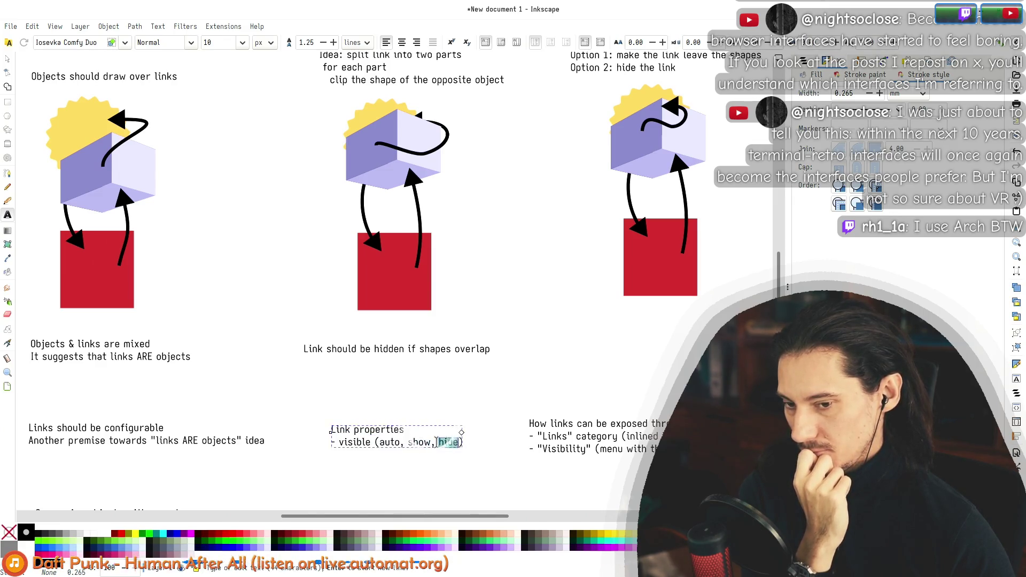
pyautogui.click(7, 59)
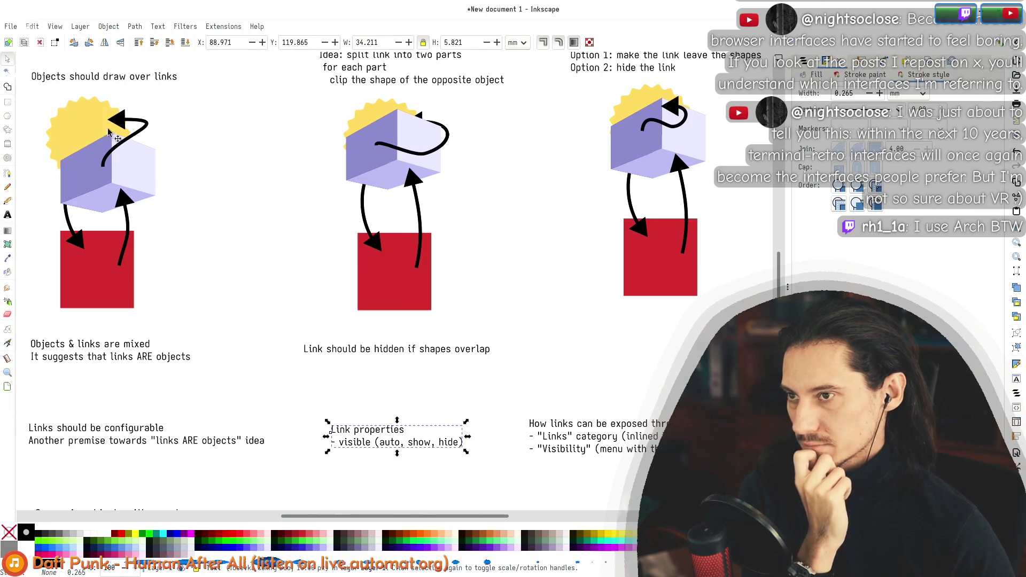
pyautogui.press('Escape')
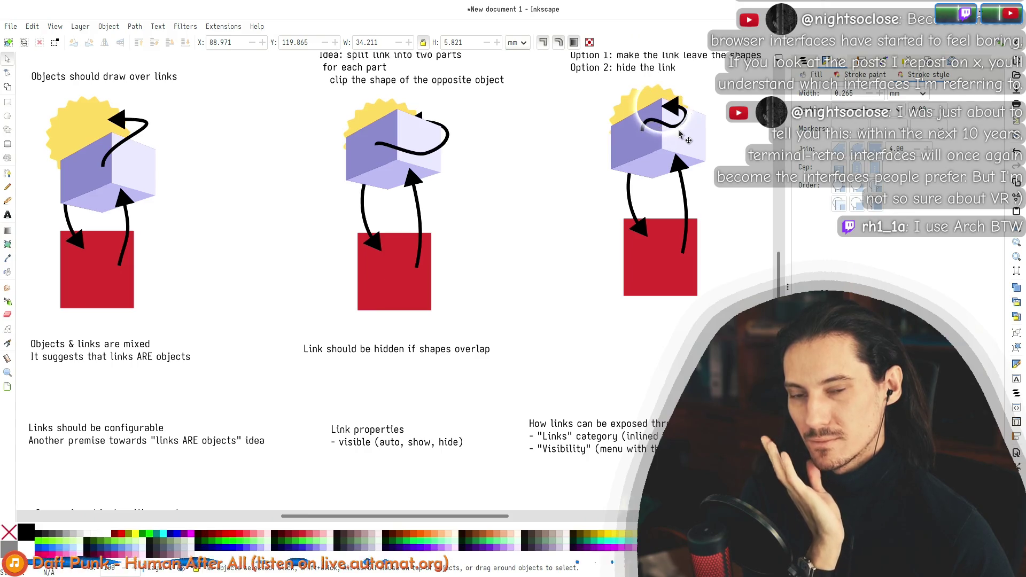
pyautogui.doubleClick(441, 446)
pyautogui.doubleClick(426, 442)
pyautogui.doubleClick(356, 430)
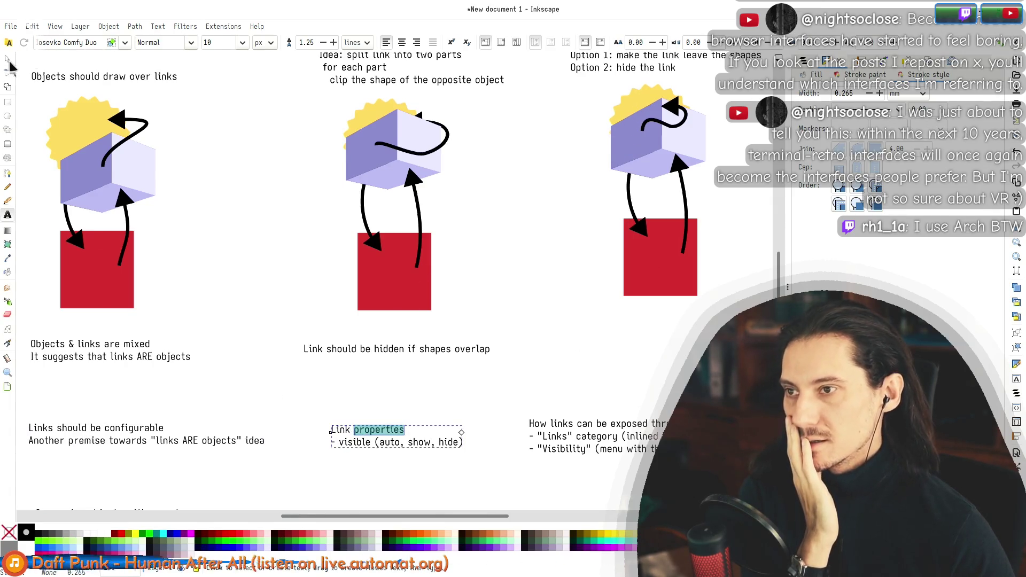
pyautogui.press('Escape')
pyautogui.press('s')
pyautogui.scroll(5, 520, 226)
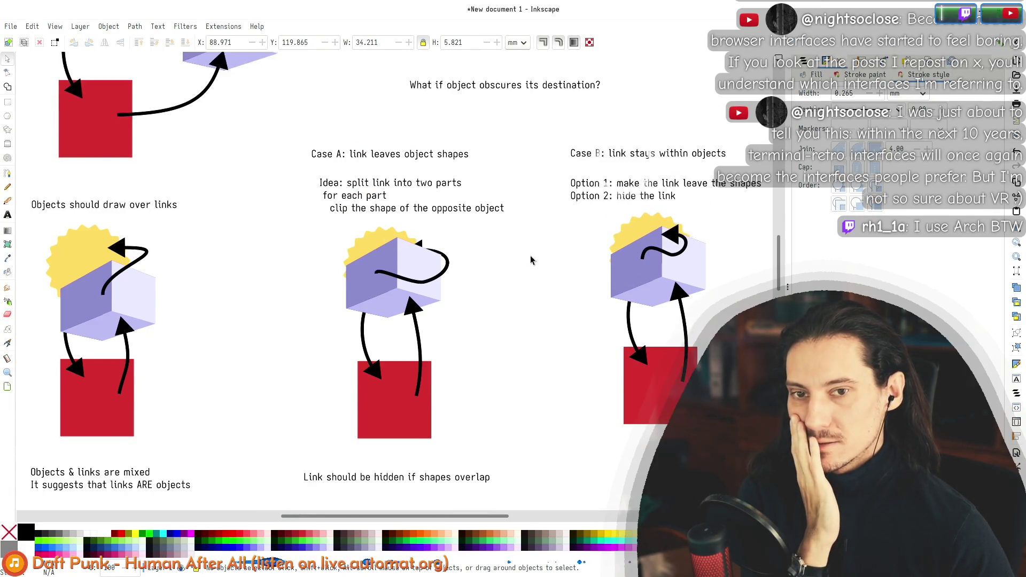
pyautogui.click(631, 188)
pyautogui.doubleClick(620, 187)
pyautogui.hotkey('shift', 'Home')
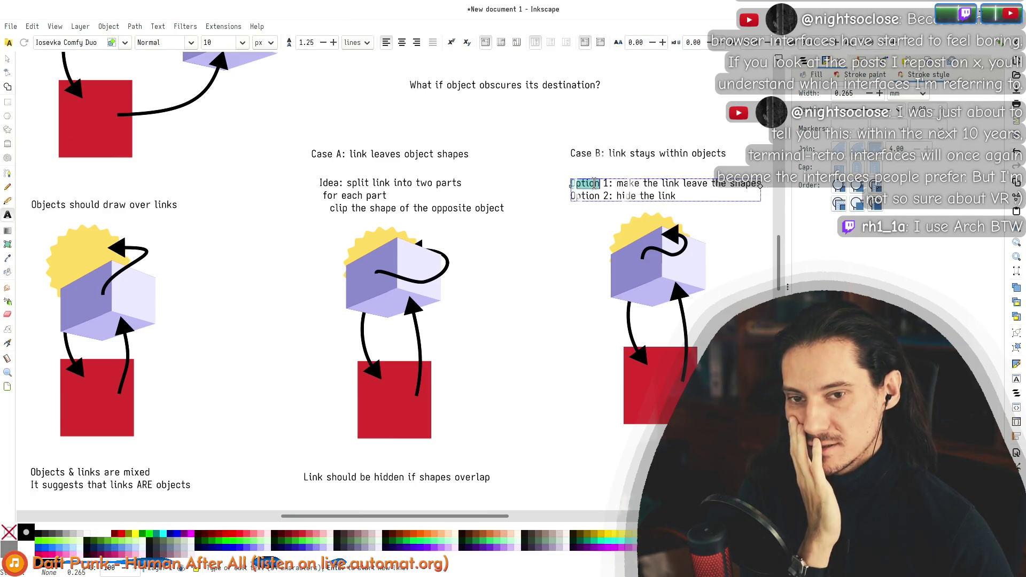
pyautogui.press('Home')
pyautogui.hotkey('shift', 'End')
pyautogui.press('End')
pyautogui.hotkey('ctrl', 'shift', 'Left')
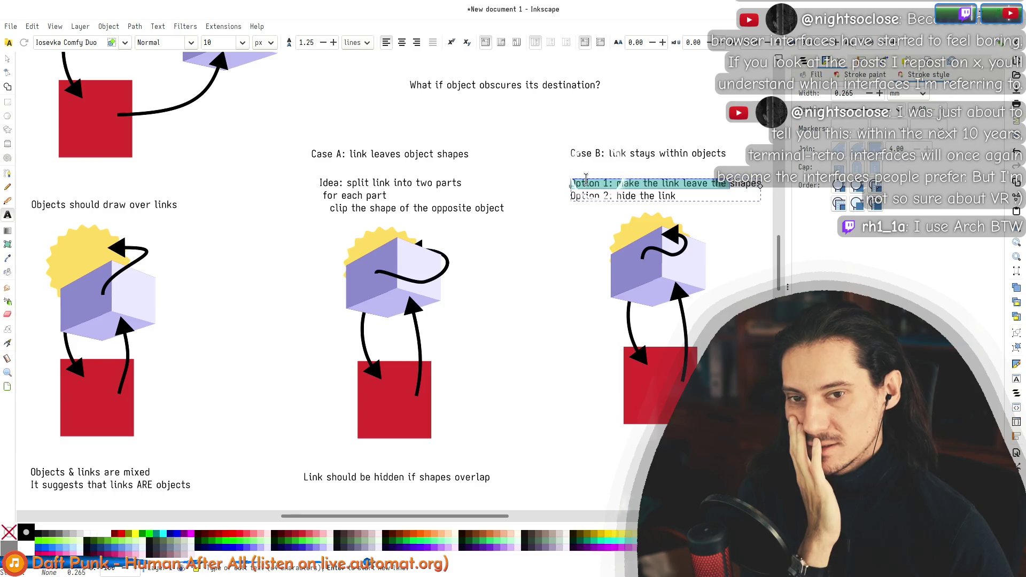
pyautogui.click(14, 62)
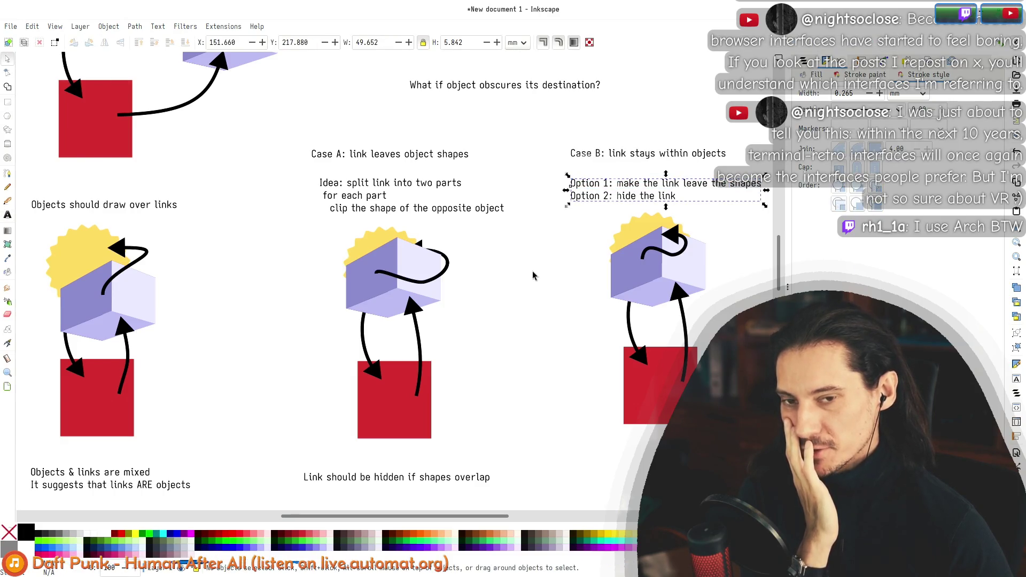
pyautogui.click(533, 276)
pyautogui.scroll(-5, 482, 387)
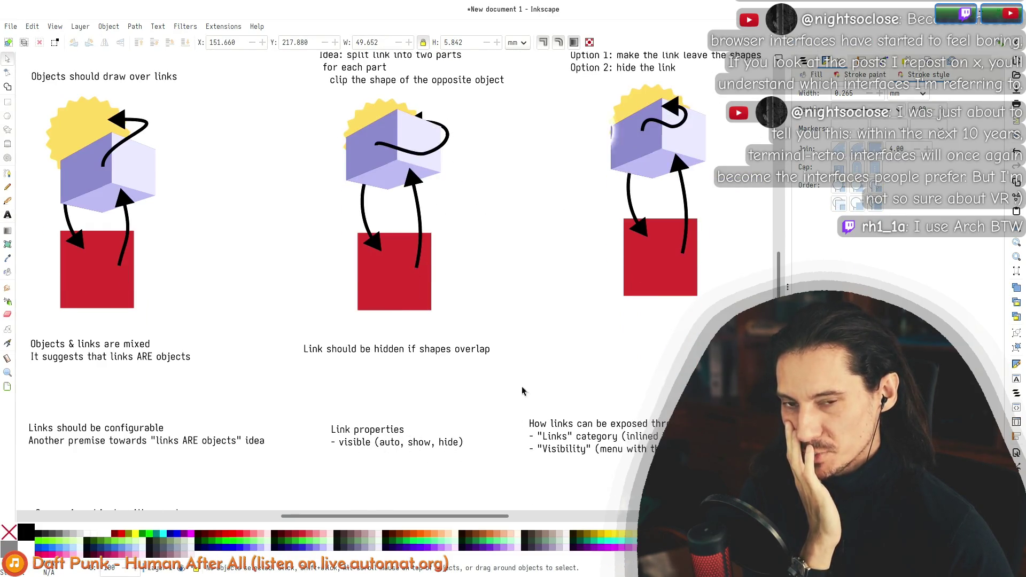
pyautogui.scroll(5, 642, 117)
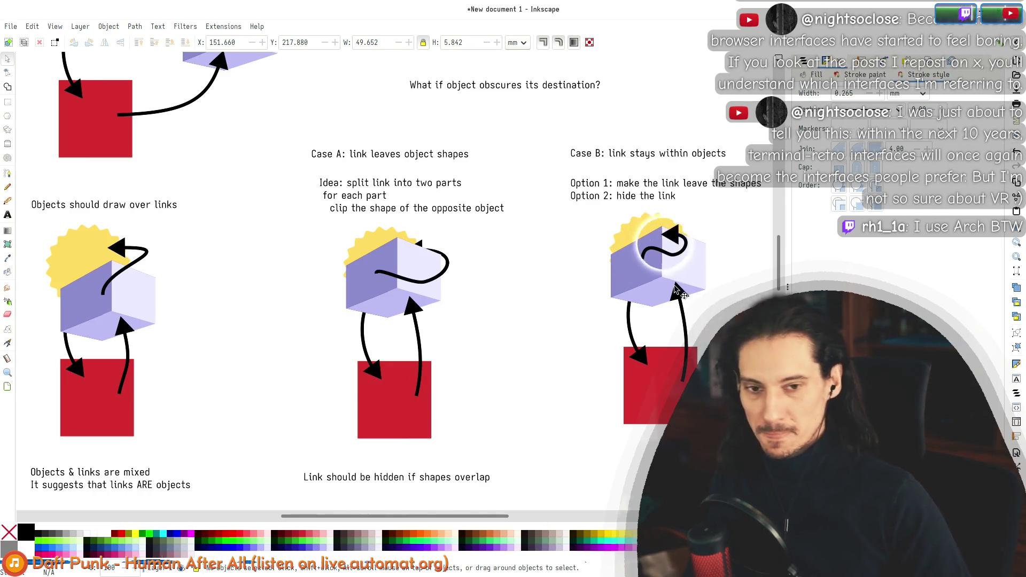
pyautogui.click(686, 247)
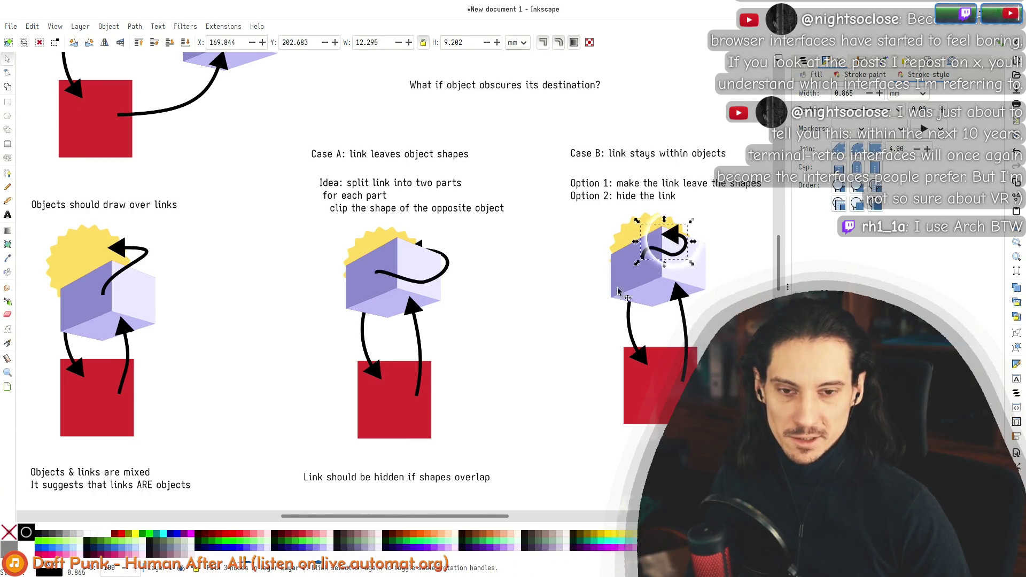
pyautogui.scroll(-5, 447, 353)
# Step: Replace '(auto, show, hide)' with a new line '- auto - hides connection if shapes overlap'
pyautogui.doubleClick(357, 357)
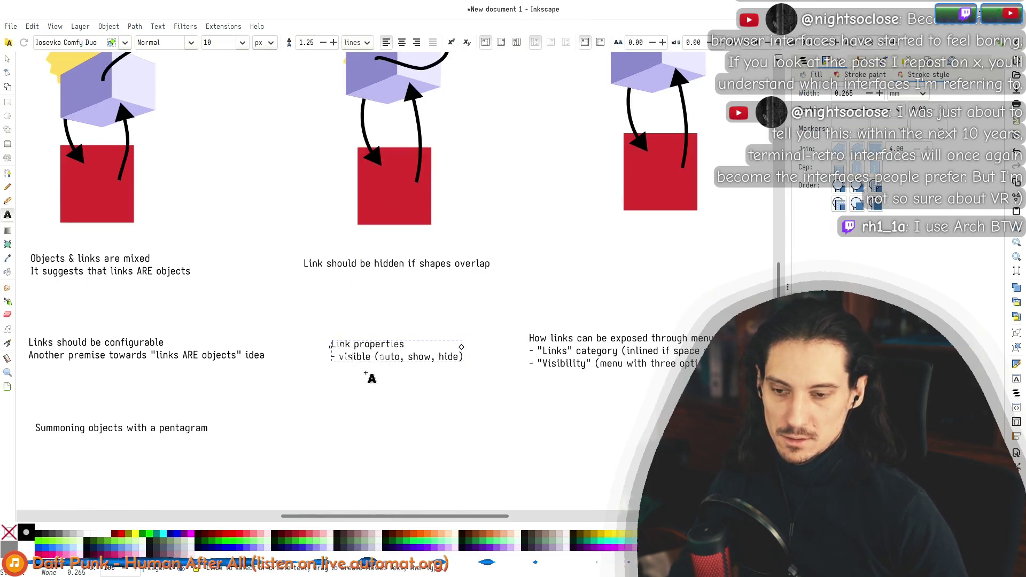
pyautogui.press('Right')
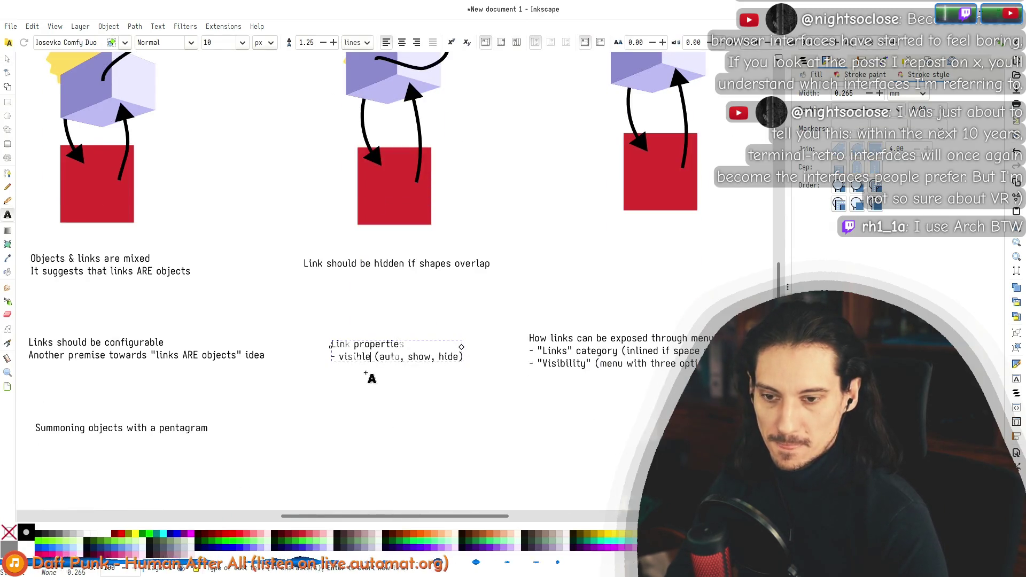
pyautogui.press('Return')
pyautogui.write('- auto')
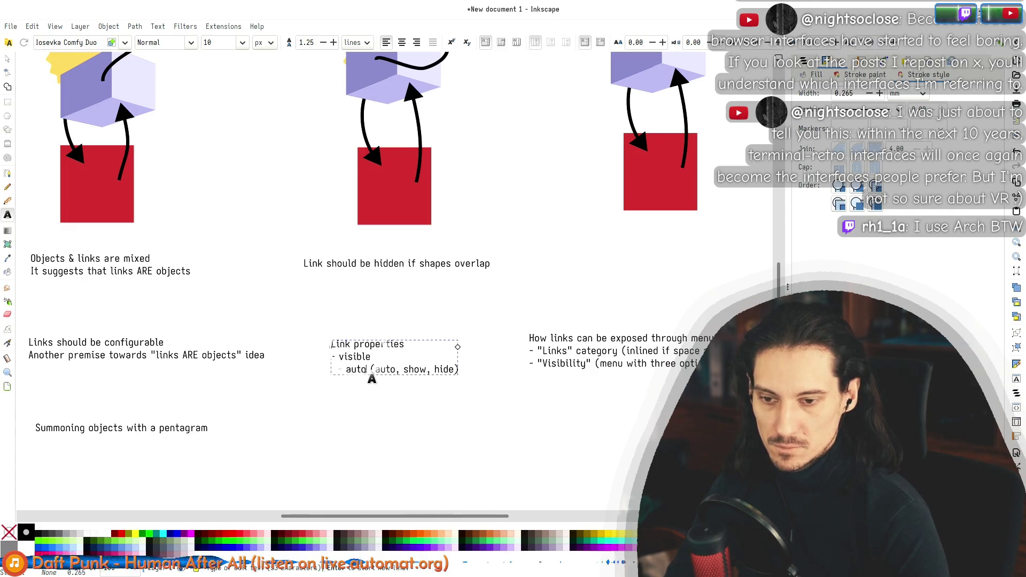
pyautogui.write(' -')
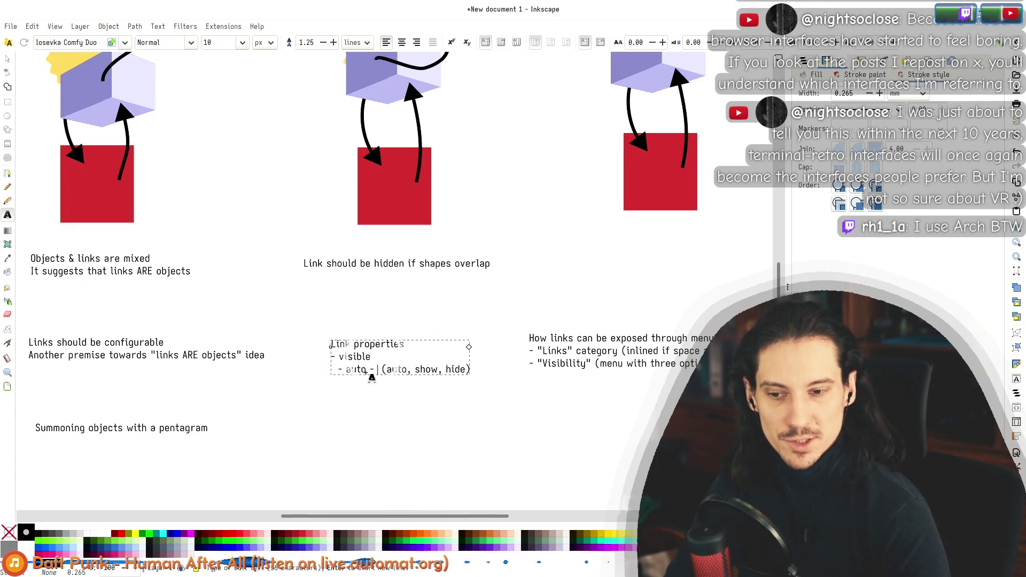
pyautogui.hotkey('shift', 'End')
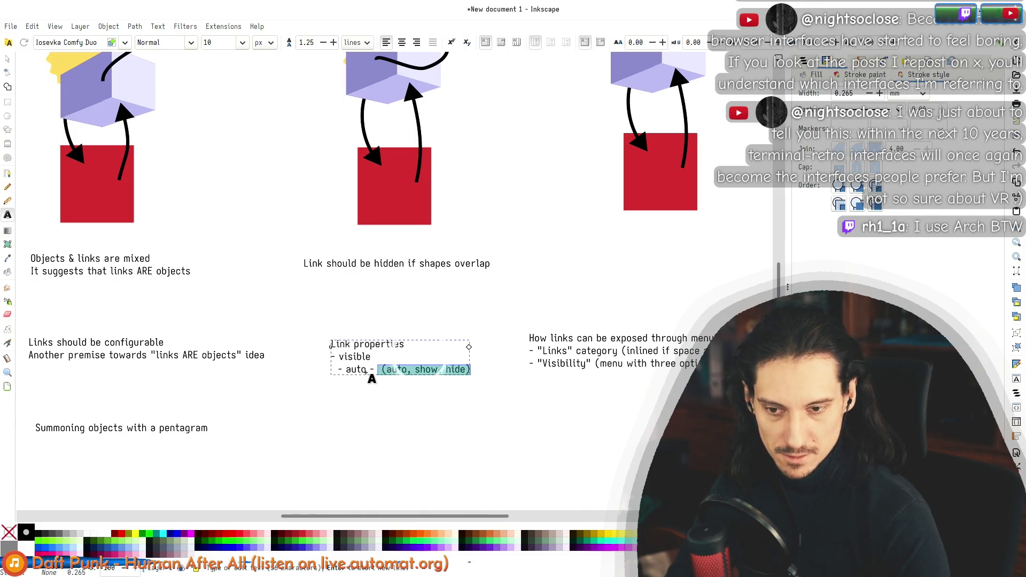
pyautogui.write('hides ')
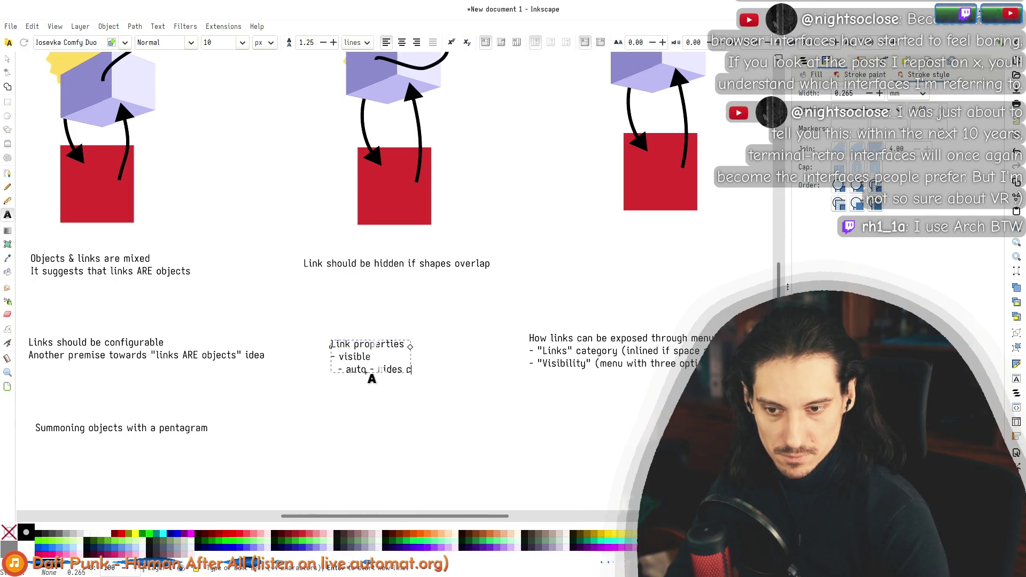
pyautogui.write('connection if shapes overlap')
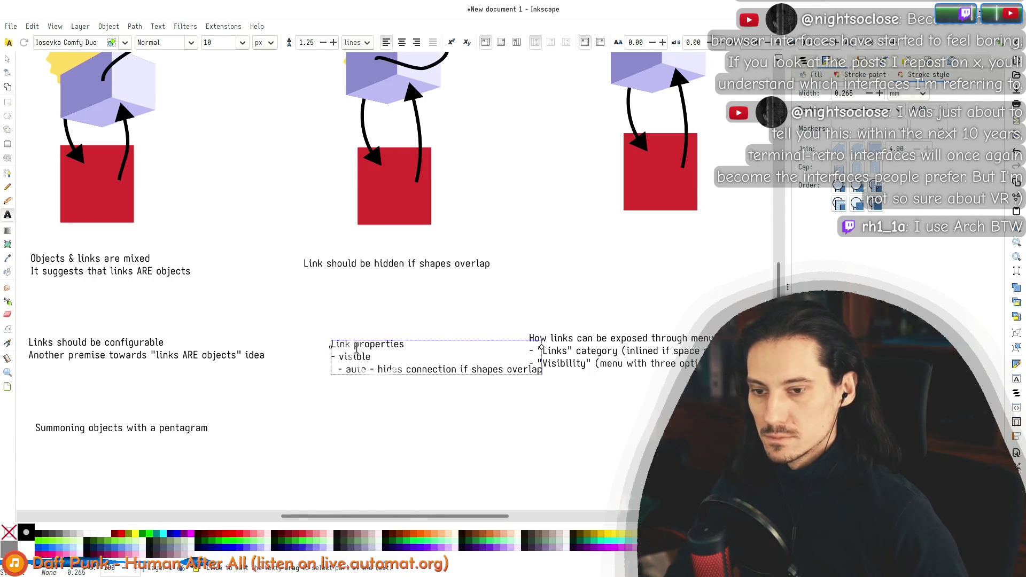
# Step: Shift the Link properties note slightly to the left
pyautogui.press('F1')
pyautogui.moveTo(356, 351); pyautogui.dragTo(320, 346)
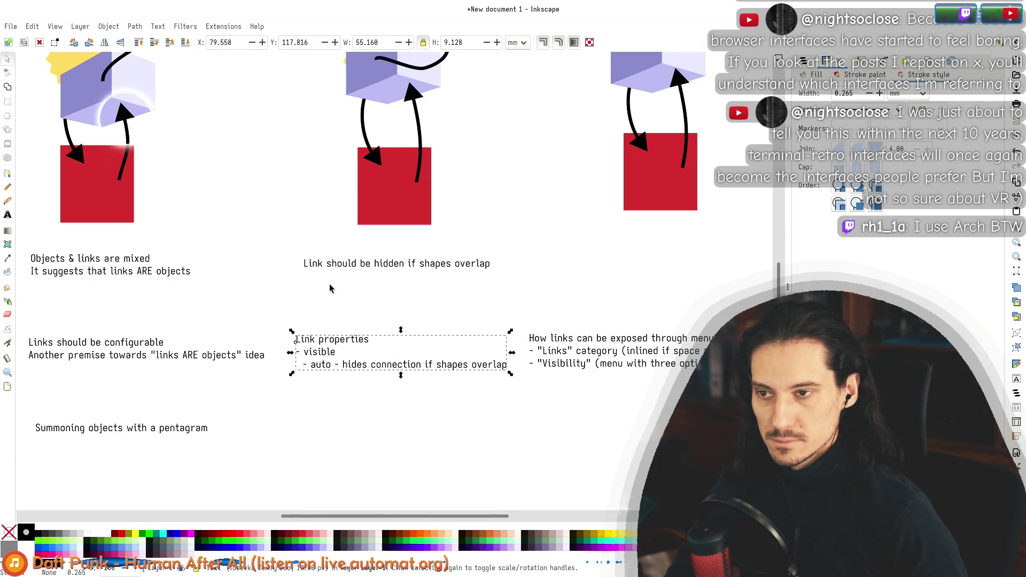
pyautogui.scroll(8, 330, 287)
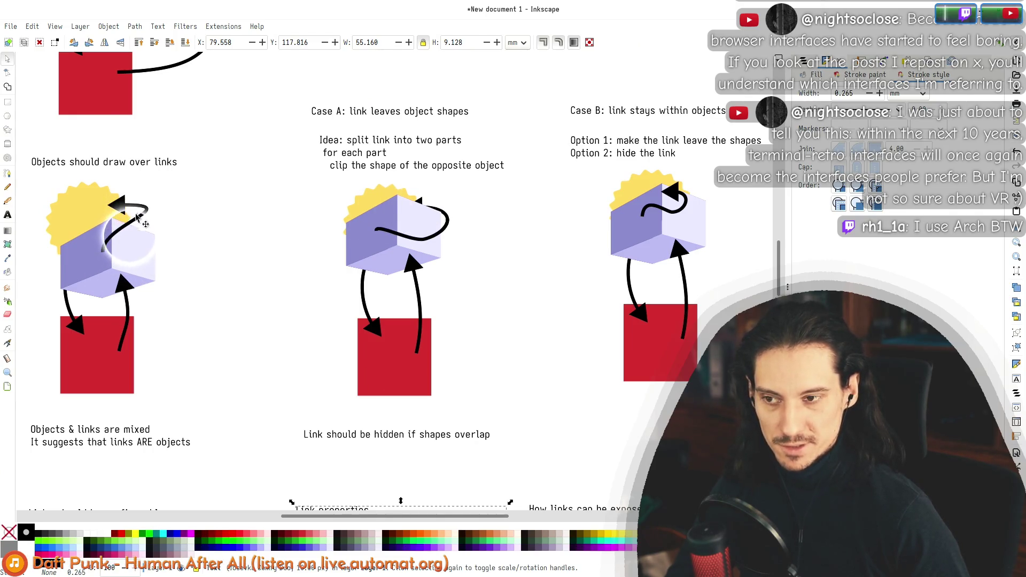
pyautogui.scroll(6, 130, 319)
pyautogui.scroll(-12, 130, 321)
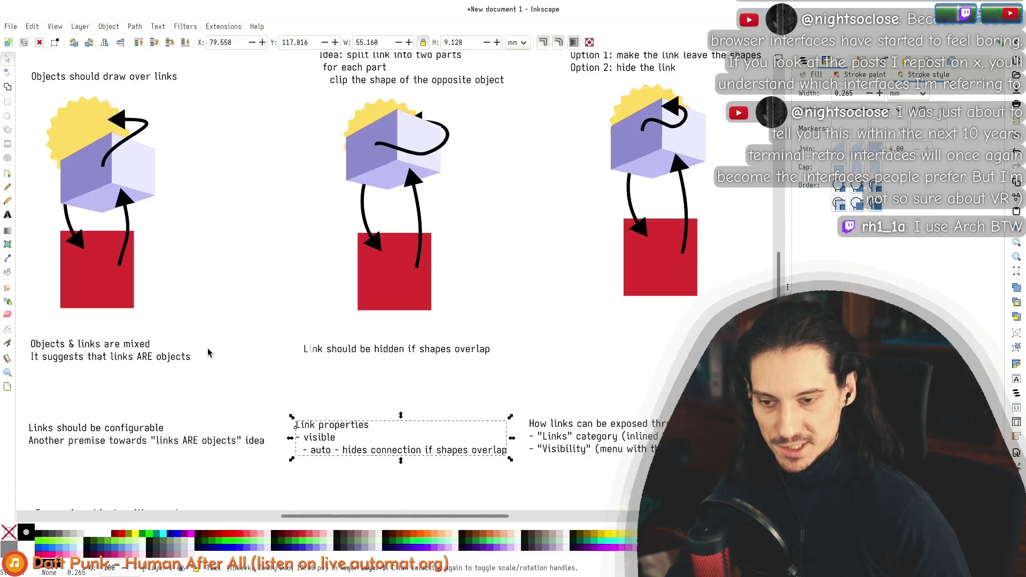
pyautogui.scroll(-2, 421, 339)
# Step: Add the option '- hide - link hidden at all times' and select the word 'visible'
pyautogui.doubleClick(379, 369)
pyautogui.write('- hide -')
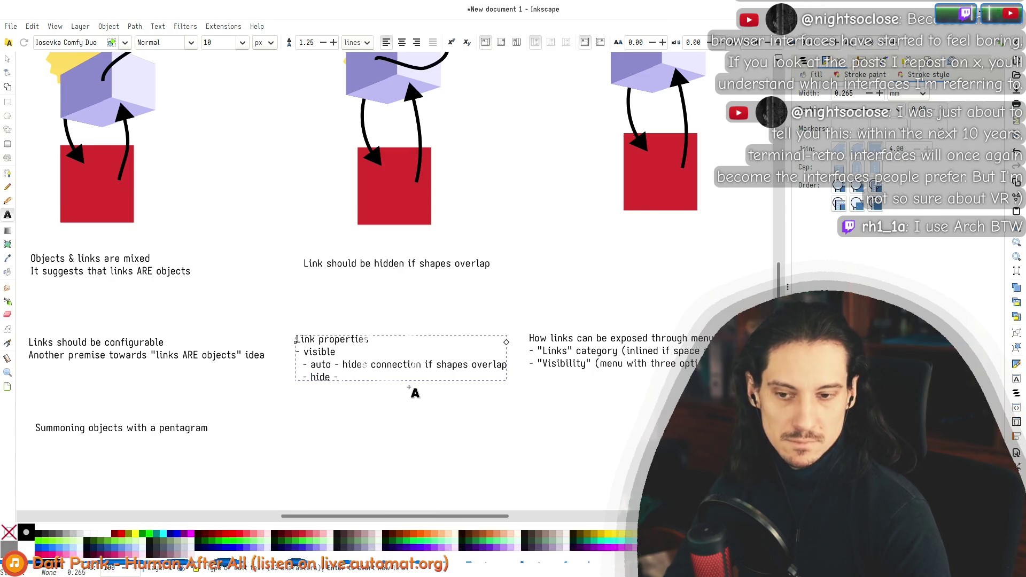
pyautogui.write(' link')
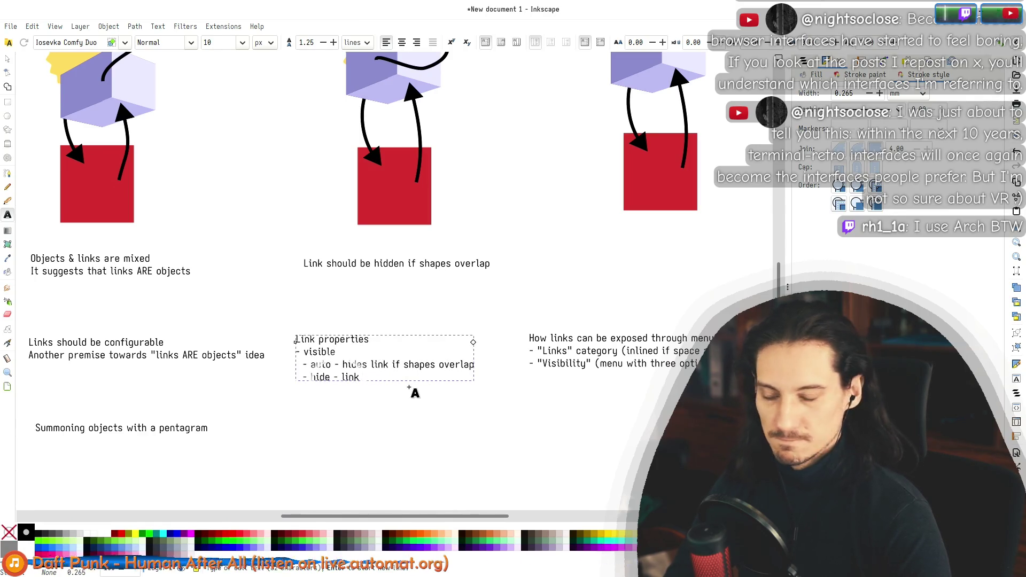
pyautogui.write(' hidden at all times')
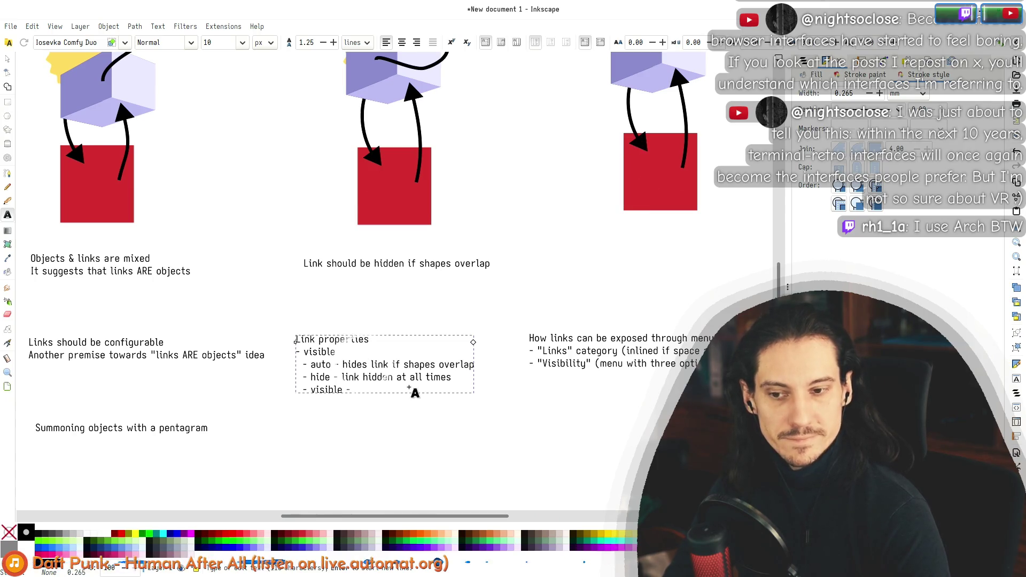
pyautogui.scroll(5, 409, 396)
pyautogui.scroll(-5, 404, 398)
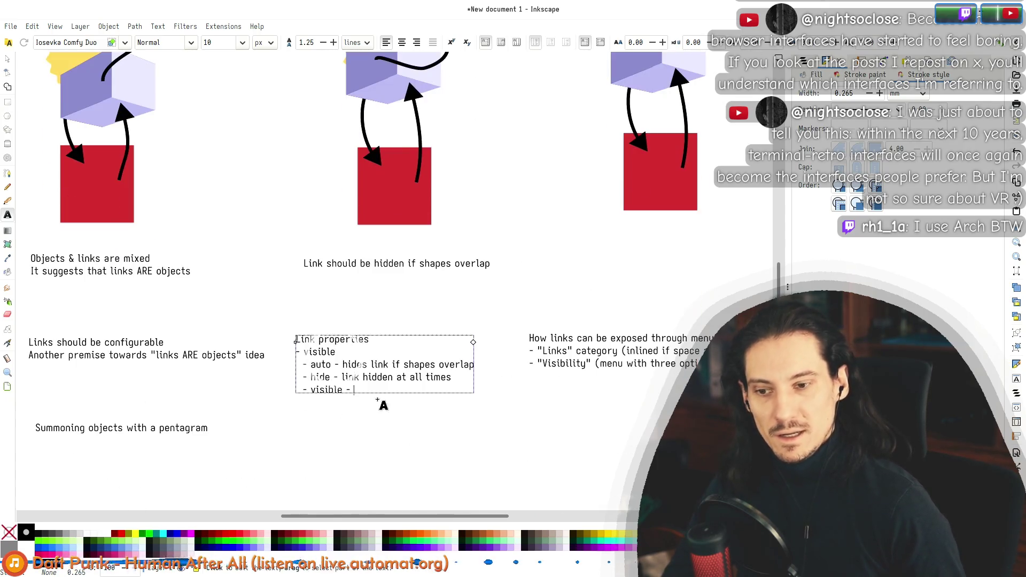
pyautogui.doubleClick(311, 350)
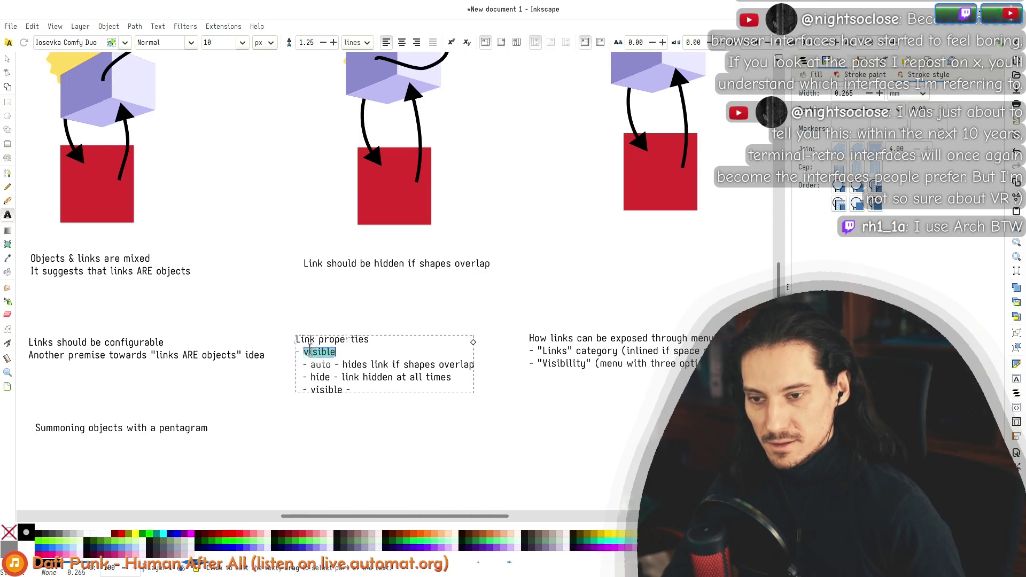
# Step: Correct the misspelled word 'graw' on the last line of the Link properties list
pyautogui.scroll(5, 412, 222)
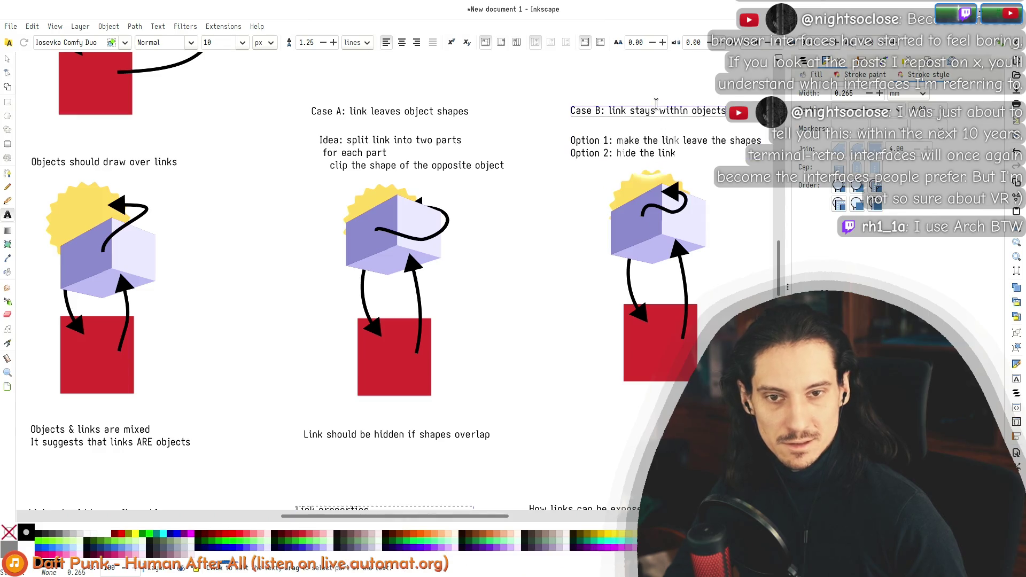
pyautogui.scroll(-5, 394, 394)
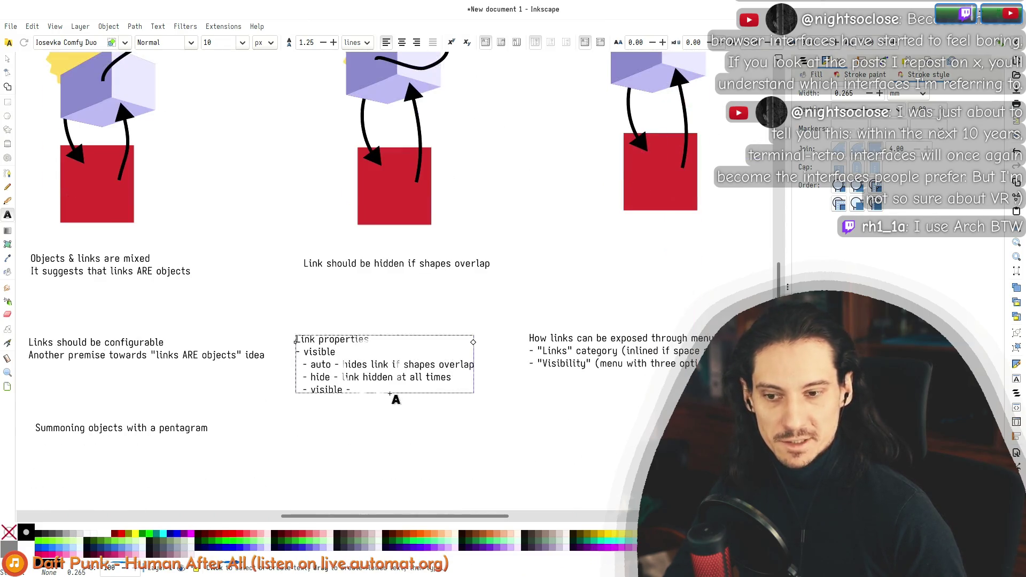
pyautogui.click(345, 390)
pyautogui.write('(')
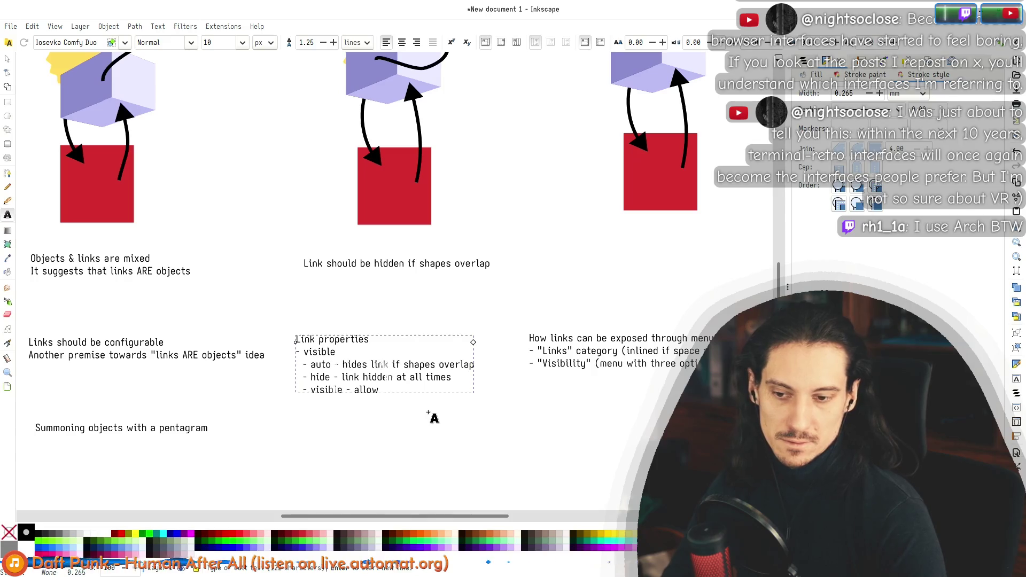
pyautogui.write('gr')
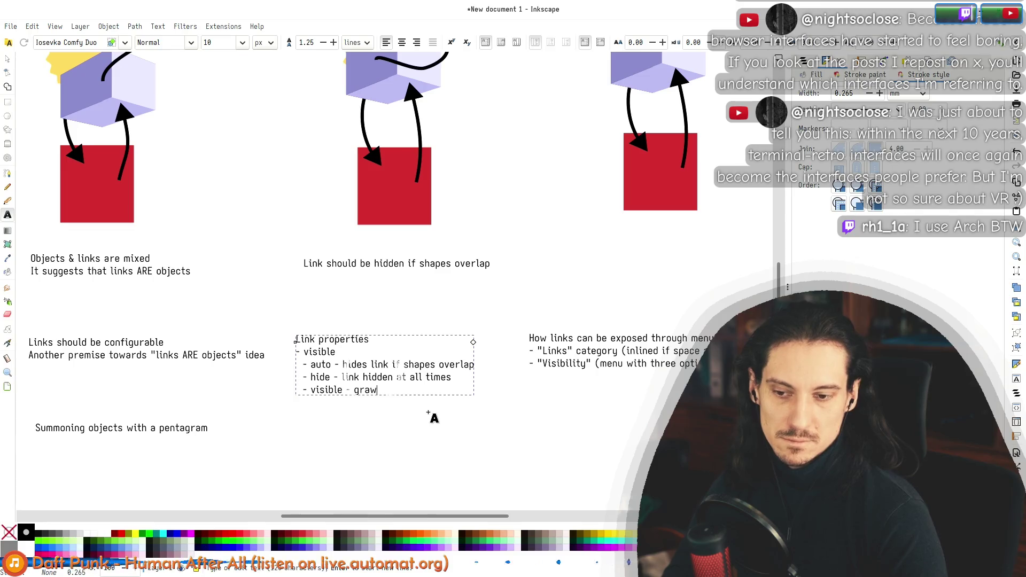
pyautogui.hotkey('ctrl', 'shift', 'Left')
pyautogui.write('d')
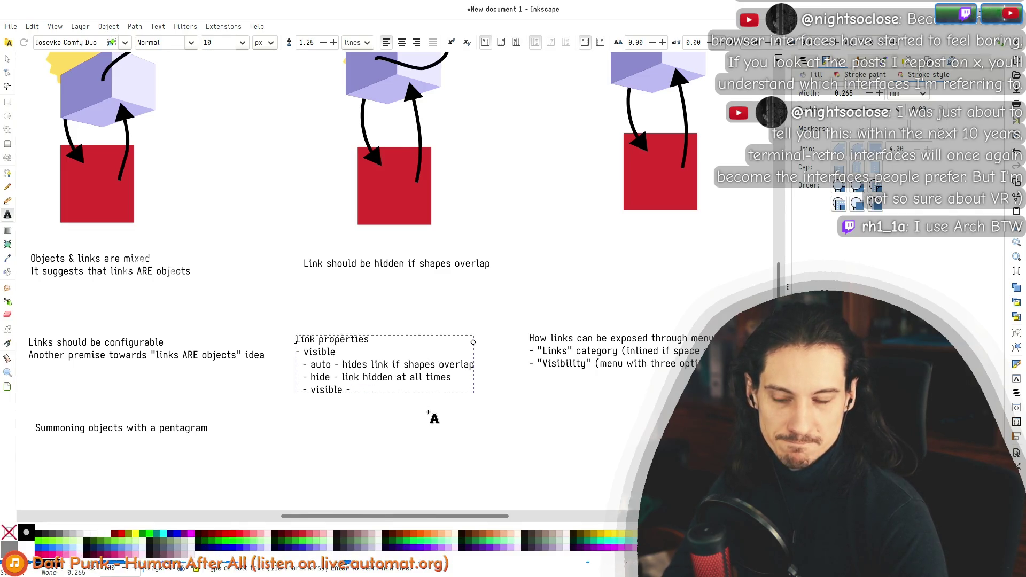
pyautogui.write('a')
pyautogui.write('llow glitched')
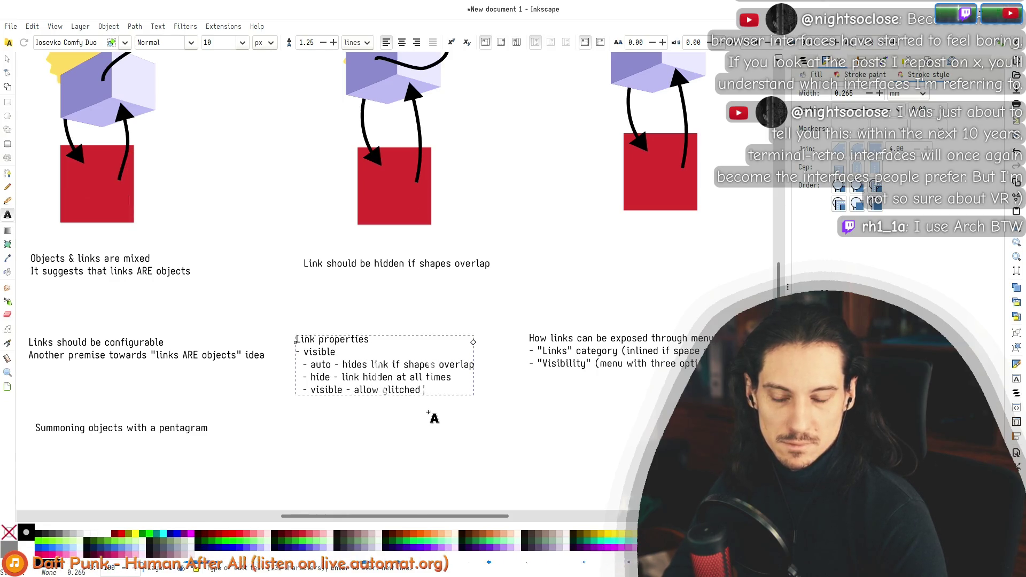
pyautogui.press('BackSpace')
pyautogui.write('s /')
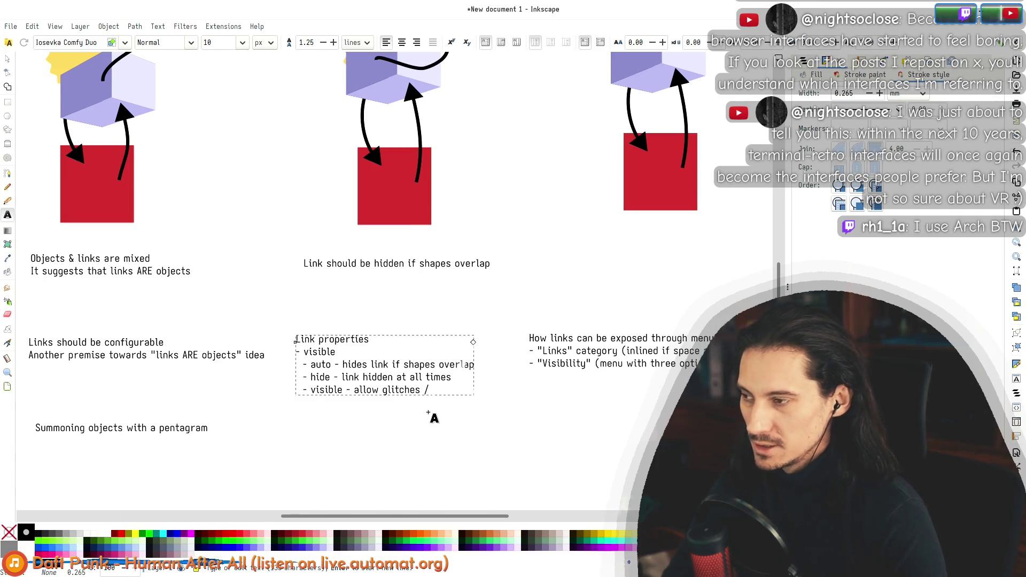
pyautogui.write(' route it')
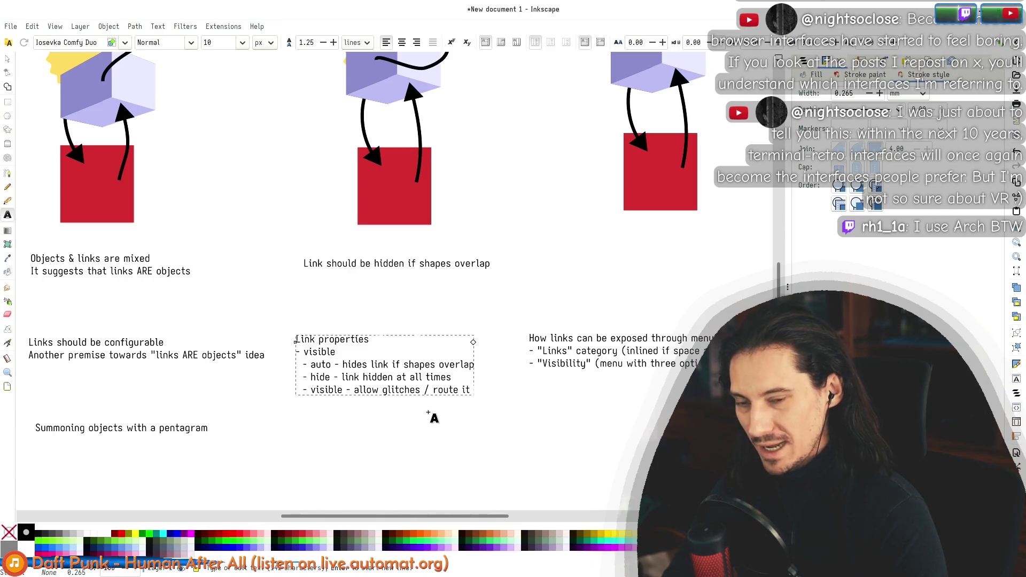
pyautogui.scroll(5, 441, 321)
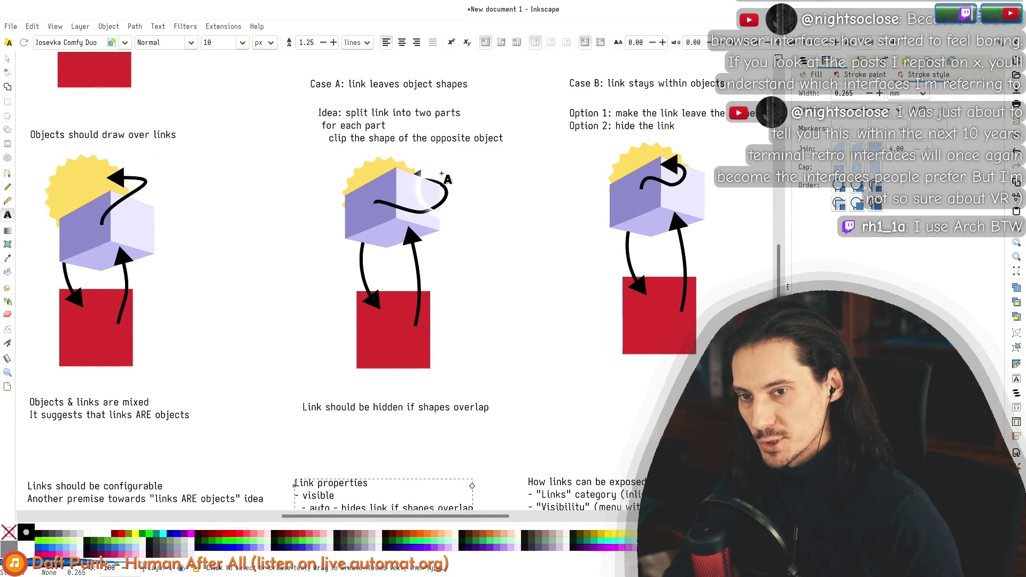
pyautogui.scroll(-4, 445, 195)
pyautogui.scroll(-1, 447, 199)
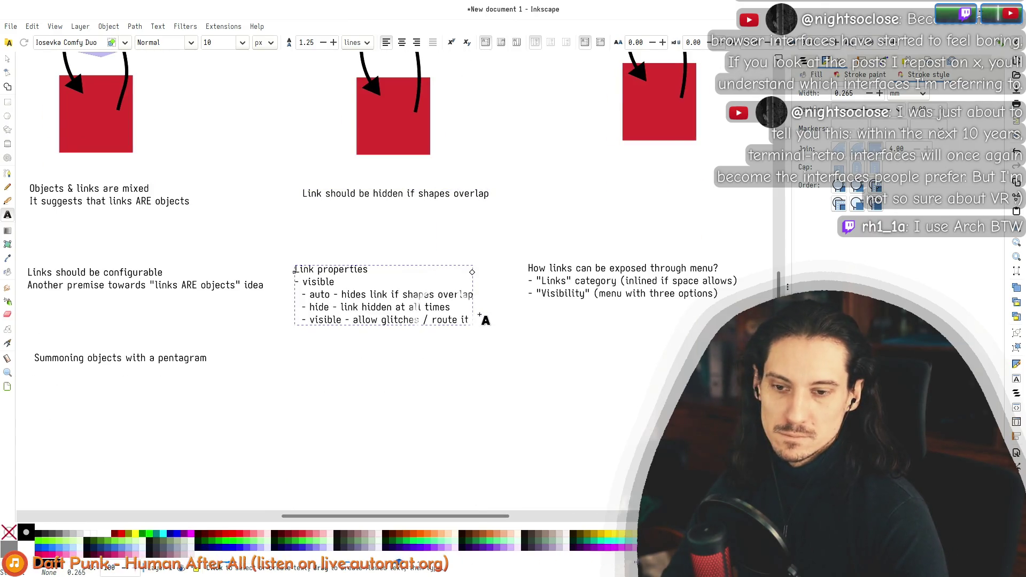
# Step: Delete 'allow glitches / ' so the line ends 'route it outside shapes & clip trick'
pyautogui.hotkey('ctrl', 'Left')
pyautogui.hotkey('ctrl', 'Left')
pyautogui.hotkey('ctrl', 'Left')
pyautogui.hotkey('shift', 'ctrl', 'Right')
pyautogui.hotkey('shift', 'ctrl', 'Right')
pyautogui.hotkey('shift', 'ctrl', 'Right')
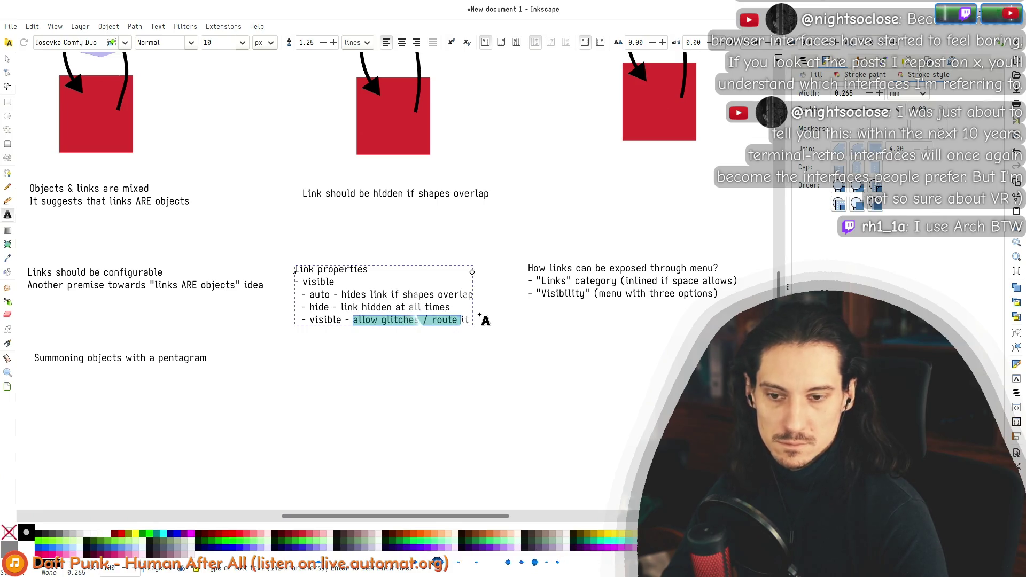
pyautogui.press('Delete')
pyautogui.press('End')
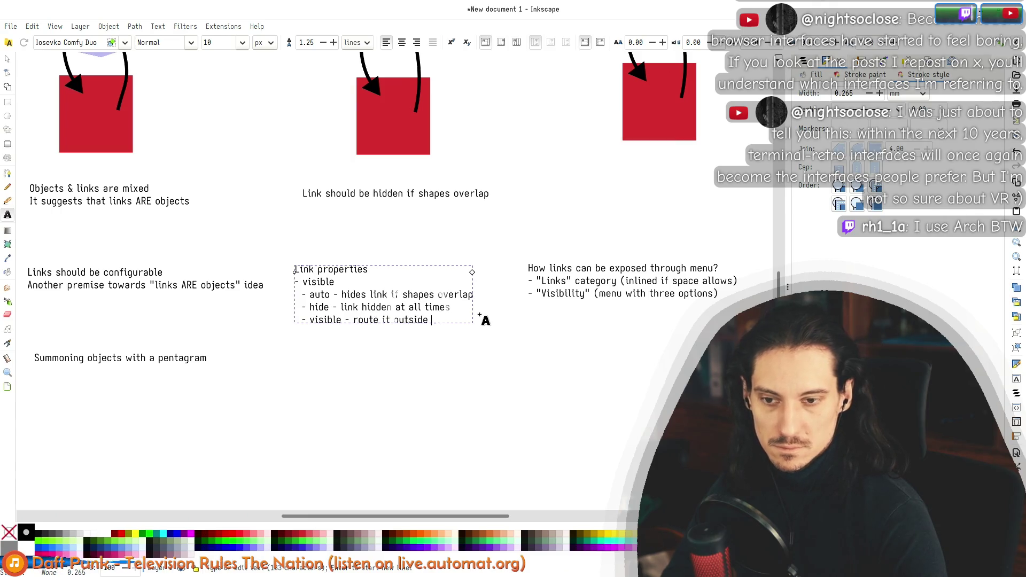
pyautogui.write('shapes & clip')
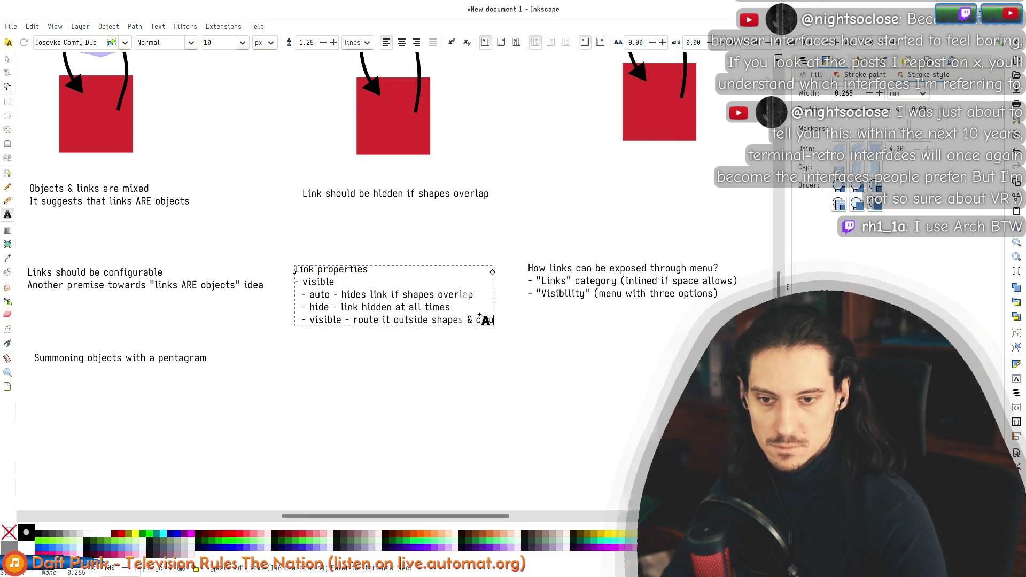
pyautogui.write(' trick')
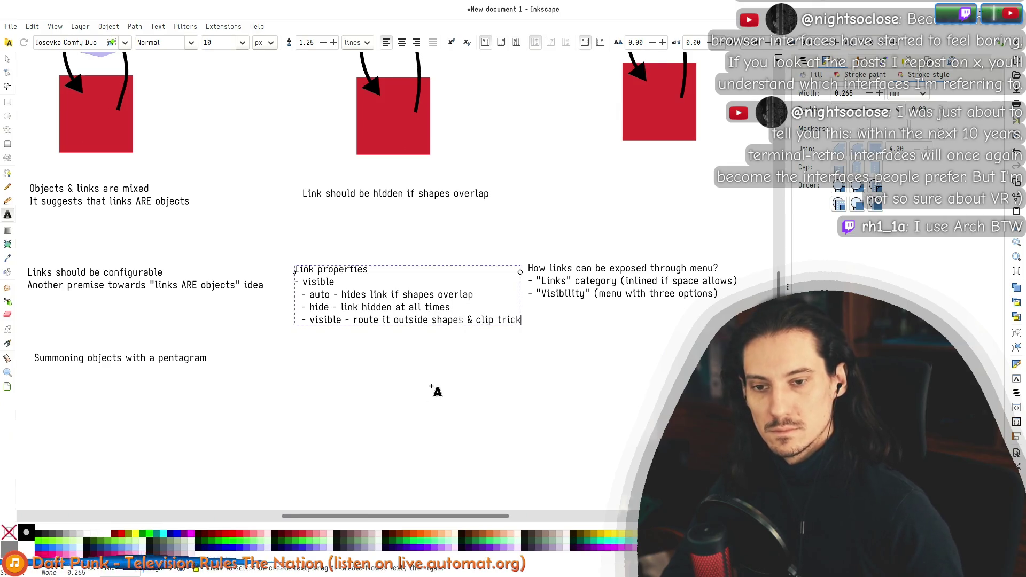
pyautogui.press('Escape')
# Step: Nudge the Link properties, How links, Links should be configurable and Summoning notes into columns
pyautogui.press('s')
pyautogui.moveTo(361, 319); pyautogui.dragTo(354, 319)
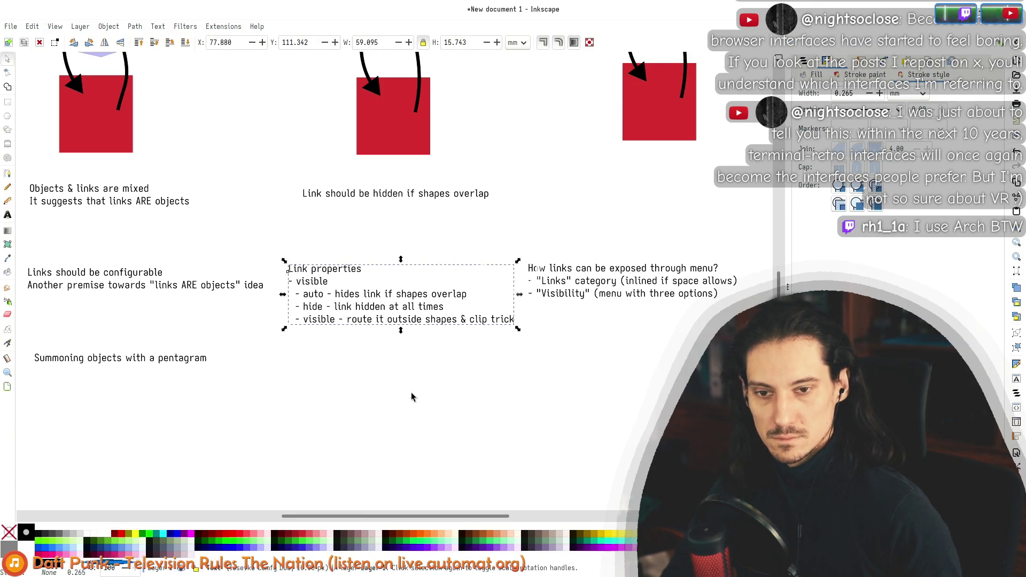
pyautogui.moveTo(607, 291); pyautogui.dragTo(617, 294)
pyautogui.click(572, 257)
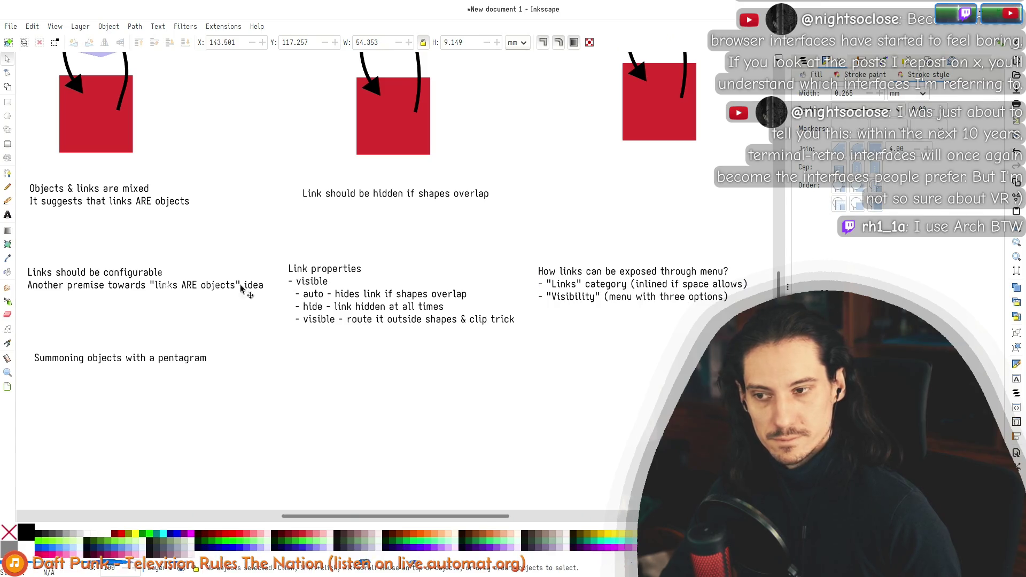
pyautogui.moveTo(154, 281); pyautogui.dragTo(145, 280)
pyautogui.moveTo(132, 362); pyautogui.dragTo(126, 362)
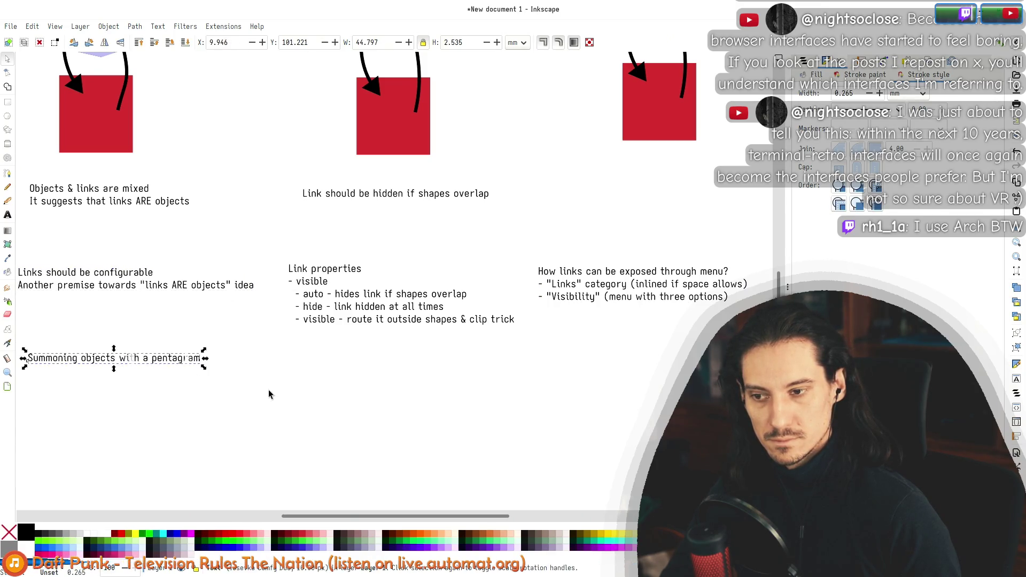
pyautogui.click(263, 374)
# Step: Check the middle red square and caption, then move the Link properties list up slightly
pyautogui.scroll(10, 356, 399)
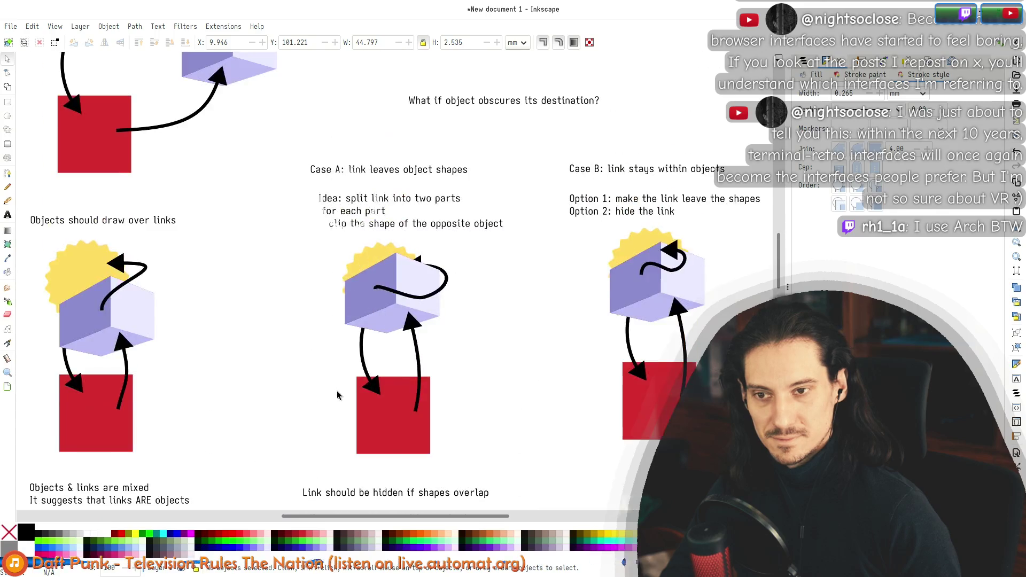
pyautogui.scroll(-5, 302, 370)
pyautogui.scroll(-5, 276, 346)
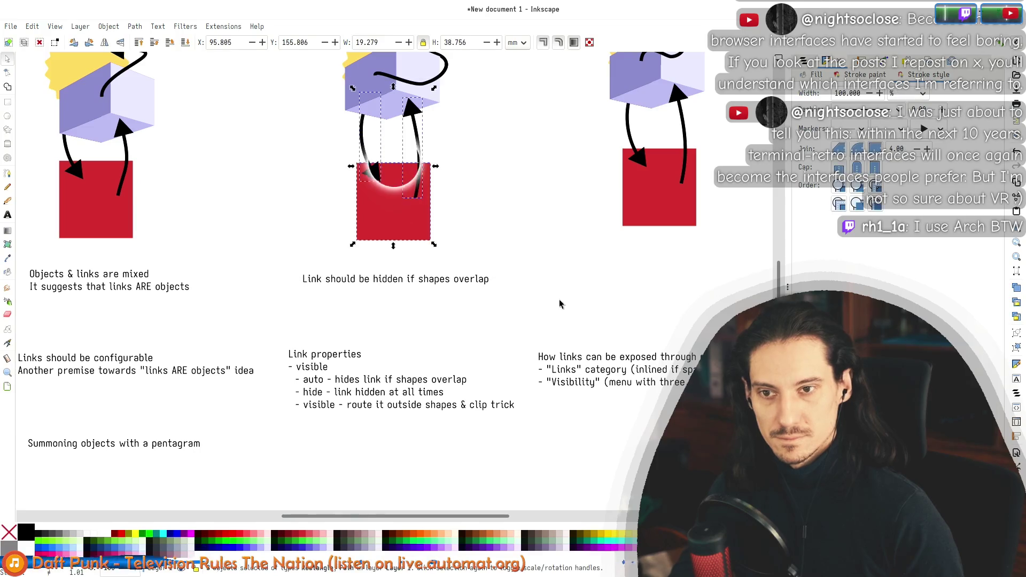
pyautogui.moveTo(261, 154); pyautogui.dragTo(476, 243)
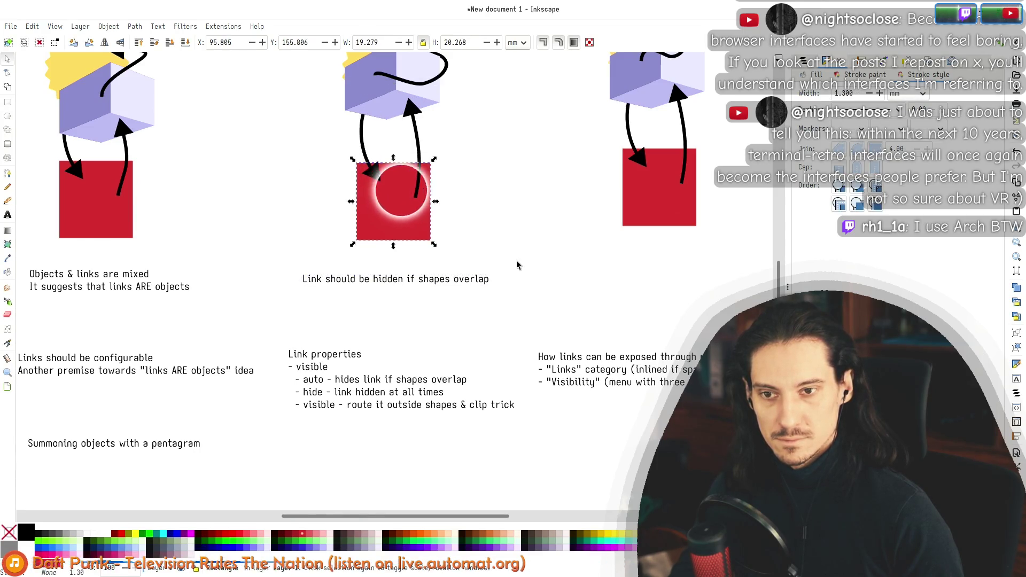
pyautogui.moveTo(531, 296); pyautogui.dragTo(257, 146)
pyautogui.click(266, 150)
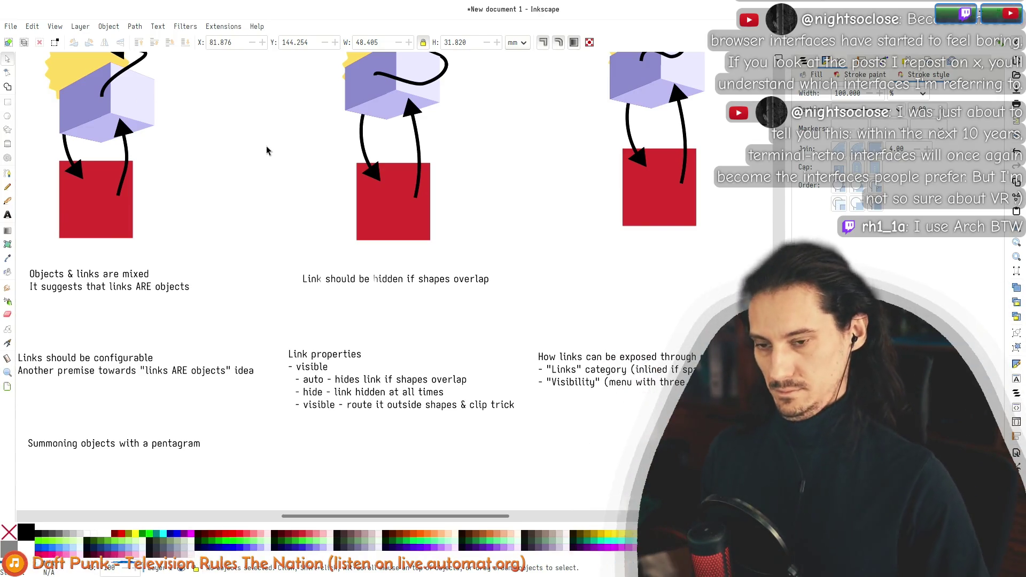
pyautogui.scroll(3, 299, 220)
pyautogui.scroll(4, 262, 280)
pyautogui.scroll(8, 272, 302)
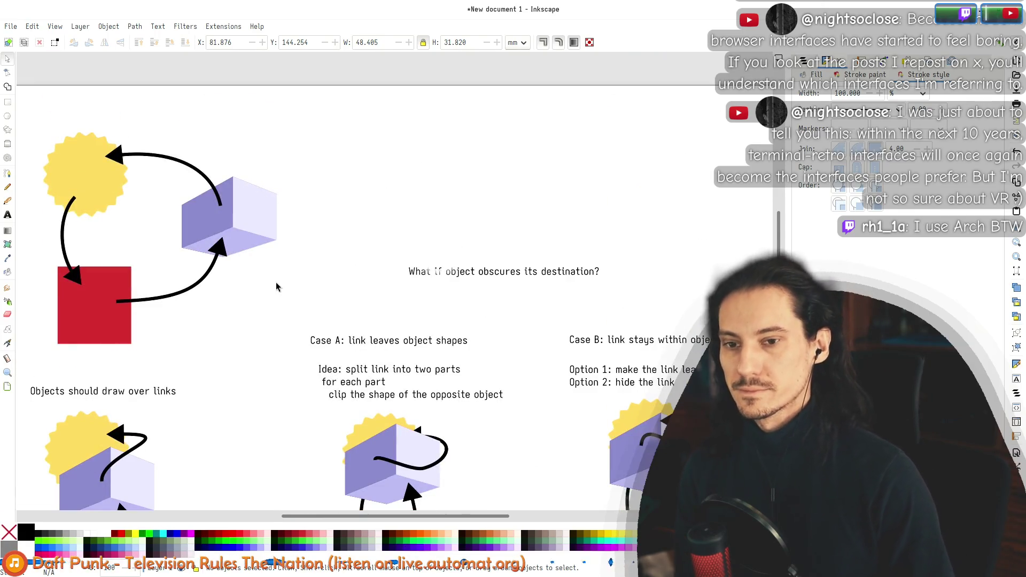
pyautogui.scroll(-8, 293, 275)
pyautogui.scroll(-5, 295, 279)
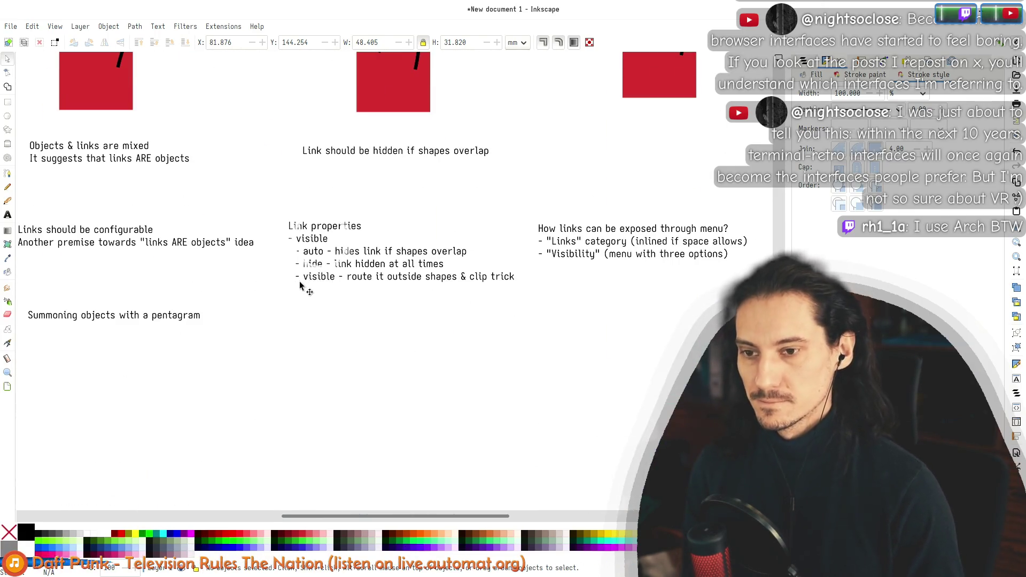
pyautogui.moveTo(313, 248); pyautogui.dragTo(311, 237)
pyautogui.click(329, 295)
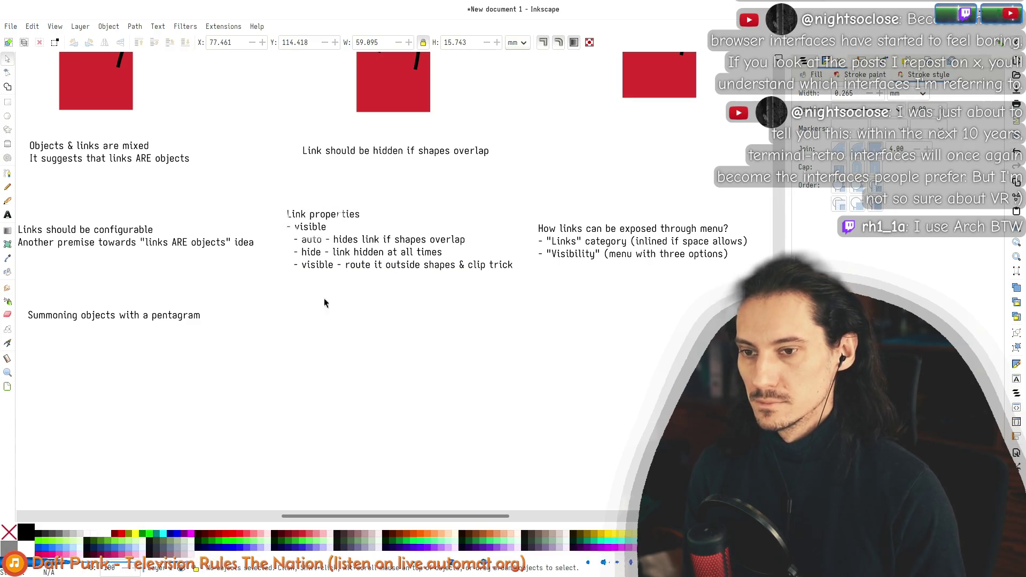
pyautogui.moveTo(272, 325); pyautogui.dragTo(545, 193)
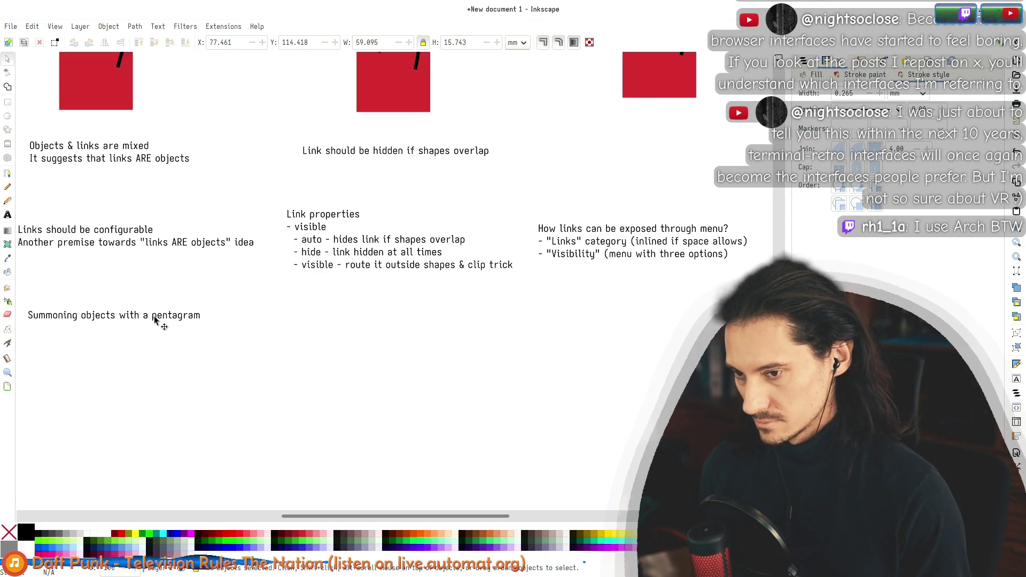
# Step: Add a note beside the pentagram note: 'Links are identified through memory addressing - NestedWeakPtr<Link>'
pyautogui.click(8, 215)
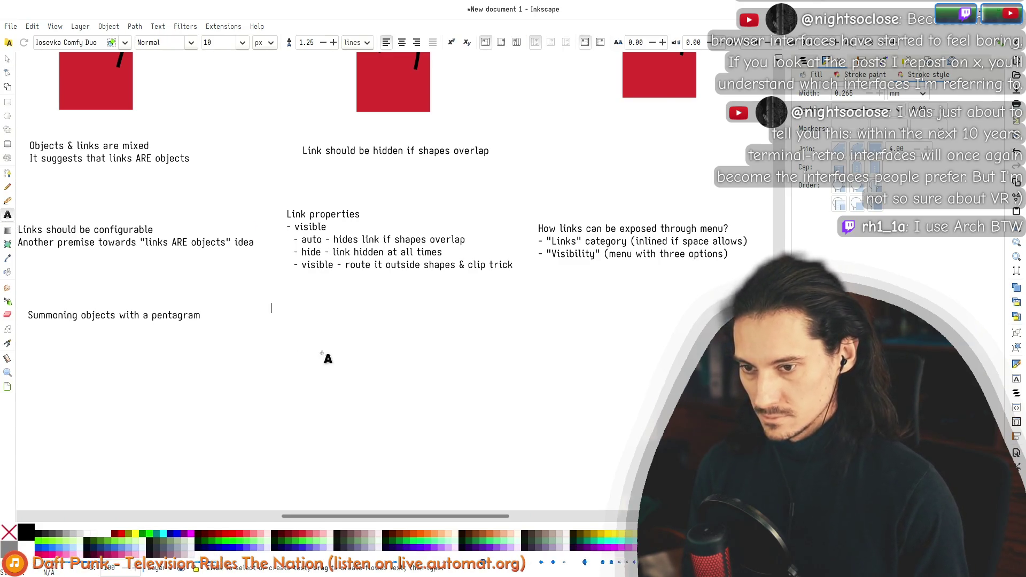
pyautogui.click(275, 310)
pyautogui.write('re identified through')
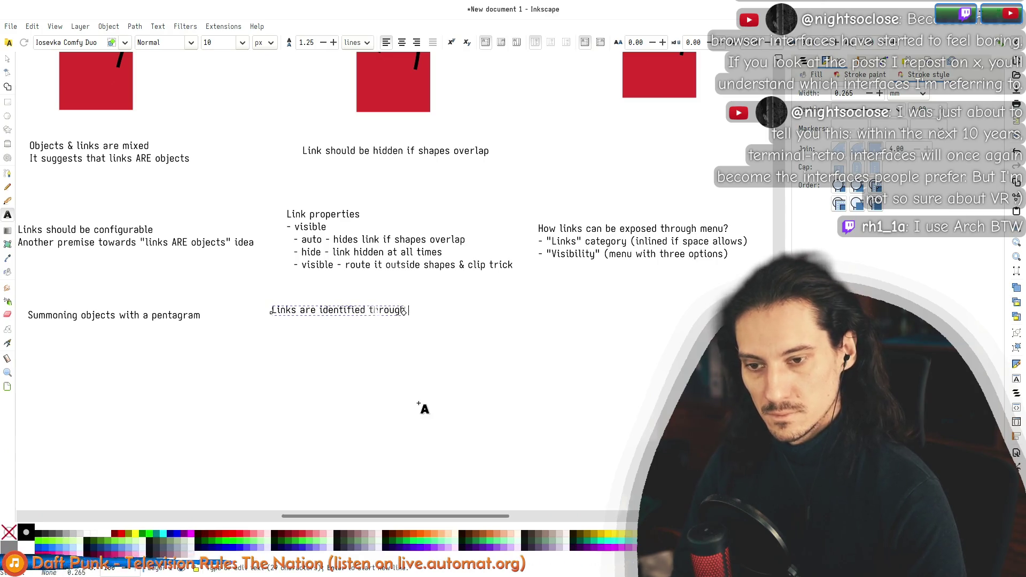
pyautogui.write('memory addressing')
pyautogui.write('- NestedWeakPtr<Link> (contains pointer to object & link)')
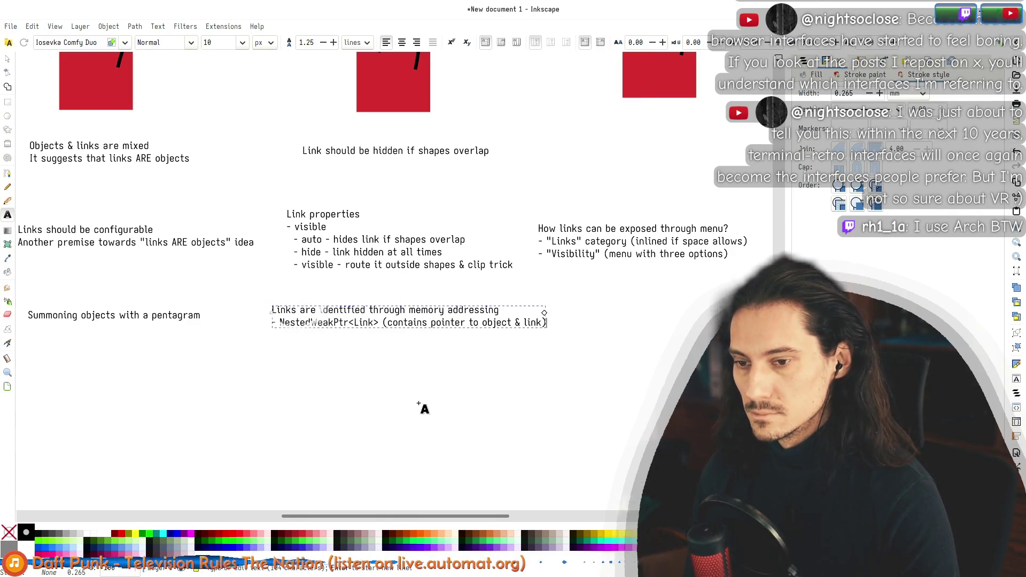
pyautogui.press('Escape')
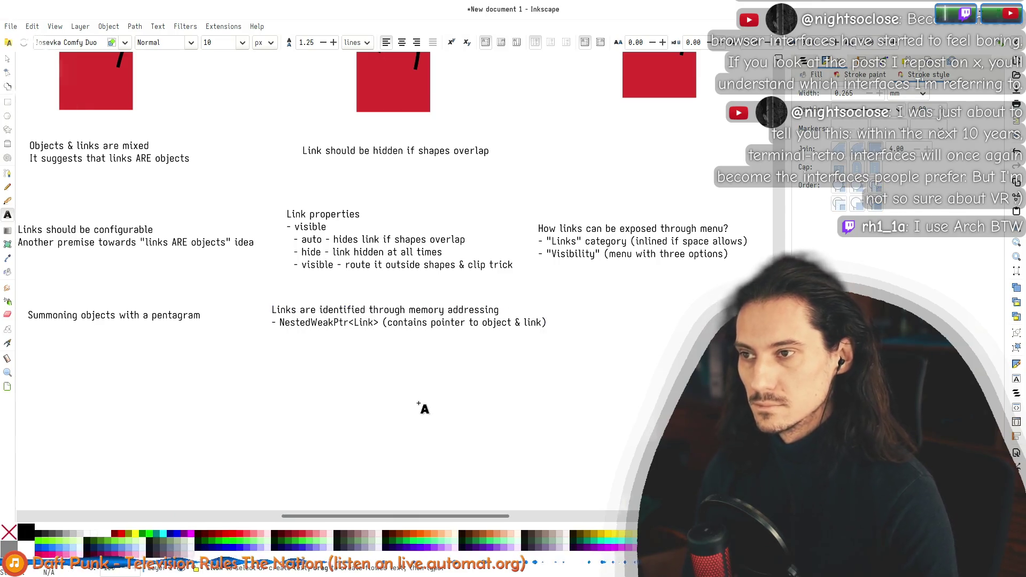
# Step: Select the memory-addressing note and cycle through the rectangle, pencil, zoom and text tools
pyautogui.press('s')
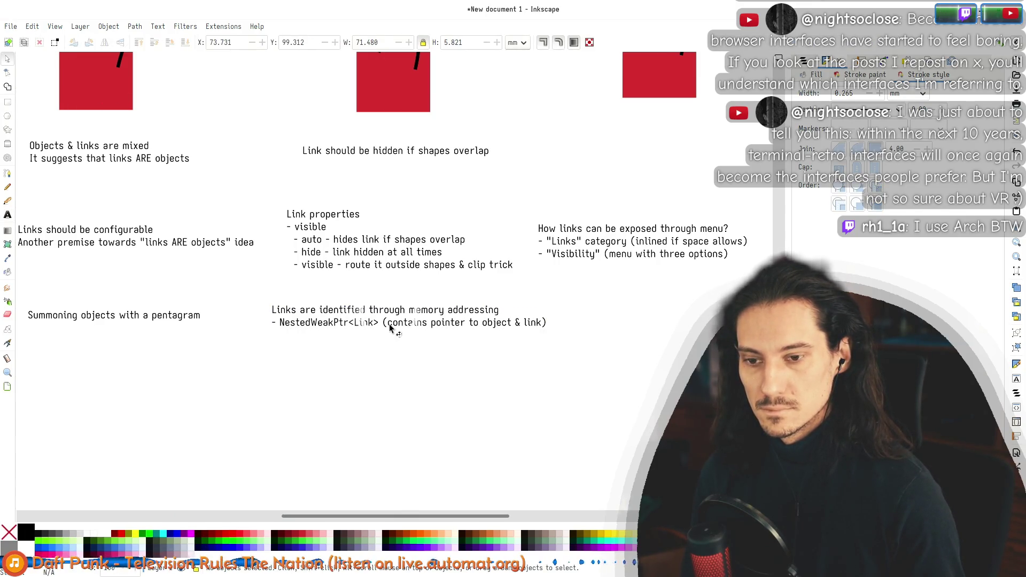
pyautogui.click(372, 328)
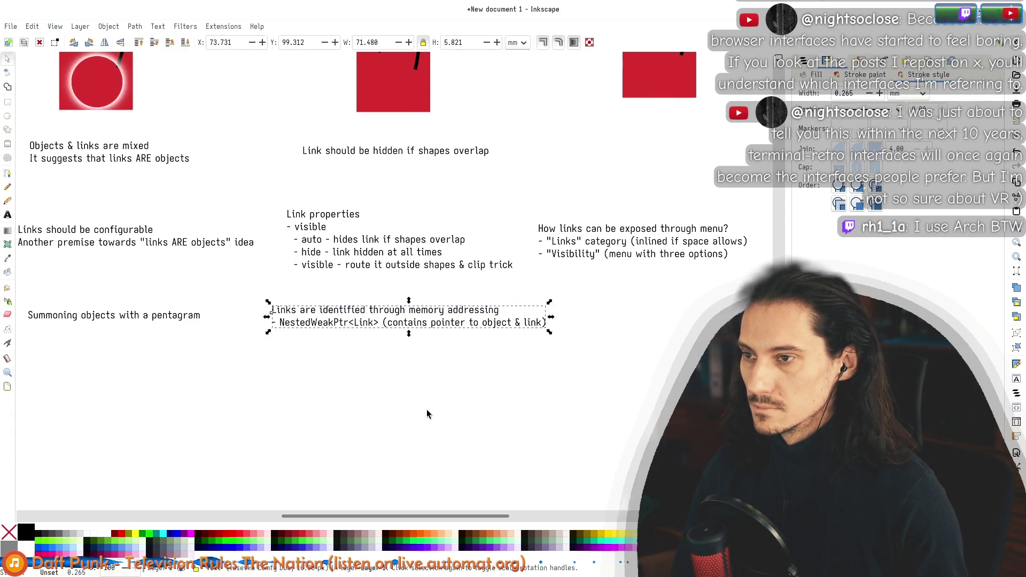
pyautogui.press('r')
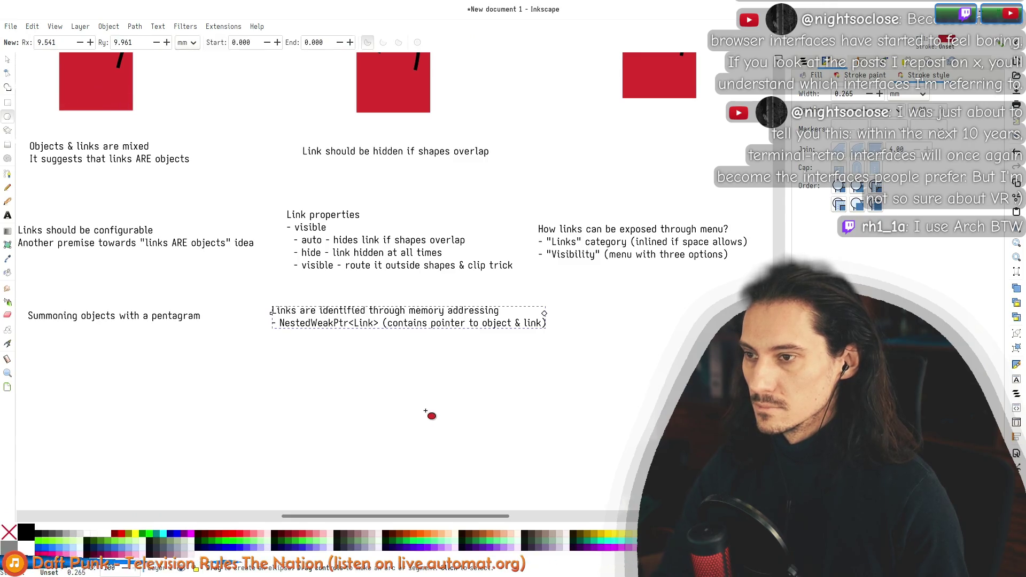
pyautogui.press('p')
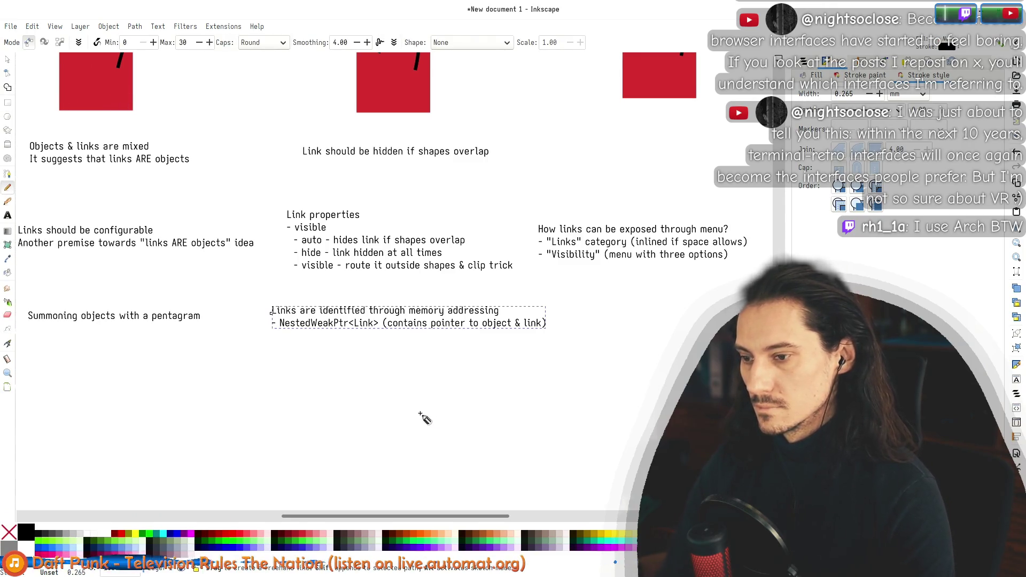
pyautogui.press('z')
pyautogui.press('t')
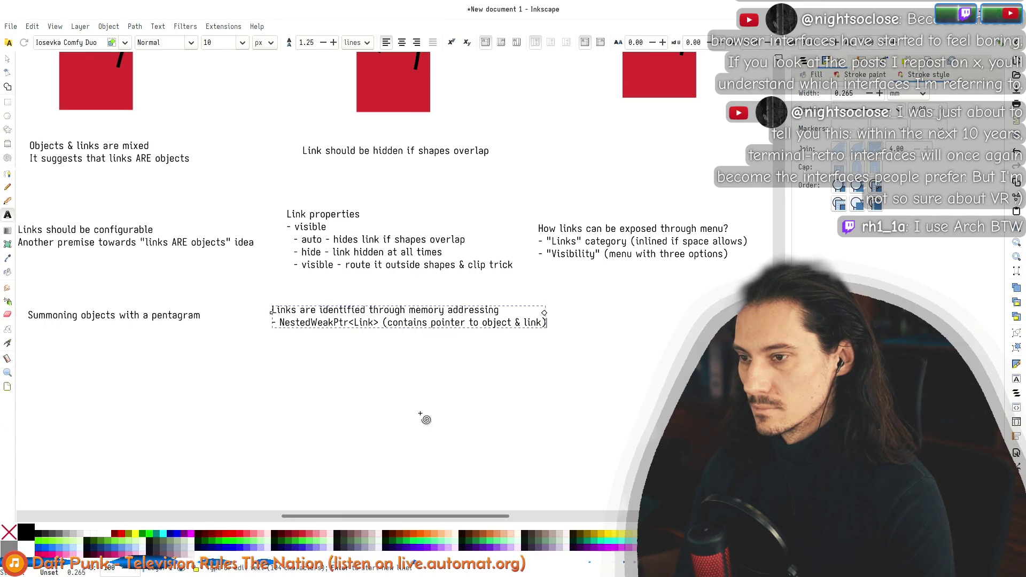
pyautogui.click(420, 414)
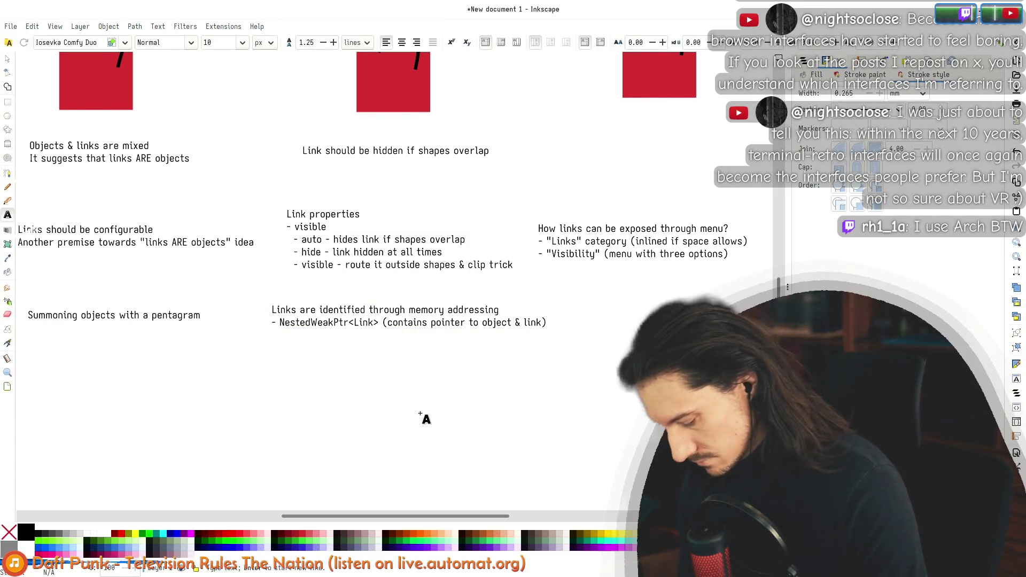
pyautogui.press('Escape')
pyautogui.press('s')
pyautogui.press('t')
pyautogui.press('s')
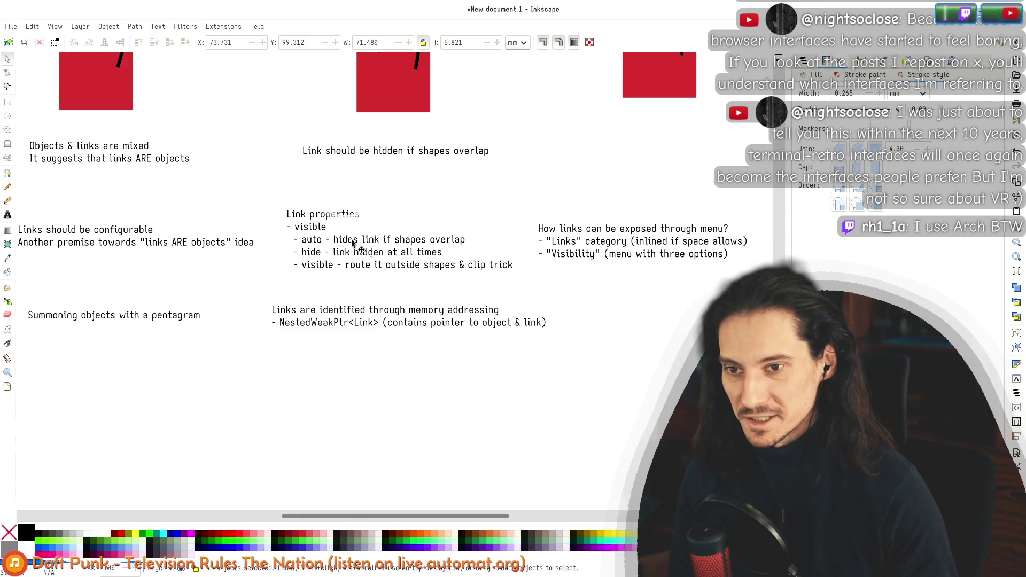
# Step: With the Selector, drag the 'Links are identified…' note slightly right and down
pyautogui.hscroll(3, 385, 350)
pyautogui.scroll(-1, 403, 366)
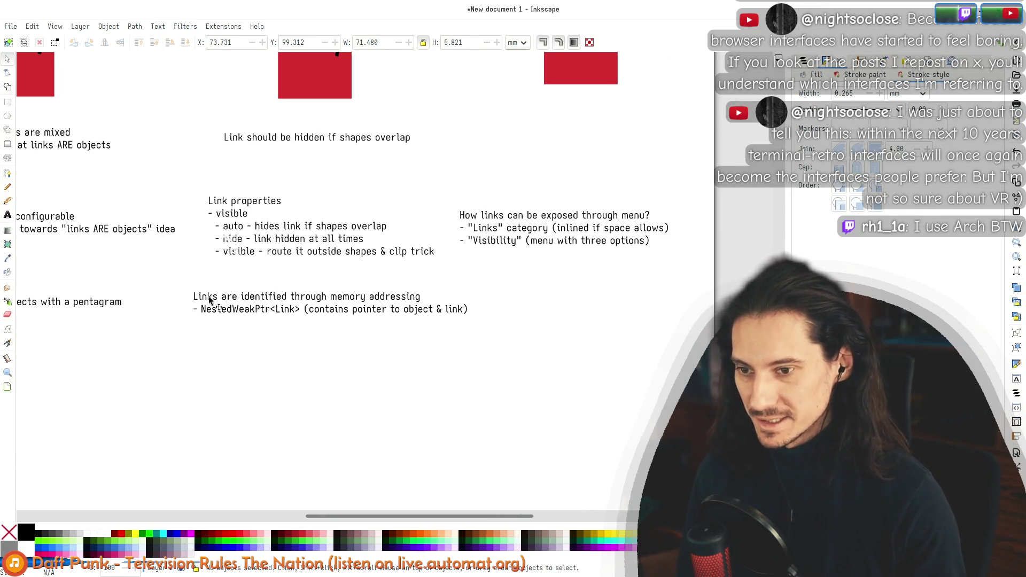
pyautogui.press('t')
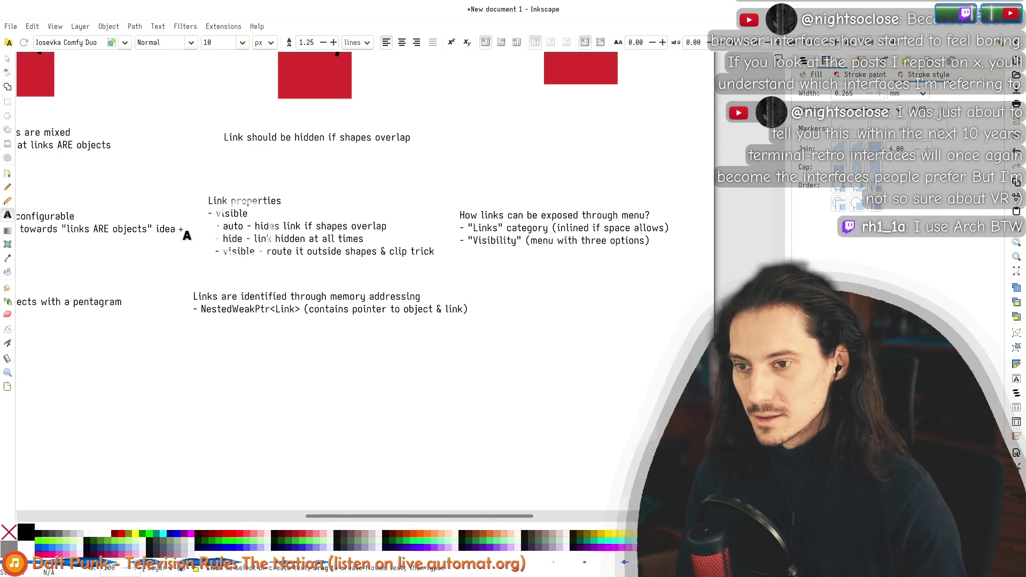
pyautogui.press('s')
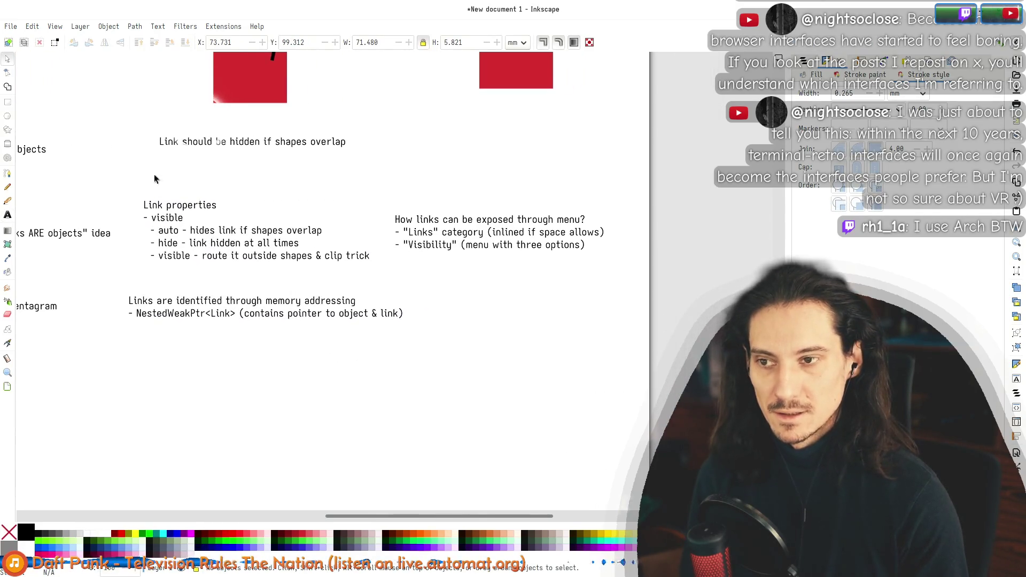
pyautogui.scroll(-5, 267, 291)
pyautogui.scroll(5, 302, 313)
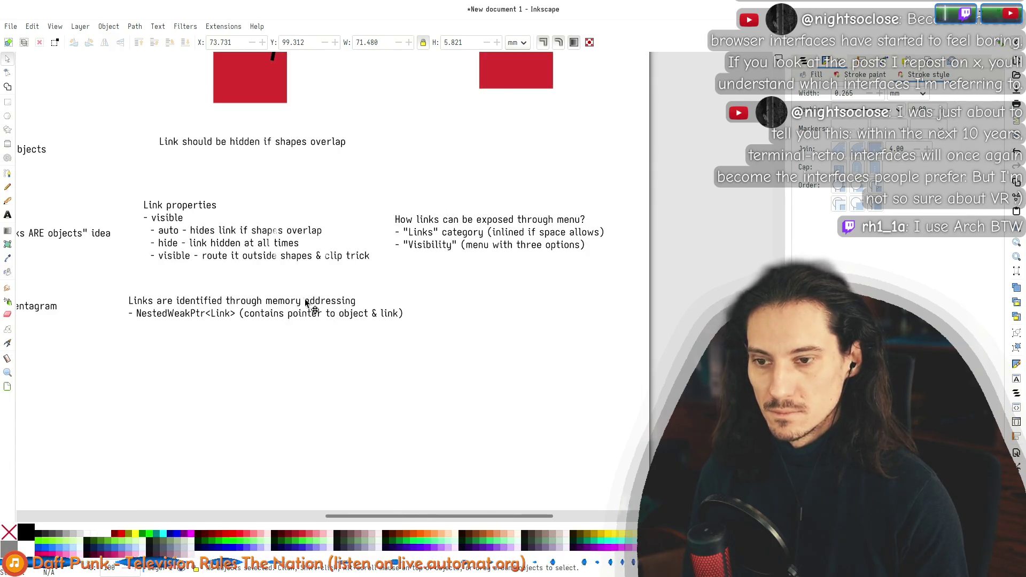
pyautogui.moveTo(306, 301); pyautogui.dragTo(311, 305)
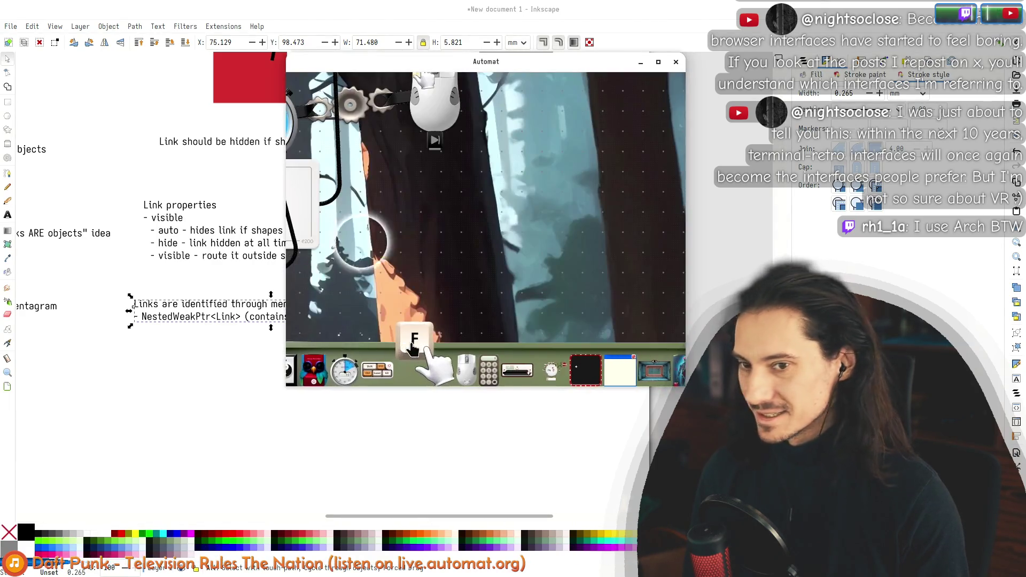
# Step: Zoom into the Automat canvas and pan across to reveal the loop card
pyautogui.scroll(5, 489, 177)
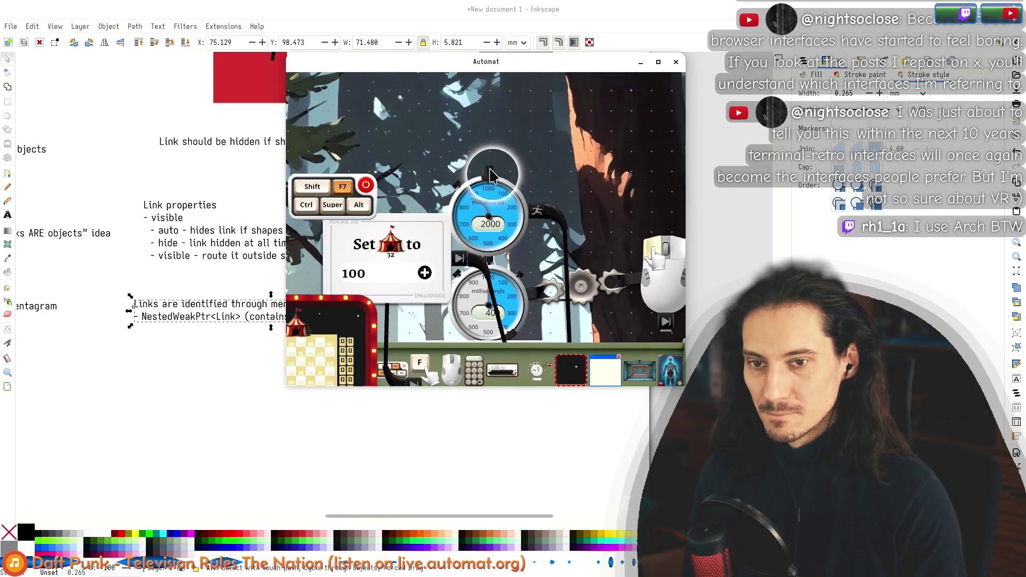
pyautogui.moveTo(443, 145)
pyautogui.mouseDown()
pyautogui.moveTo(412, 114)
pyautogui.moveTo(510, 155)
pyautogui.mouseUp()
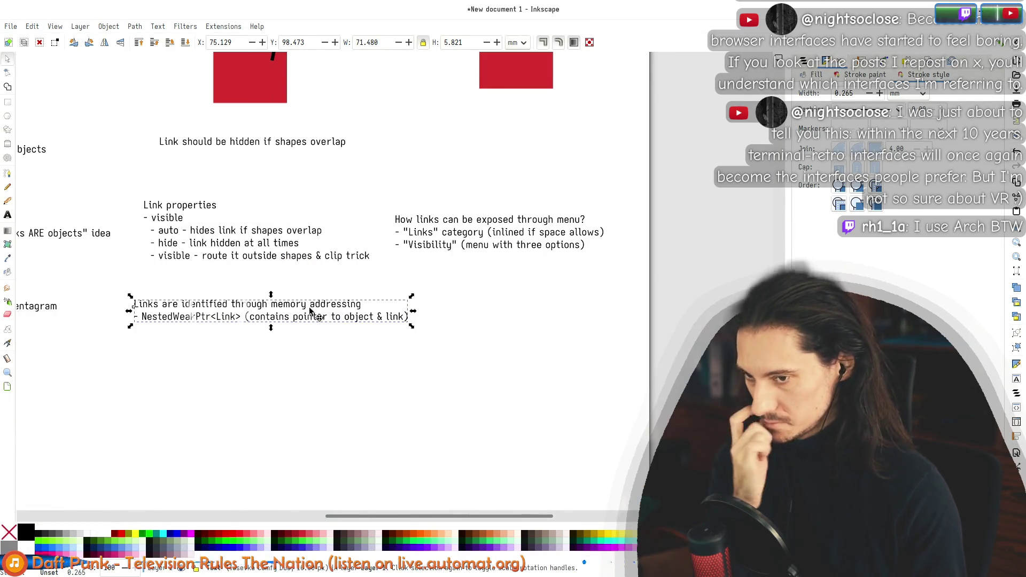
# Step: Scroll to the Link properties text and place the text cursor inside it
pyautogui.click(116, 161)
pyautogui.scroll(2, 241, 182)
pyautogui.hscroll(-10, 369, 207)
pyautogui.hscroll(-2, 359, 204)
pyautogui.hscroll(6, 300, 211)
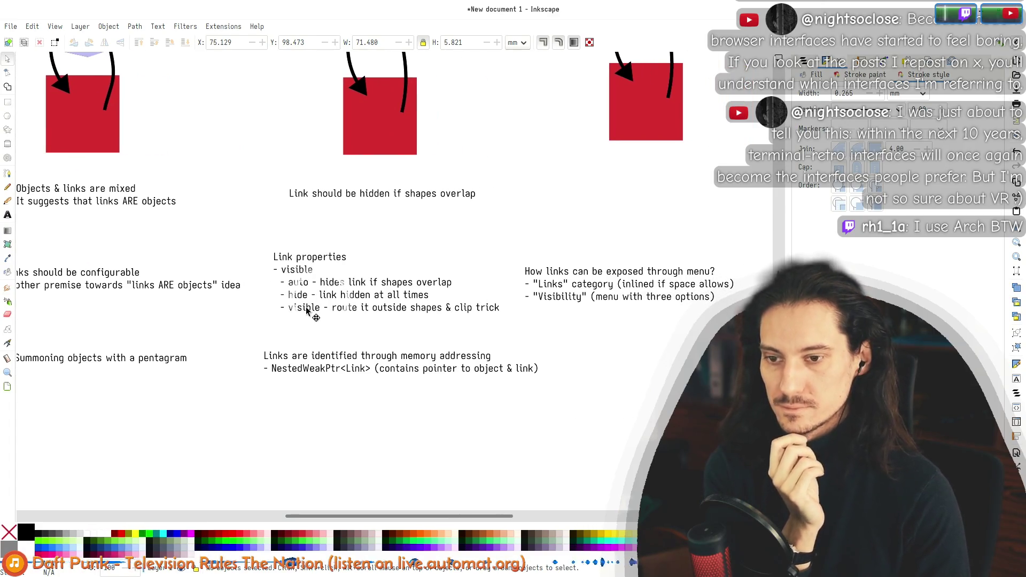
pyautogui.doubleClick(290, 290)
pyautogui.click(305, 307)
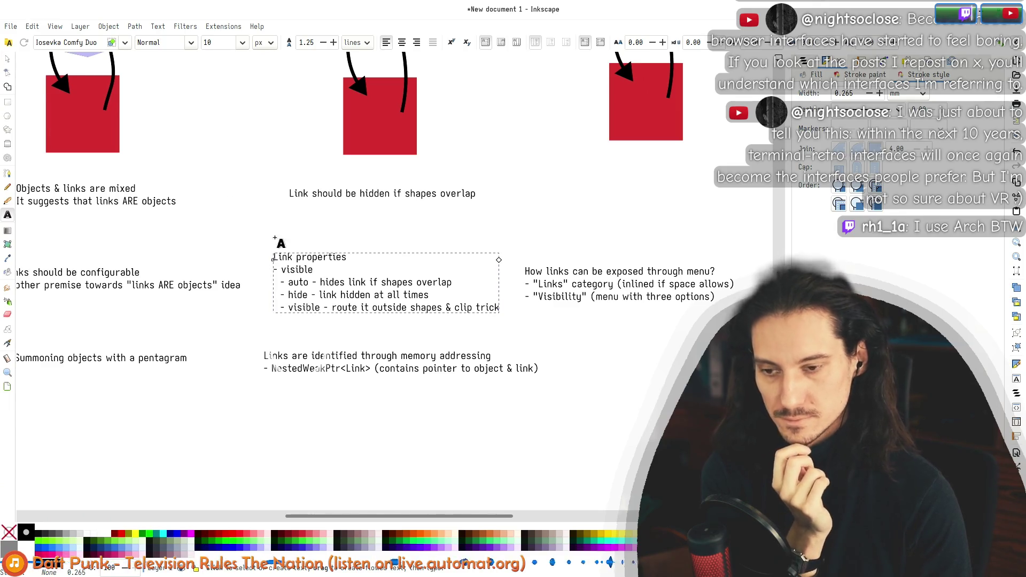
# Step: Add a line to the memory-addressing note about storing data in both objects (see Gears & synchronization)
pyautogui.click(424, 369)
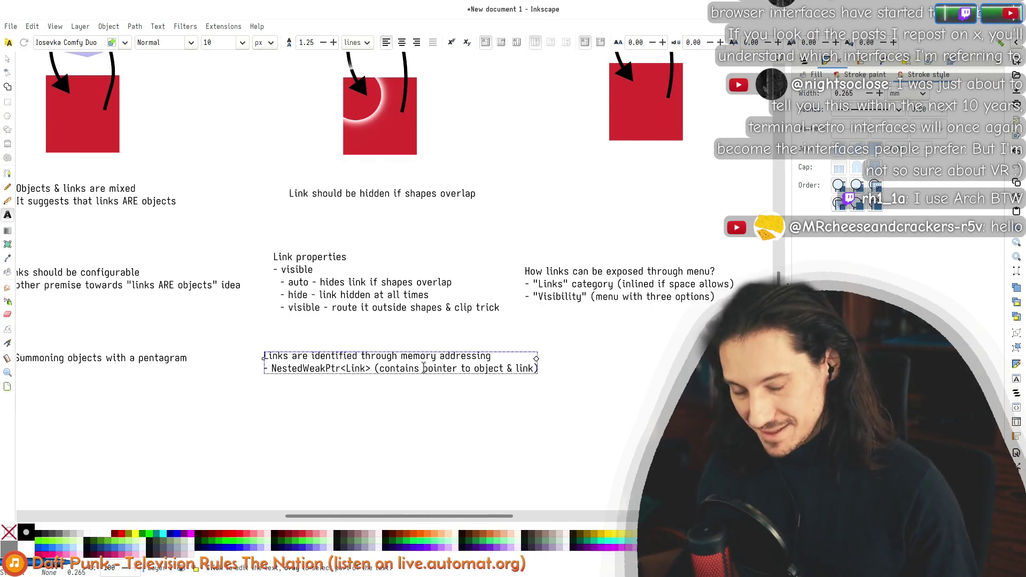
pyautogui.press('End')
pyautogui.press('Return')
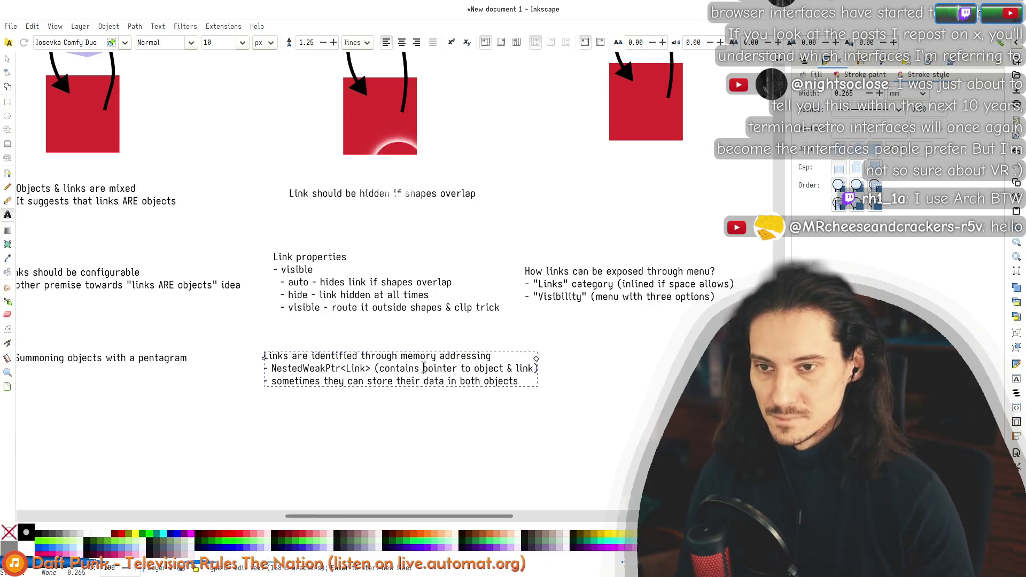
pyautogui.click(8, 59)
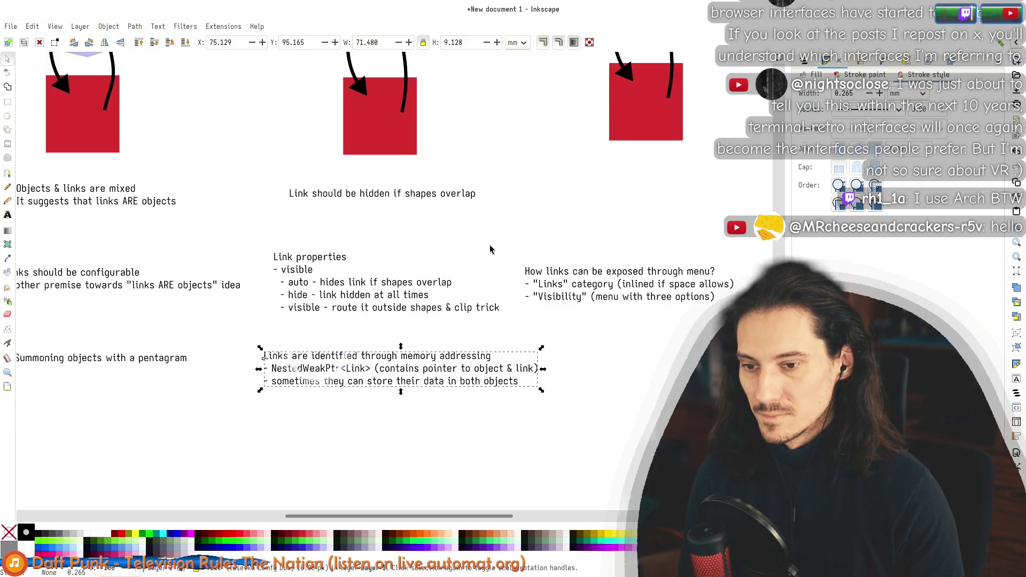
pyautogui.hscroll(6, 334, 255)
pyautogui.doubleClick(320, 357)
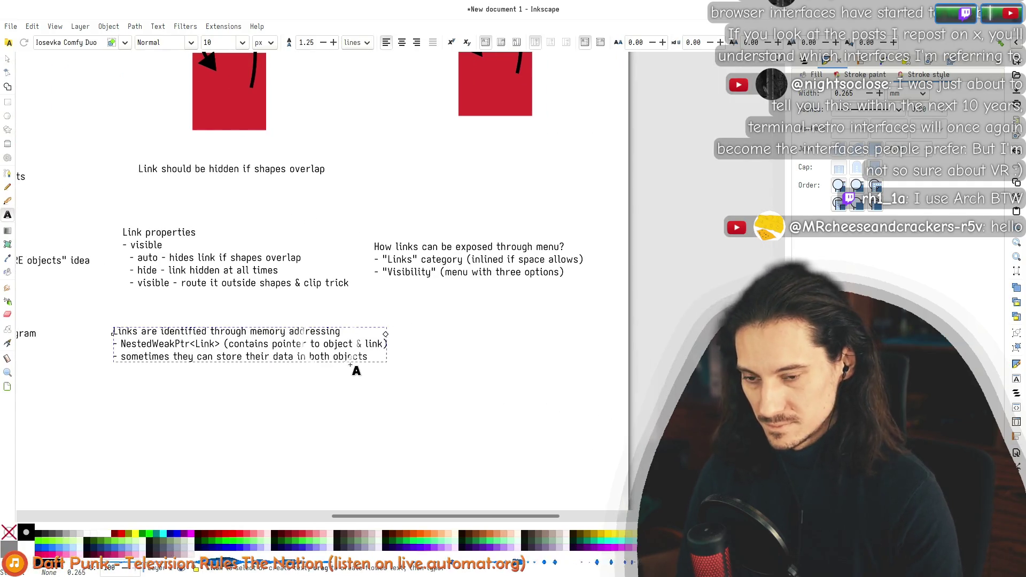
pyautogui.write('(see Gears & syn')
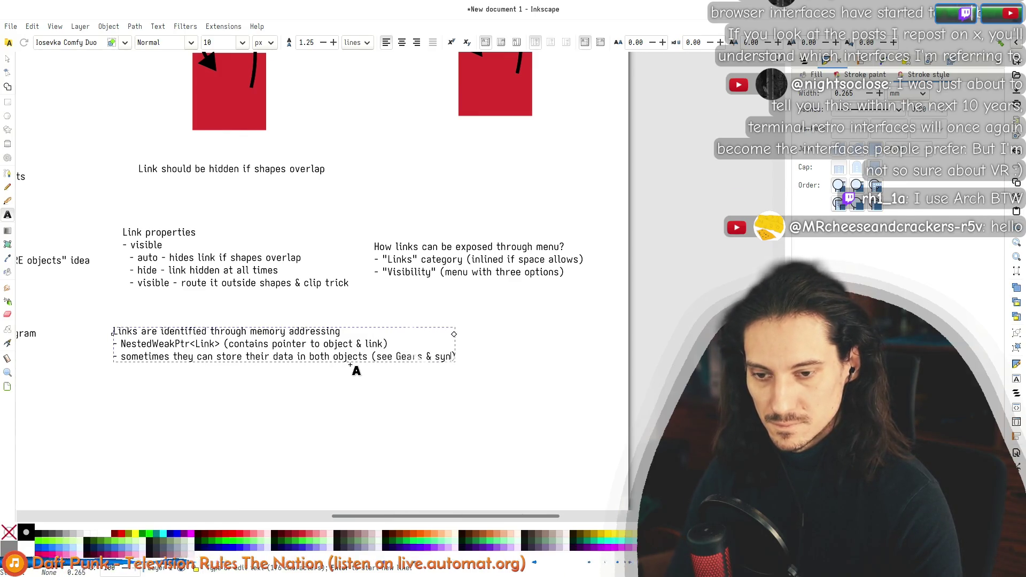
pyautogui.write('chronization')
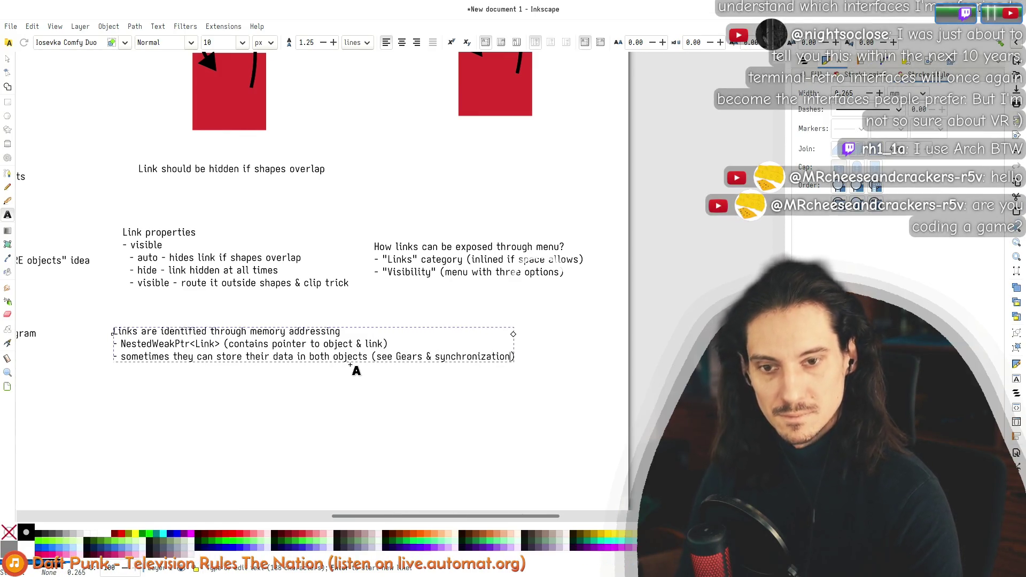
pyautogui.hotkey('alt', 'Tab')
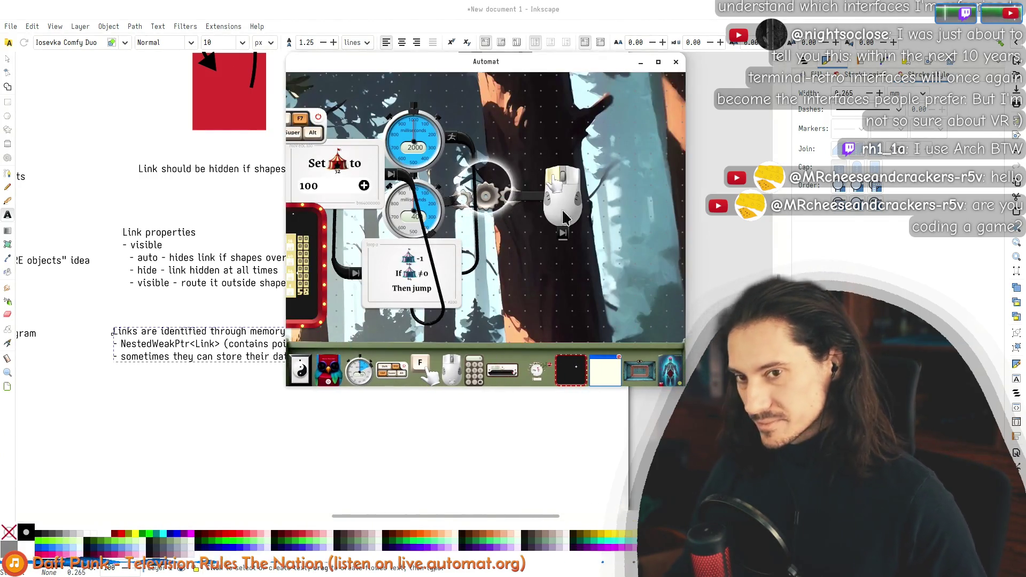
# Step: Move the Automat window up-left, pause the timeline, and center the object graph
pyautogui.moveTo(482, 270); pyautogui.dragTo(269, 78)
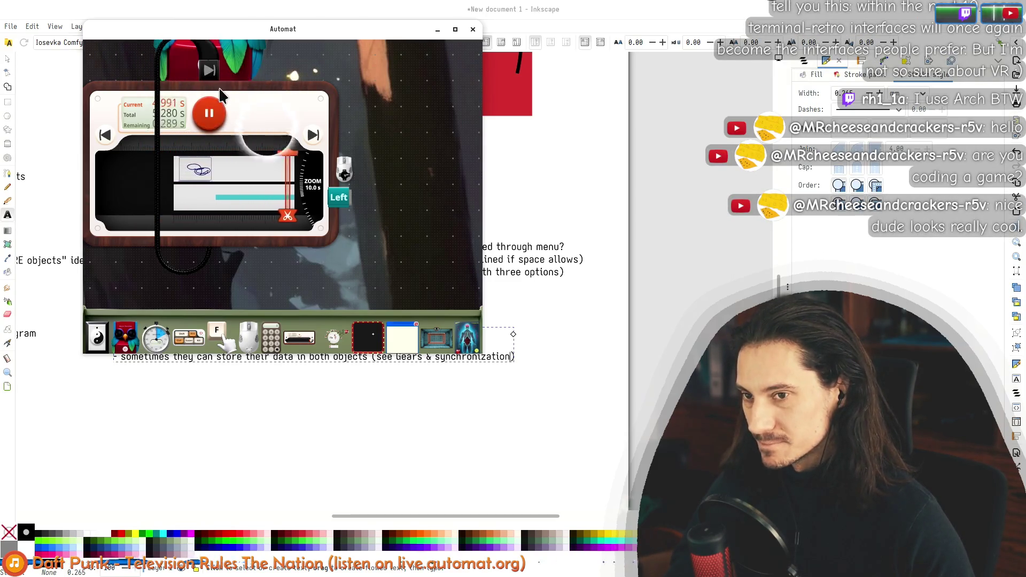
pyautogui.press('space')
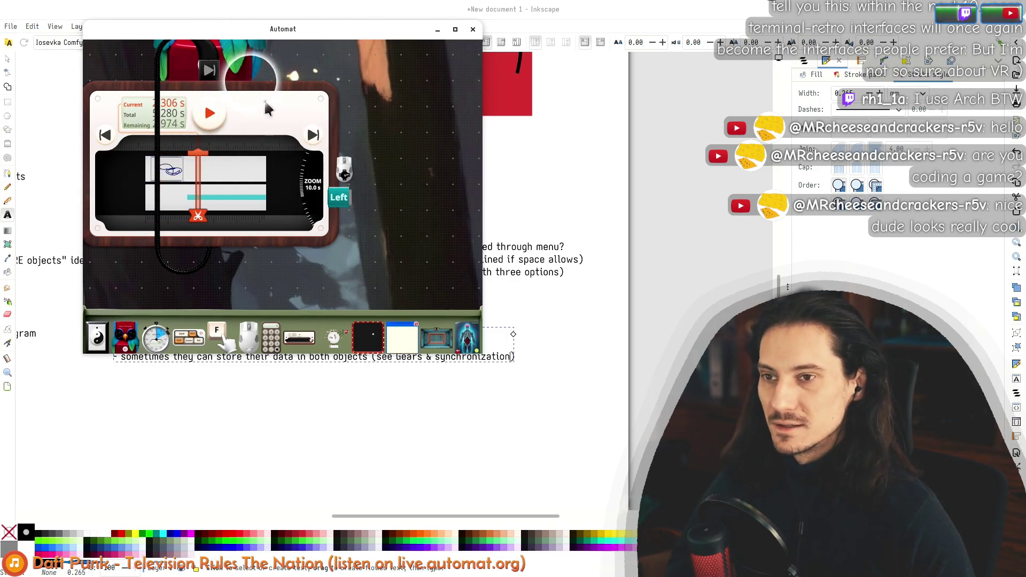
pyautogui.moveTo(265, 107); pyautogui.dragTo(395, 120)
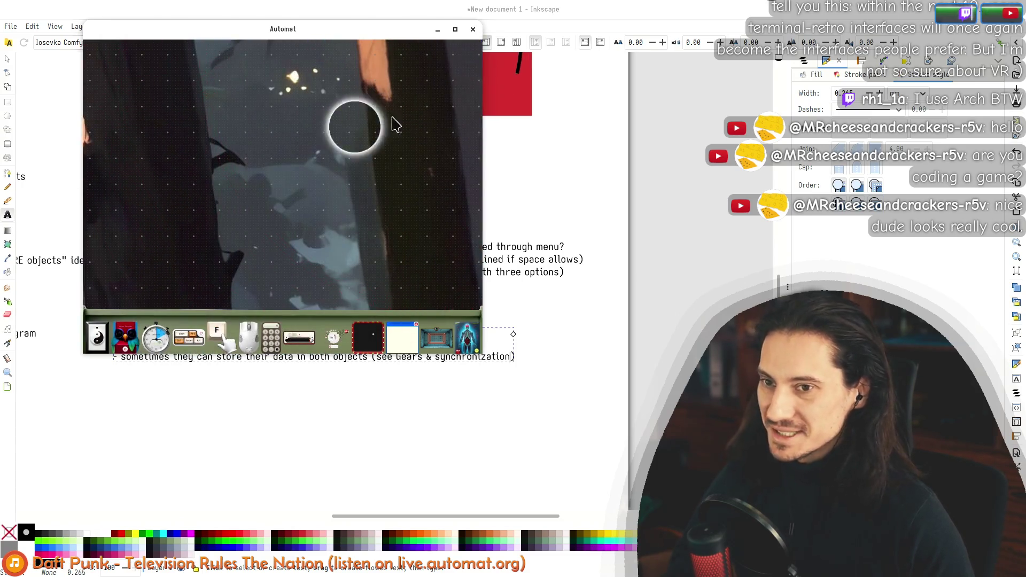
pyautogui.scroll(-5, 335, 160)
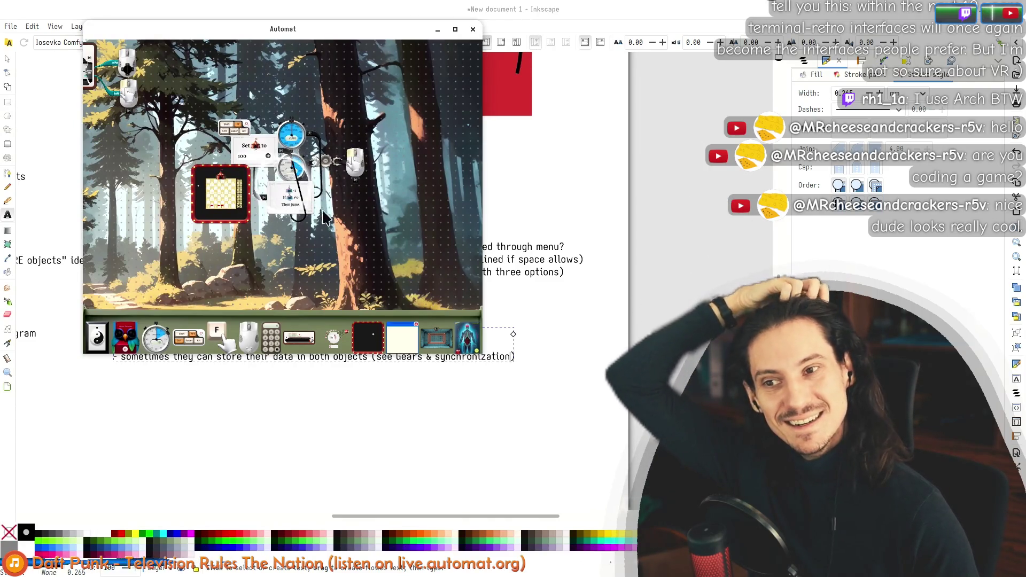
pyautogui.scroll(2, 328, 216)
pyautogui.scroll(3, 301, 172)
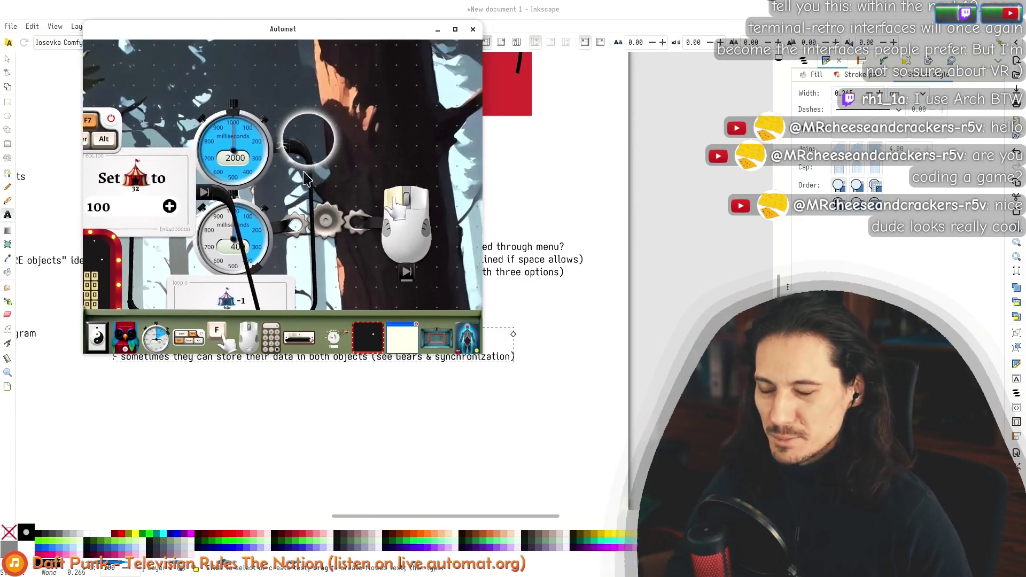
pyautogui.moveTo(305, 176); pyautogui.dragTo(355, 99)
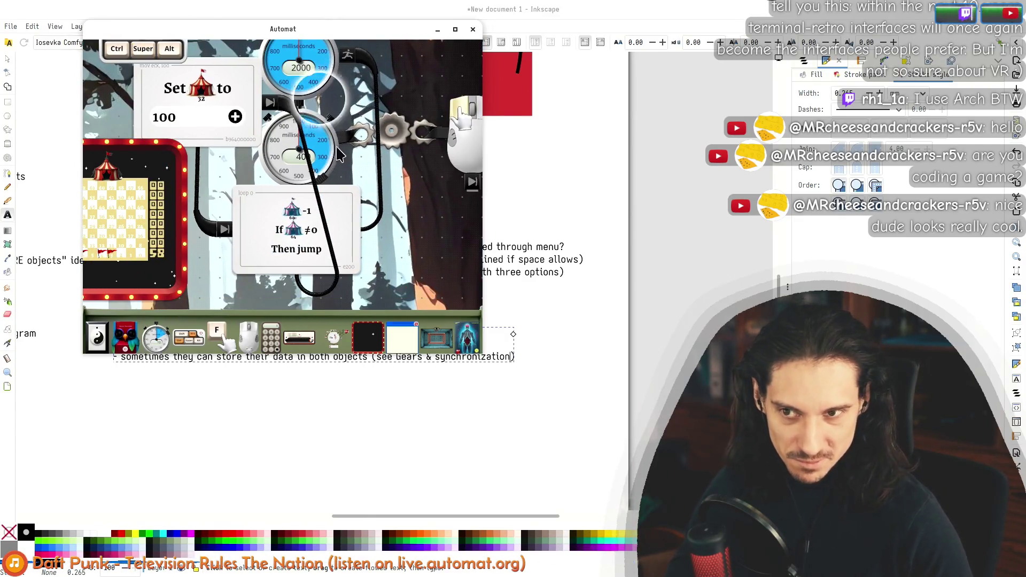
# Step: Trigger the Shift+F7 automation shortcut, then open a new tab in Chrome
pyautogui.hotkey('shift', 'F7')
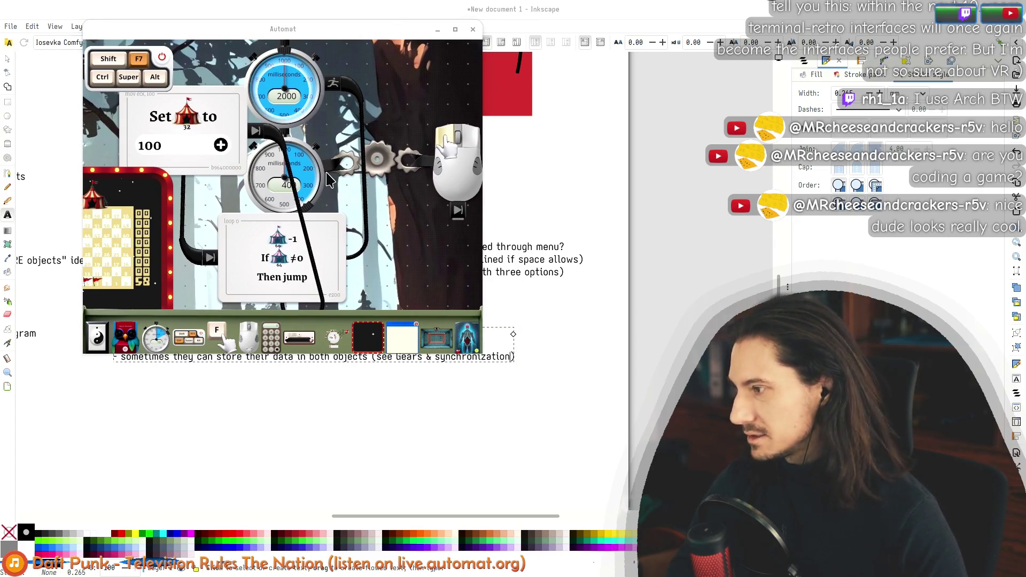
pyautogui.hotkey('alt', 'Tab')
pyautogui.hotkey('ctrl', 't')
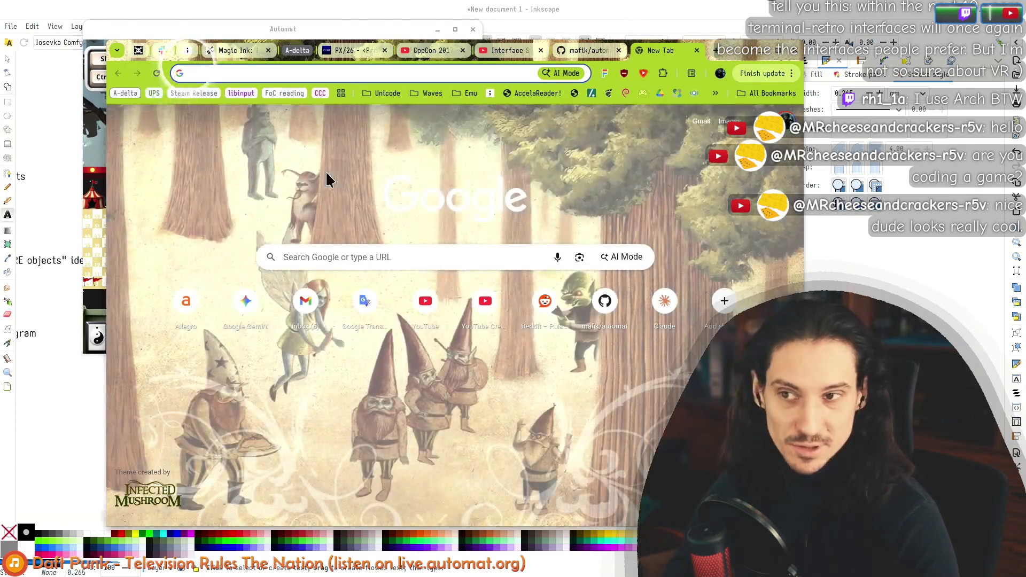
# Step: Go to the AutoHotkey website by entering 'auto' in the address bar
pyautogui.write('autoh')
pyautogui.press('Return')
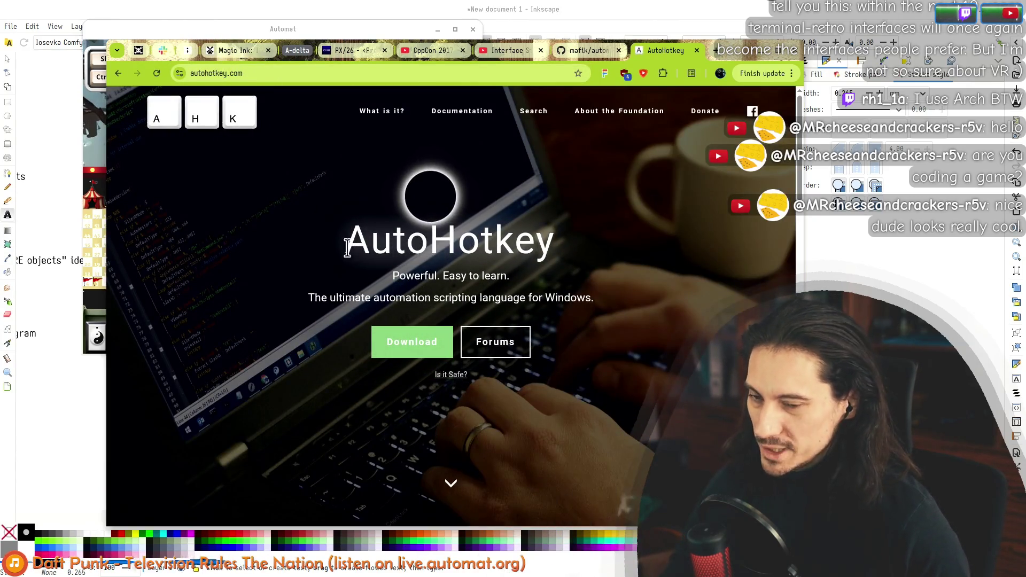
pyautogui.scroll(-10, 268, 274)
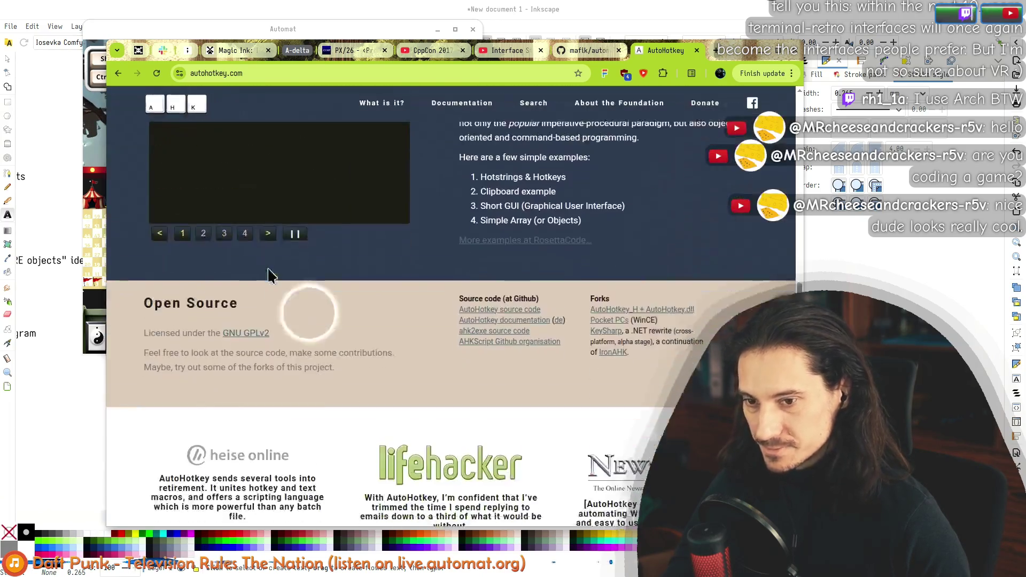
pyautogui.scroll(5, 241, 321)
pyautogui.scroll(-3, 225, 359)
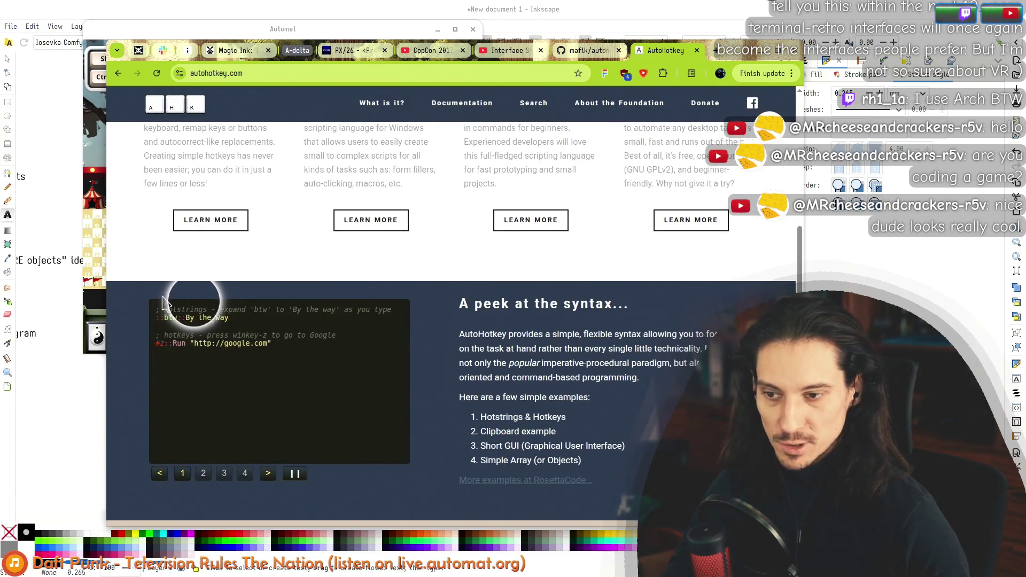
# Step: Page through the clipboard, GUI and Simple Array examples and select their code lines
pyautogui.click(203, 473)
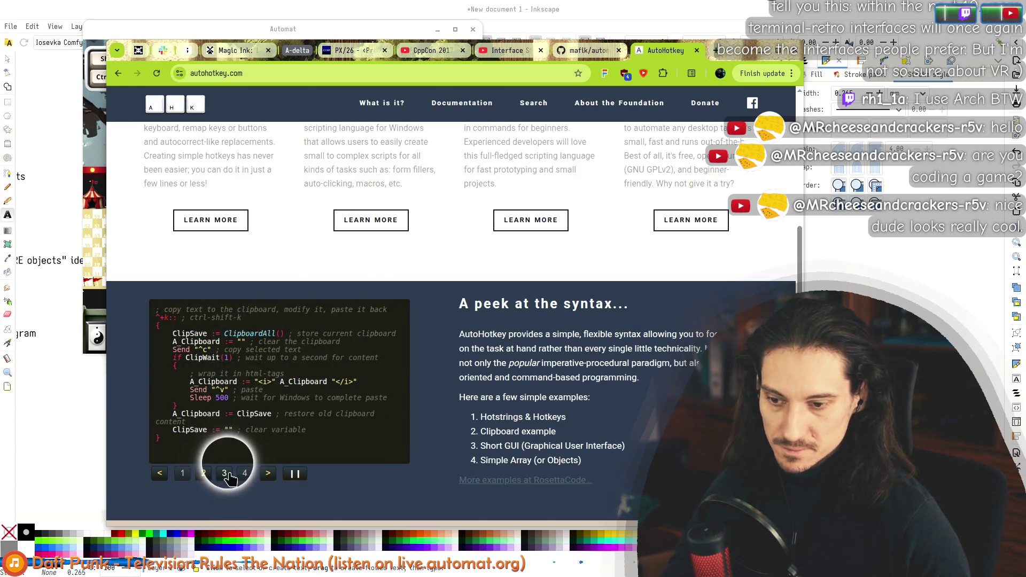
pyautogui.click(225, 474)
pyautogui.click(247, 474)
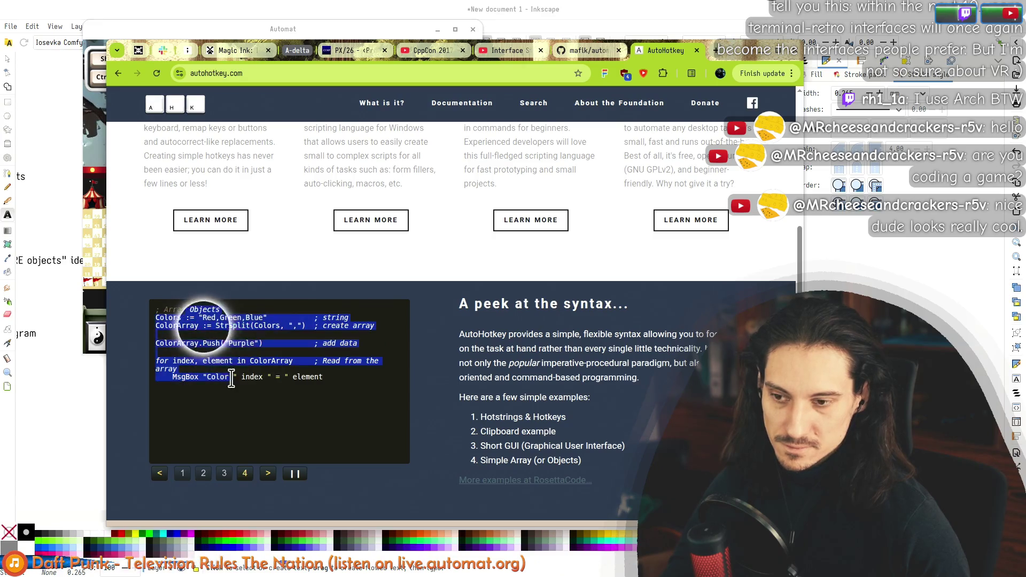
pyautogui.moveTo(314, 369); pyautogui.dragTo(206, 324)
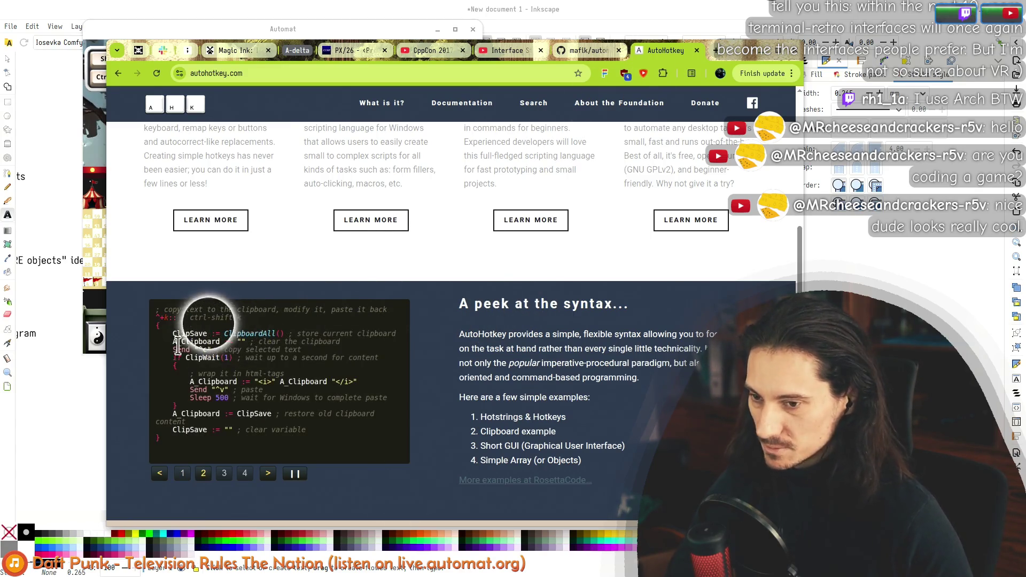
pyautogui.moveTo(160, 440); pyautogui.dragTo(166, 347)
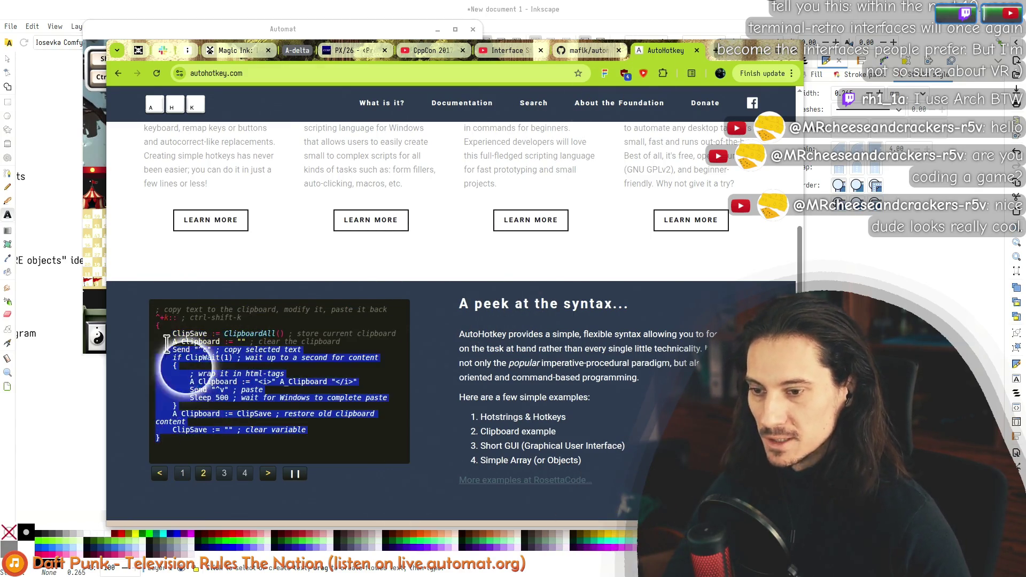
pyautogui.hotkey('alt', 'Tab')
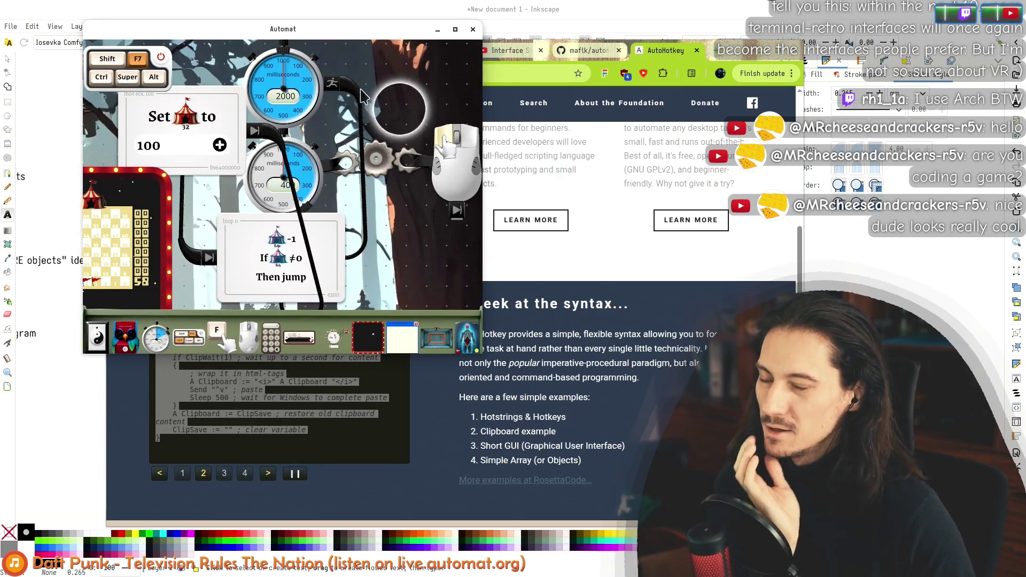
# Step: Switch to Inkscape, scroll up to the sun, cube and red-square diagrams, then back to Automat
pyautogui.hotkey('alt', 'Tab')
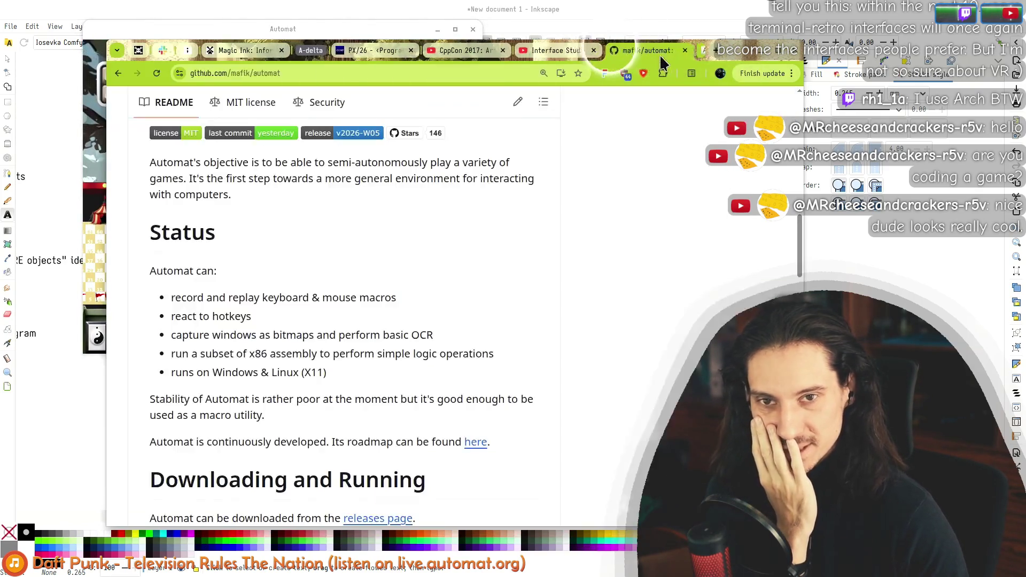
pyautogui.hotkey('alt', 'Tab')
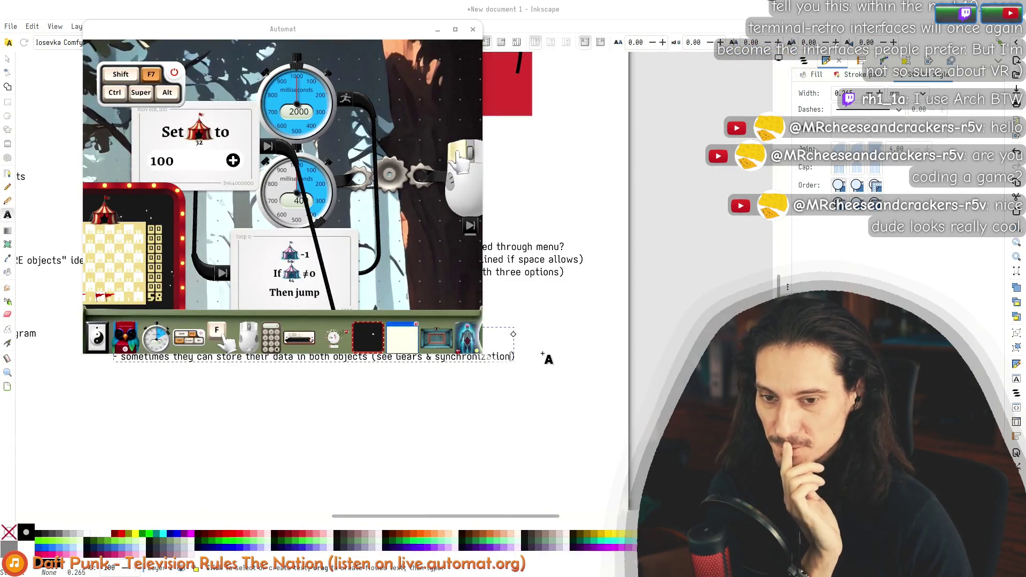
pyautogui.click(7, 60)
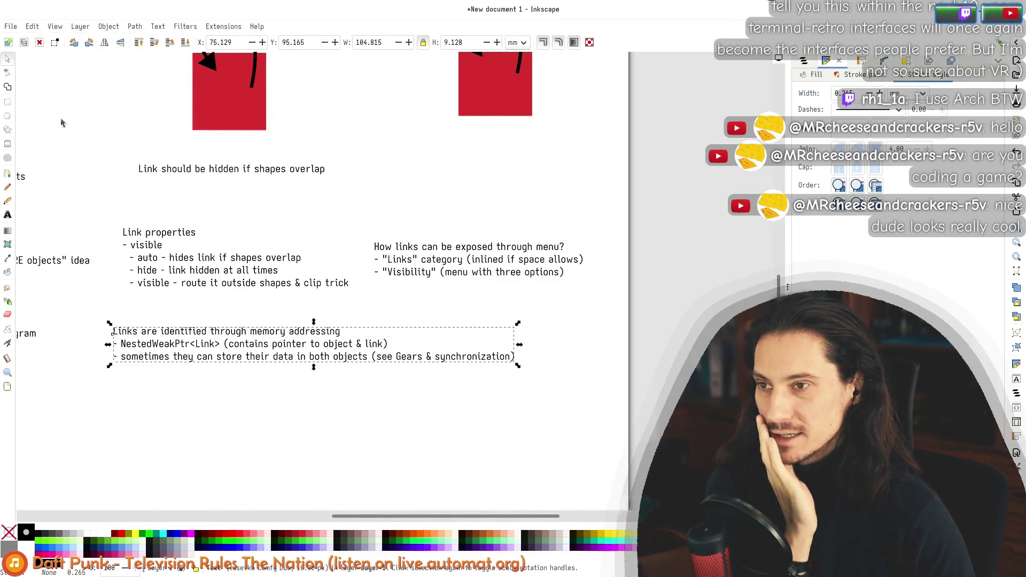
pyautogui.scroll(-2, 124, 150)
pyautogui.scroll(5, 282, 284)
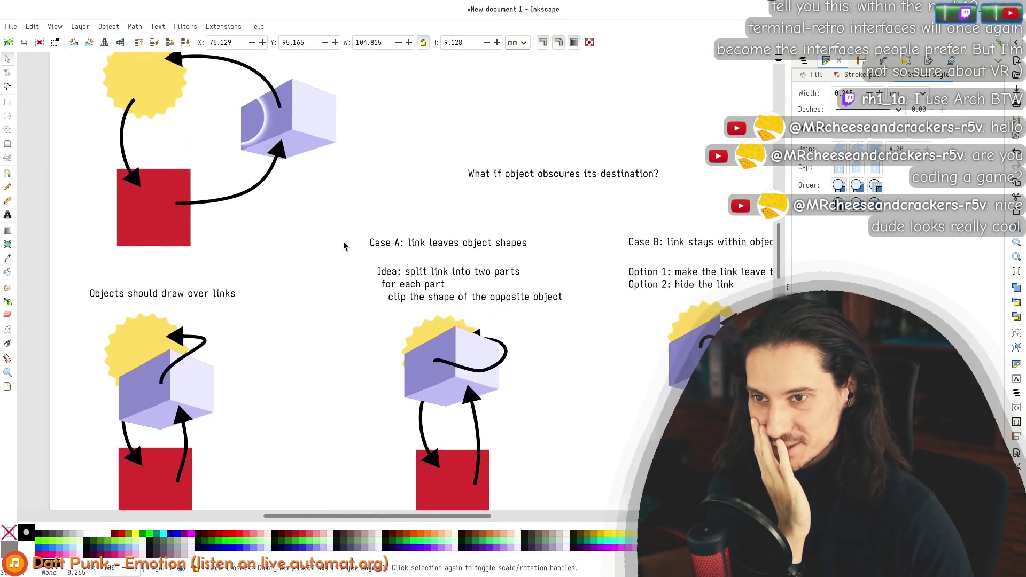
pyautogui.scroll(2, 241, 184)
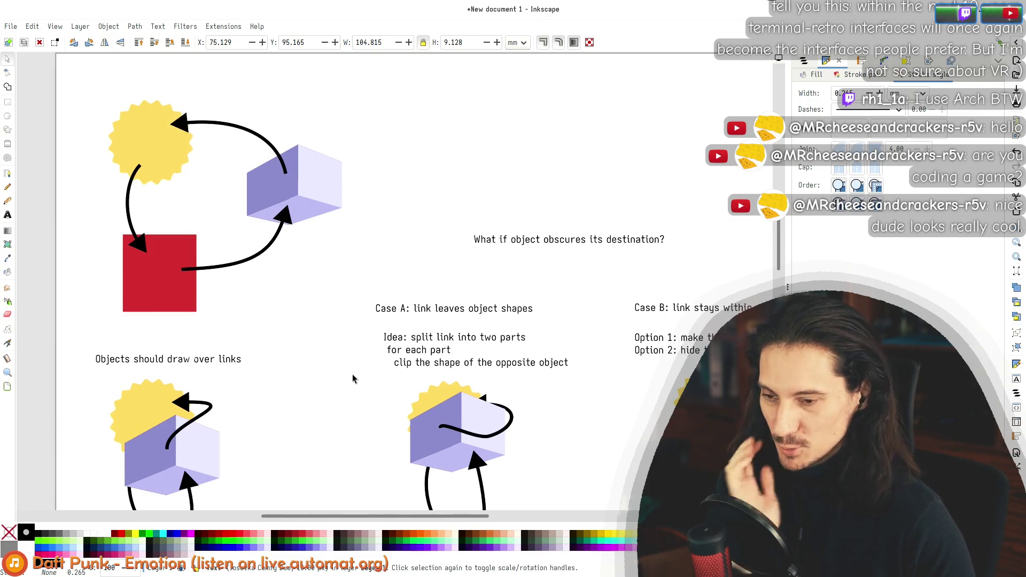
pyautogui.hotkey('alt', 'Tab')
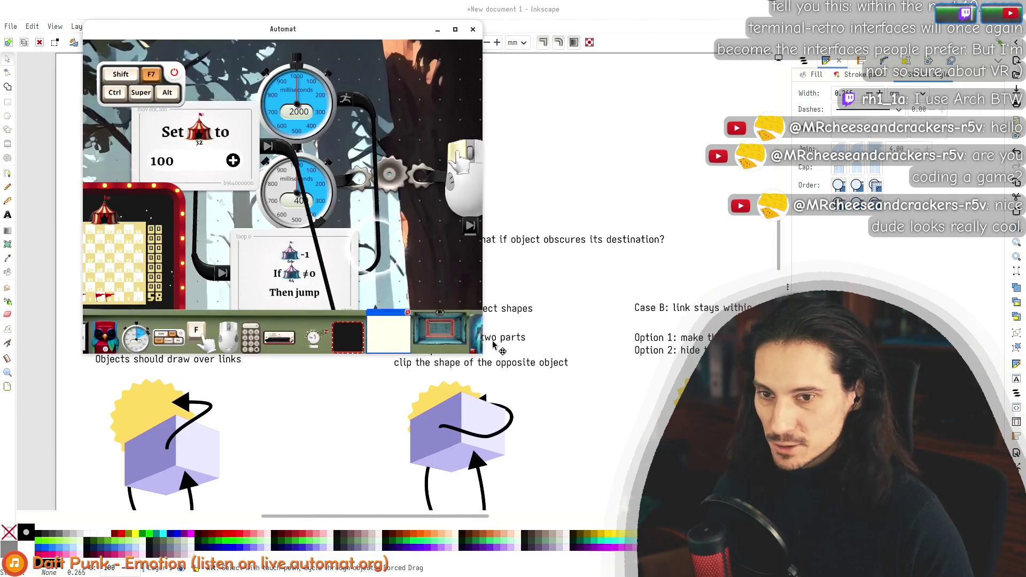
# Step: Move the mouse object beside the gears, then open the automat folder in Nemo
pyautogui.scroll(-3, 431, 184)
pyautogui.moveTo(430, 184); pyautogui.dragTo(365, 235)
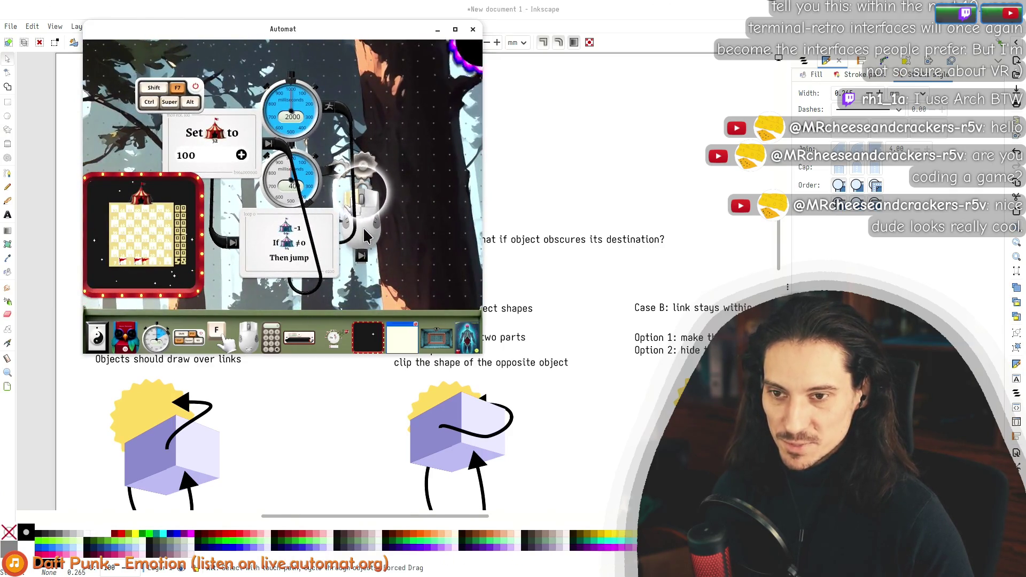
pyautogui.scroll(5, 365, 235)
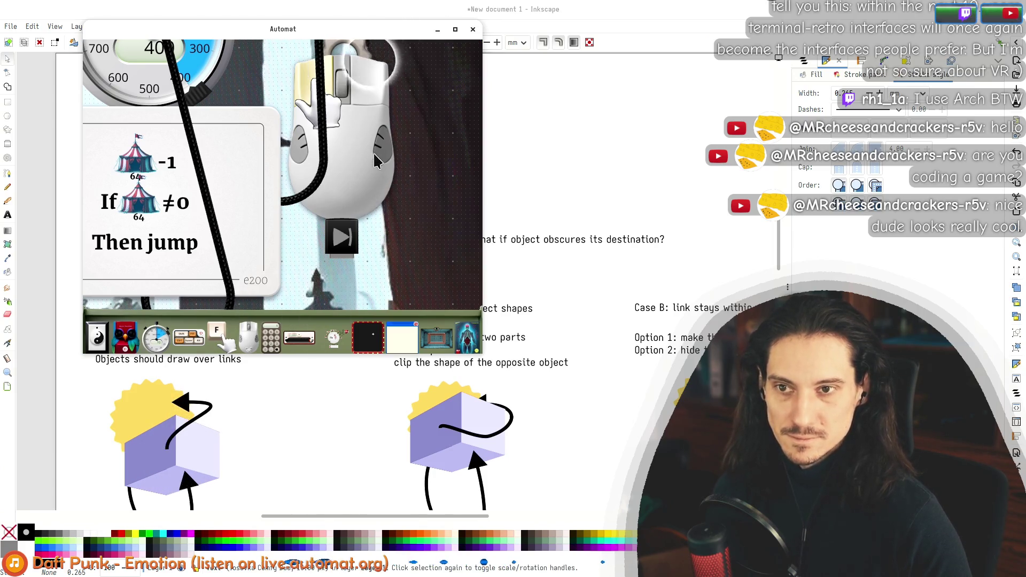
pyautogui.scroll(-3, 389, 170)
pyautogui.moveTo(394, 169)
pyautogui.mouseDown()
pyautogui.moveTo(442, 154)
pyautogui.moveTo(340, 163)
pyautogui.mouseUp()
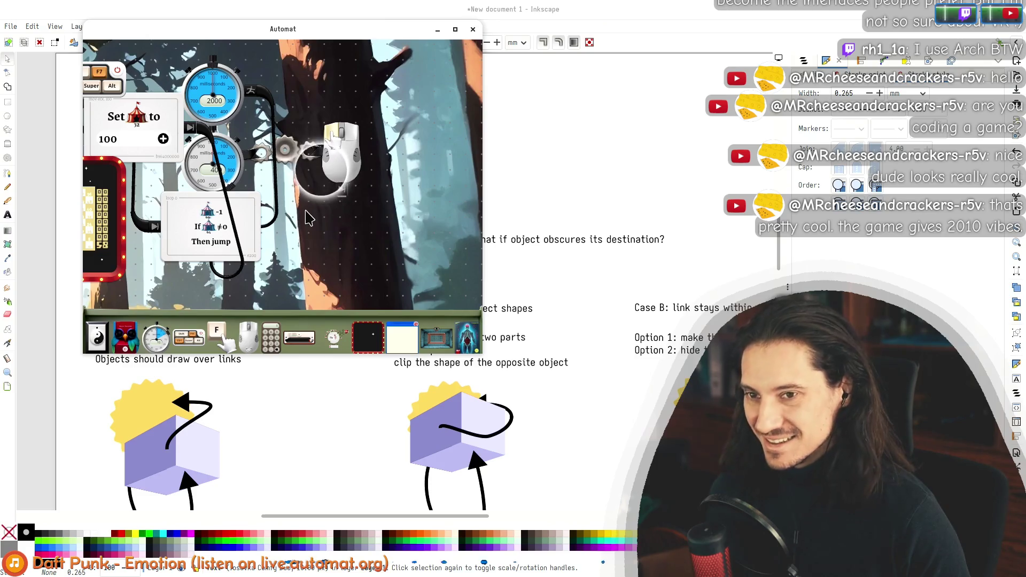
pyautogui.click(297, 353)
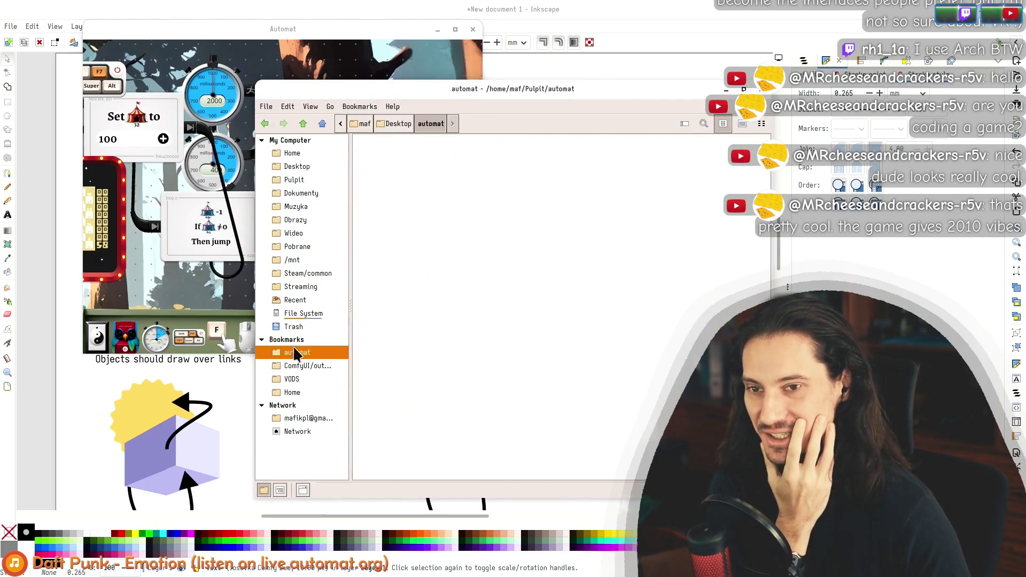
# Step: Open the automat project's assets folder in the file manager
pyautogui.click(250, 140)
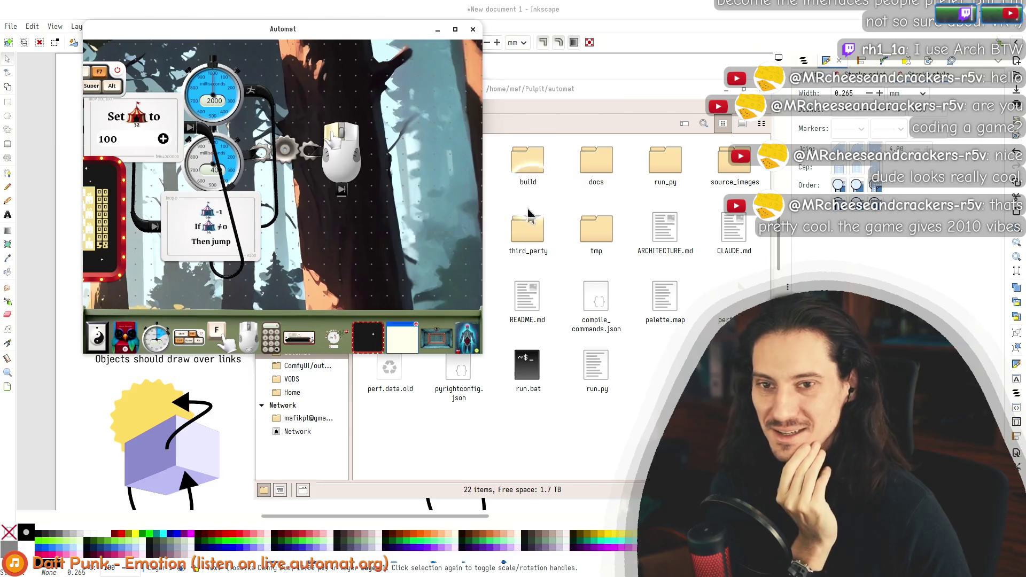
pyautogui.click(528, 210)
pyautogui.doubleClick(452, 160)
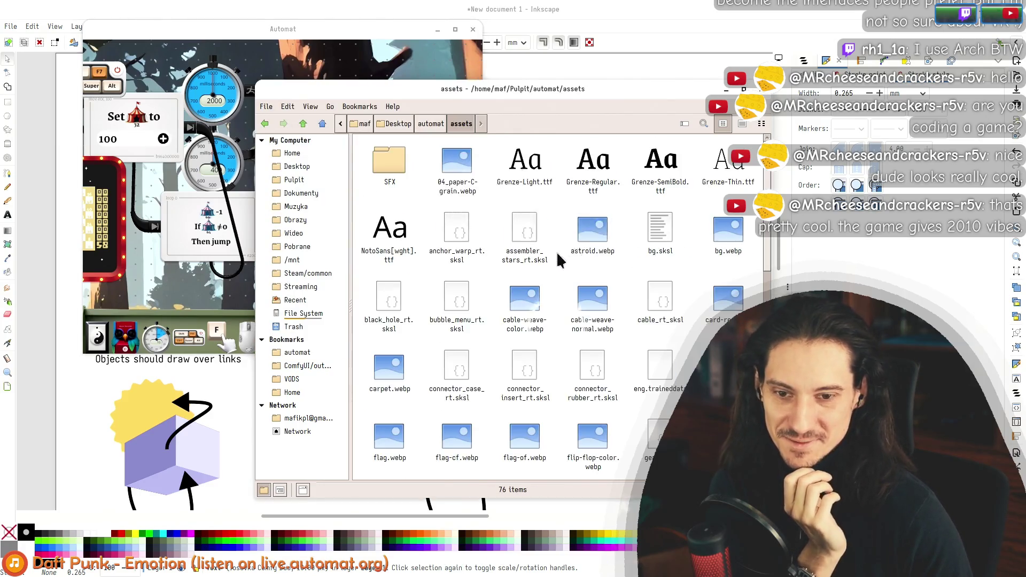
pyautogui.scroll(-5, 566, 258)
# Step: Open the gear object's action menu in Automat and zoom and pan around it
pyautogui.click(285, 144)
pyautogui.scroll(5, 284, 144)
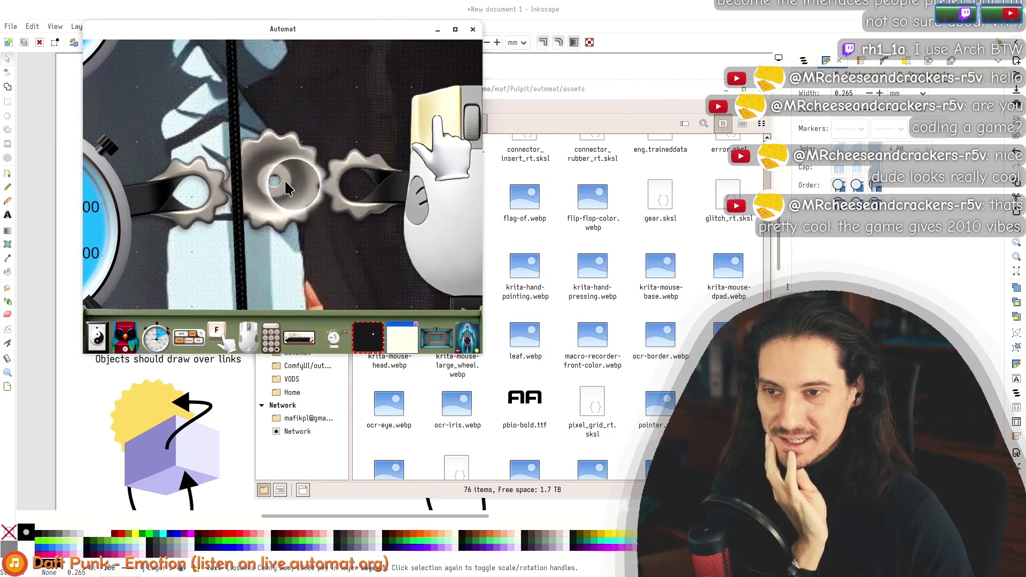
pyautogui.click(288, 188)
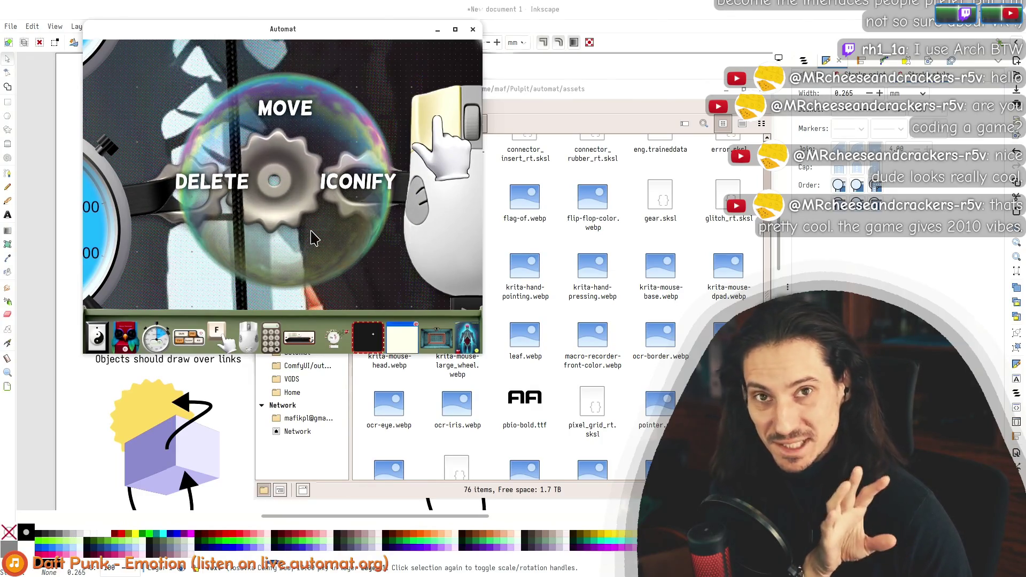
pyautogui.scroll(8, 326, 230)
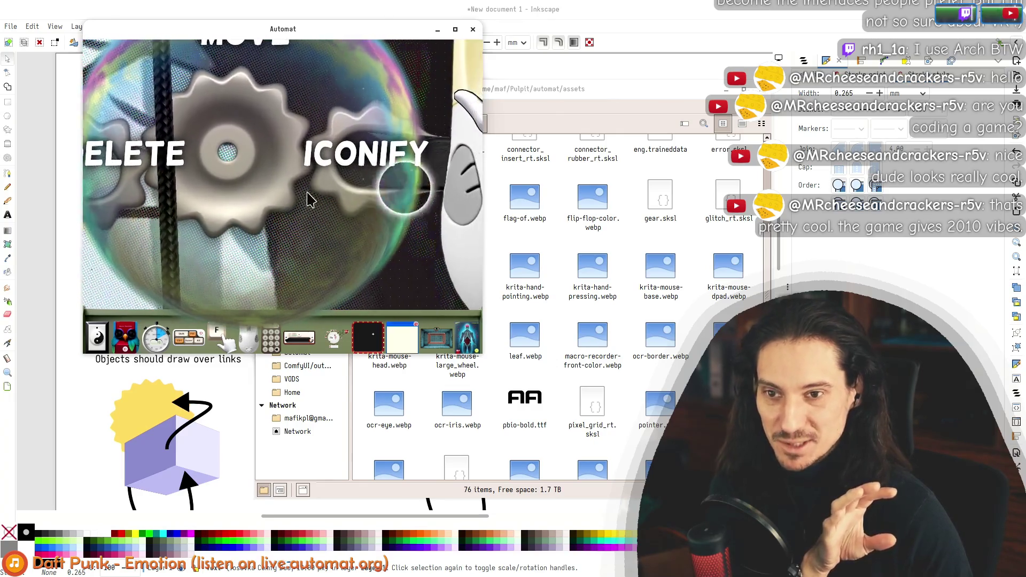
pyautogui.scroll(3, 310, 171)
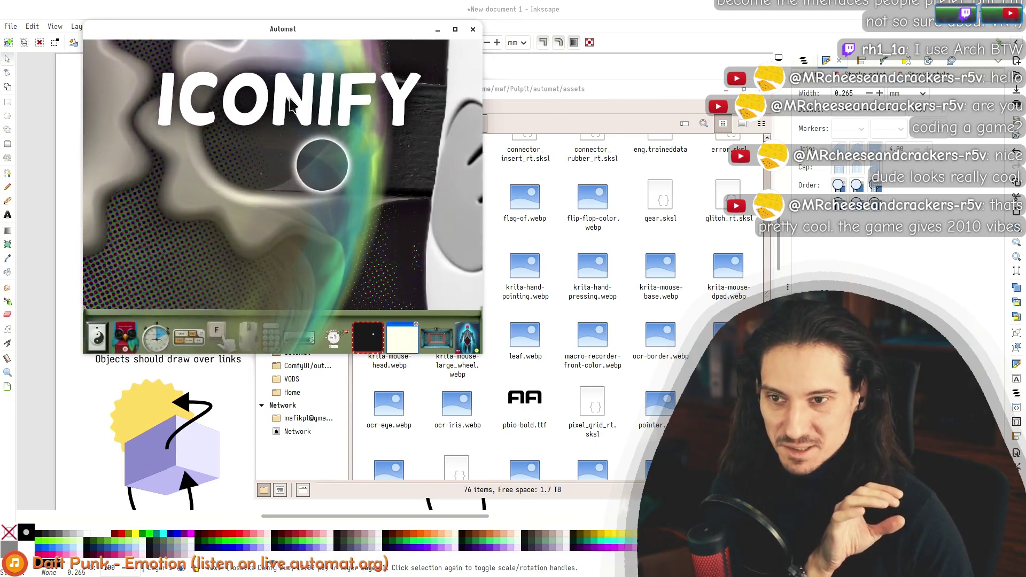
pyautogui.scroll(3, 302, 112)
pyautogui.moveTo(291, 104)
pyautogui.mouseDown()
pyautogui.moveTo(267, 204)
pyautogui.moveTo(313, 291)
pyautogui.mouseUp()
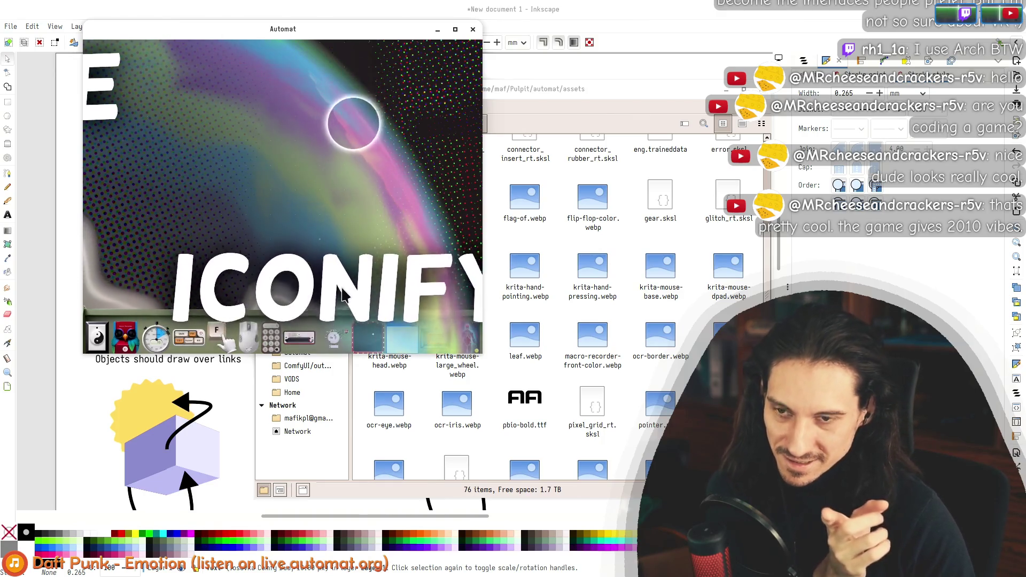
pyautogui.moveTo(312, 291); pyautogui.dragTo(338, 121)
pyautogui.scroll(-3, 299, 155)
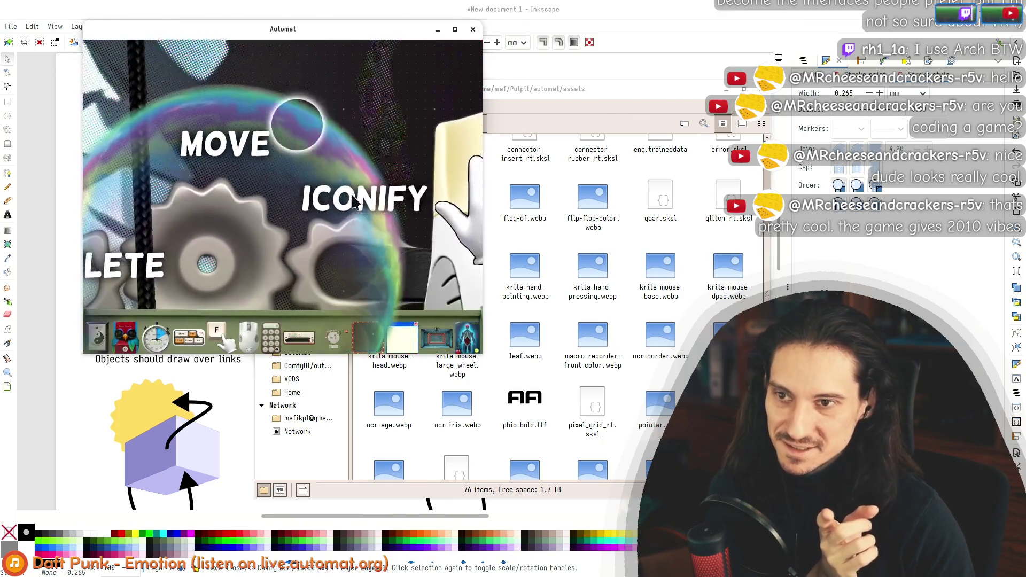
pyautogui.moveTo(223, 231); pyautogui.dragTo(425, 161)
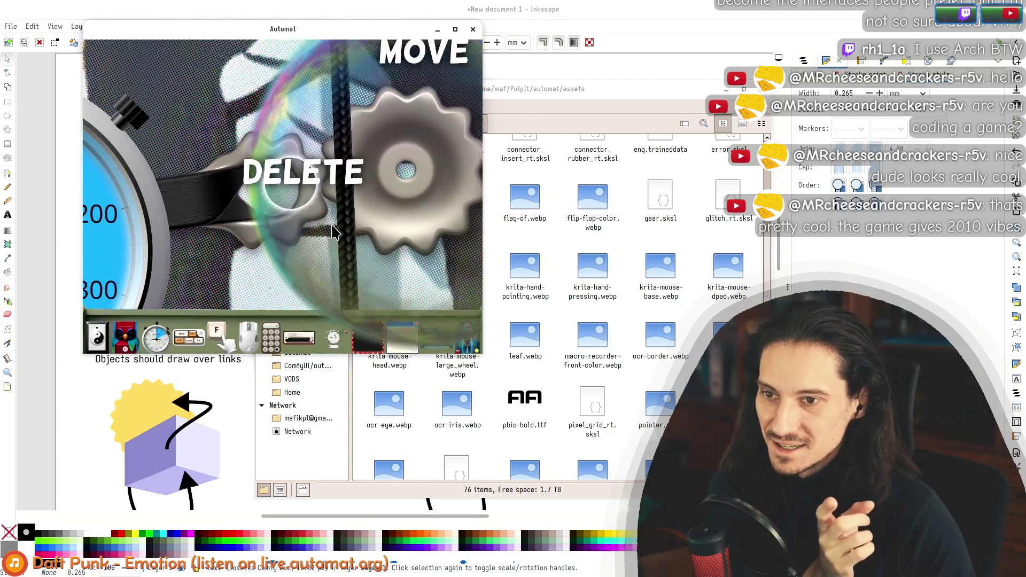
pyautogui.scroll(3, 322, 98)
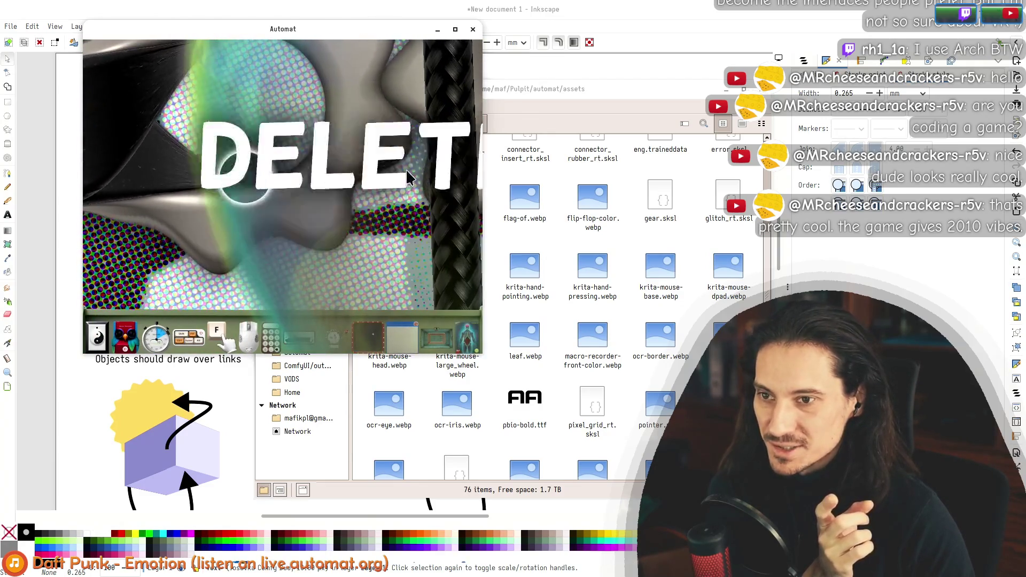
pyautogui.moveTo(322, 98); pyautogui.dragTo(419, 106)
pyautogui.scroll(-2, 377, 143)
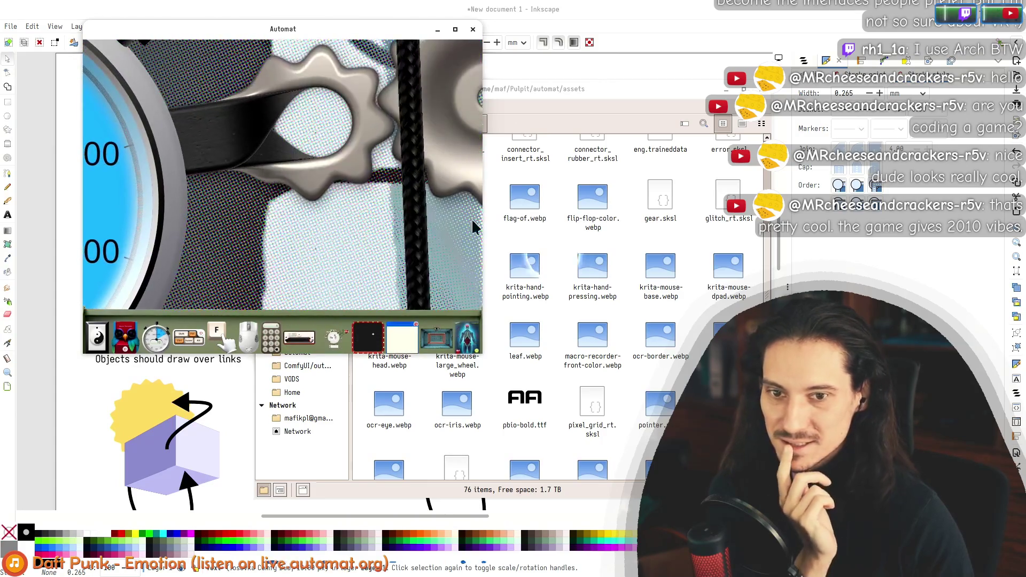
# Step: Bring the file manager forward and scroll down the assets listing
pyautogui.click(558, 273)
pyautogui.scroll(-5, 558, 272)
pyautogui.scroll(-2, 558, 272)
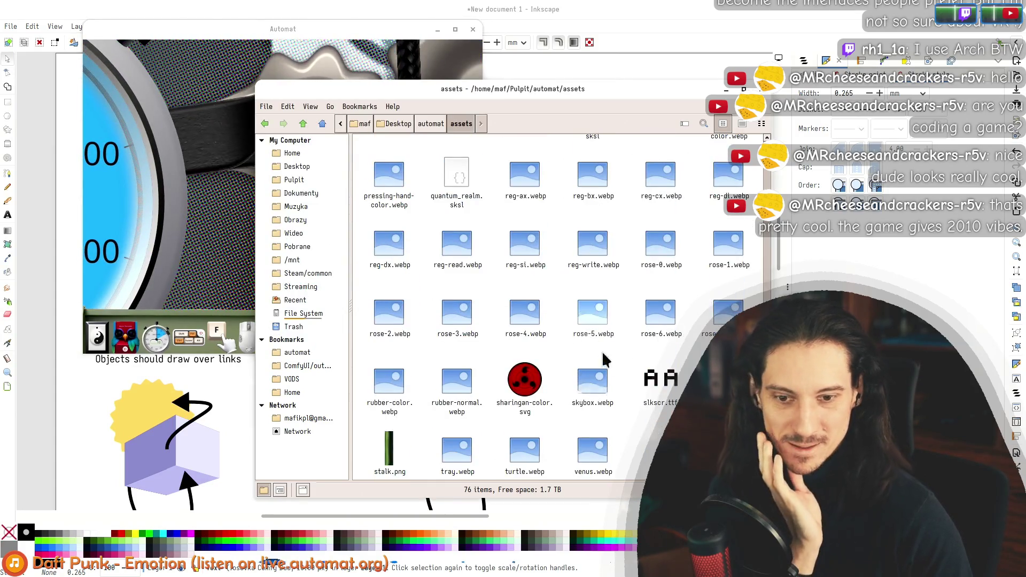
# Step: Open skybox.webp in Gwenview, move the viewer up-left, enlarge it, then close it
pyautogui.doubleClick(602, 395)
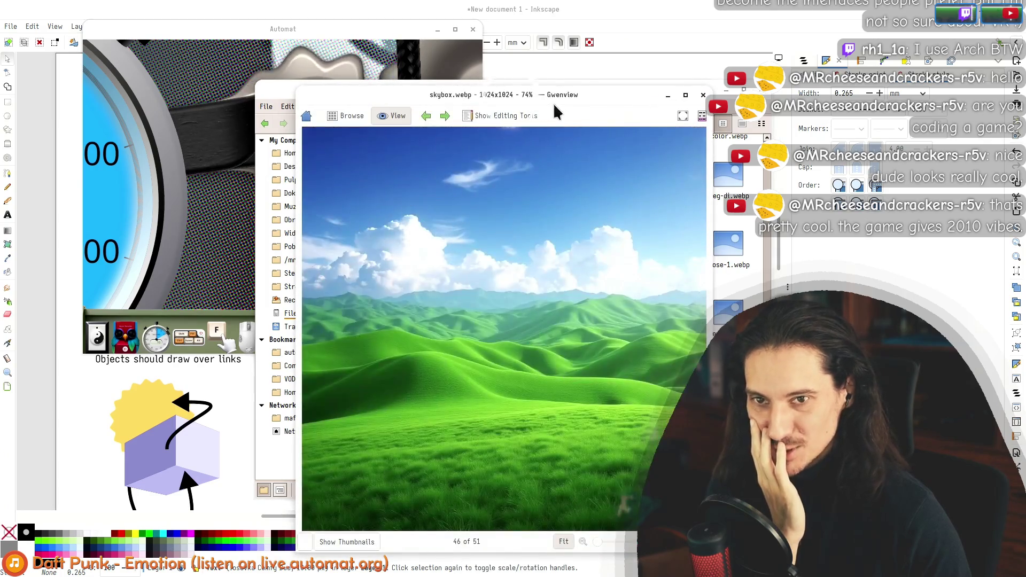
pyautogui.moveTo(504, 100); pyautogui.dragTo(318, 39)
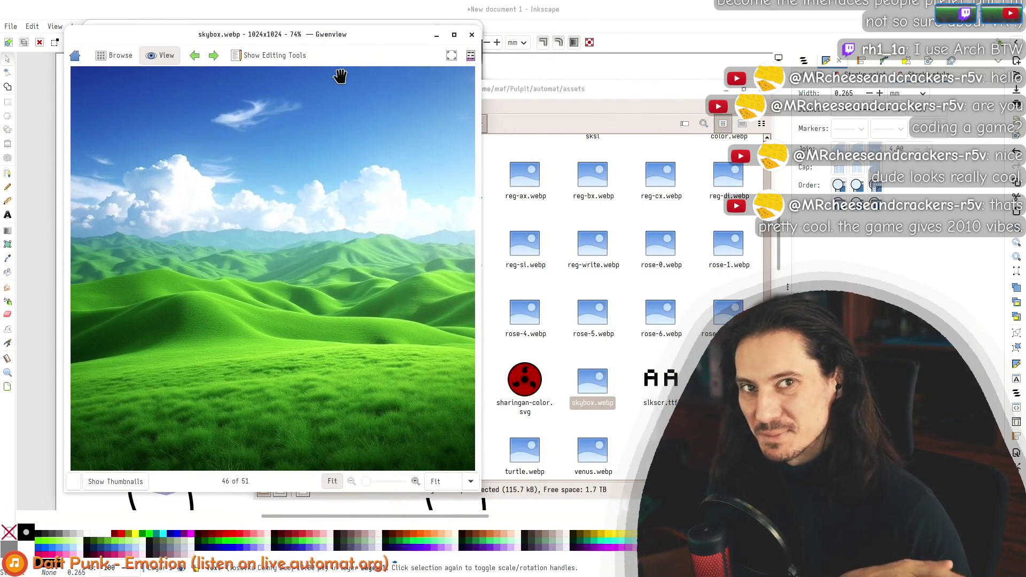
pyautogui.moveTo(334, 46); pyautogui.dragTo(290, 33)
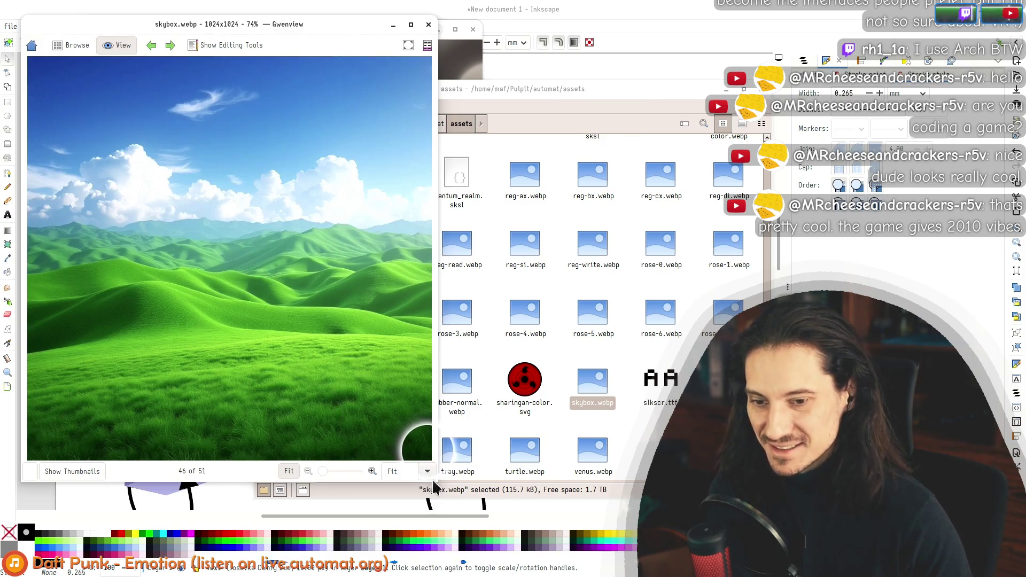
pyautogui.moveTo(430, 476); pyautogui.dragTo(590, 526)
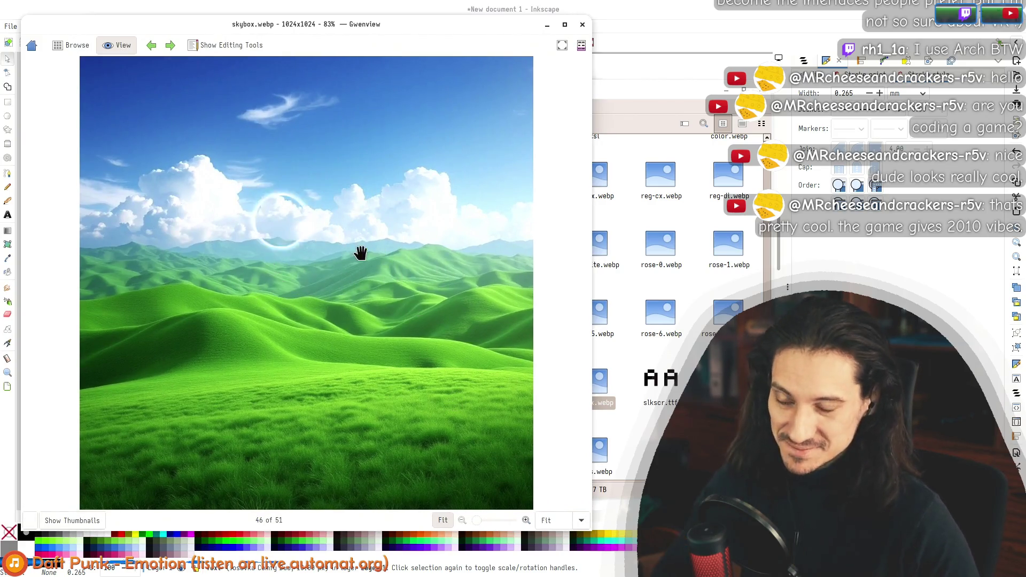
pyautogui.moveTo(285, 25); pyautogui.dragTo(412, 44)
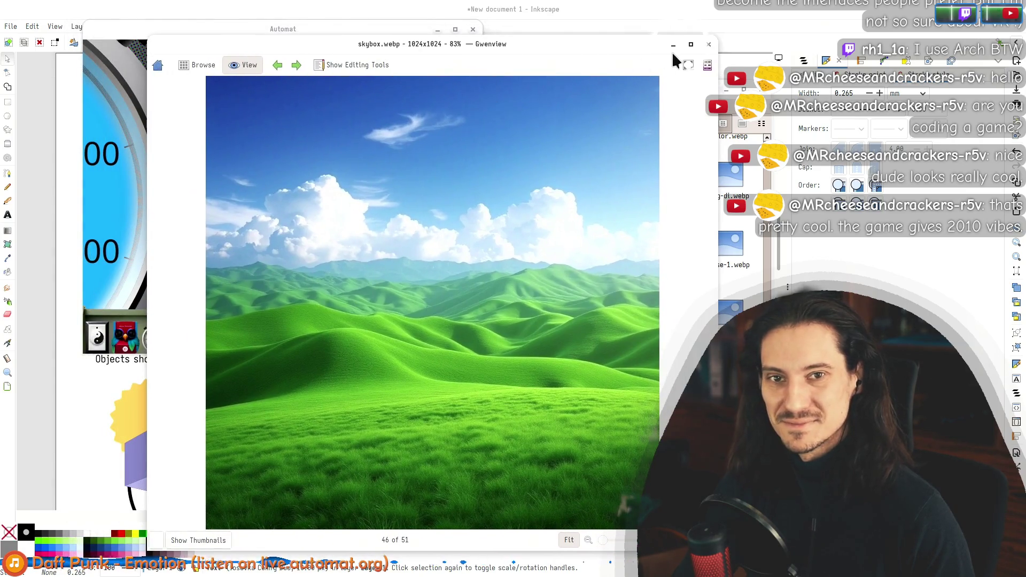
pyautogui.click(709, 45)
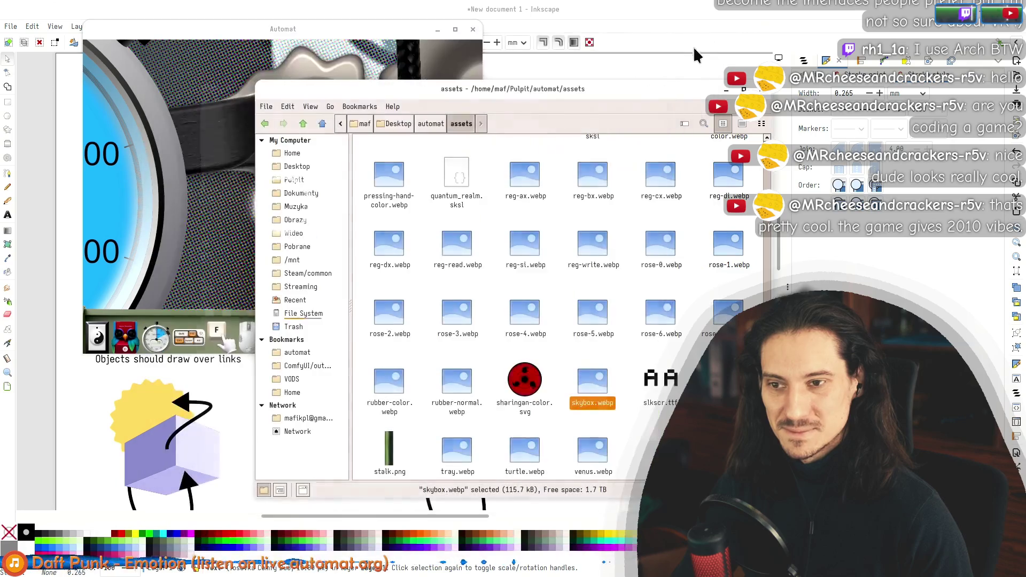
# Step: Raise Automat and pan up to the timer loop program, then switch back to Inkscape
pyautogui.click(218, 137)
pyautogui.scroll(-5, 262, 132)
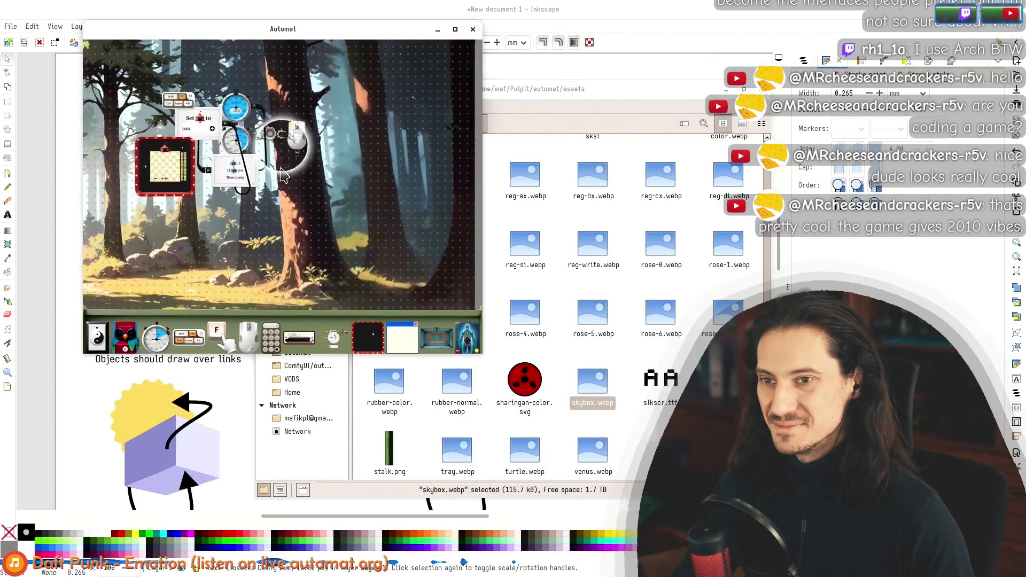
pyautogui.scroll(5, 348, 221)
pyautogui.moveTo(348, 220); pyautogui.dragTo(349, 187)
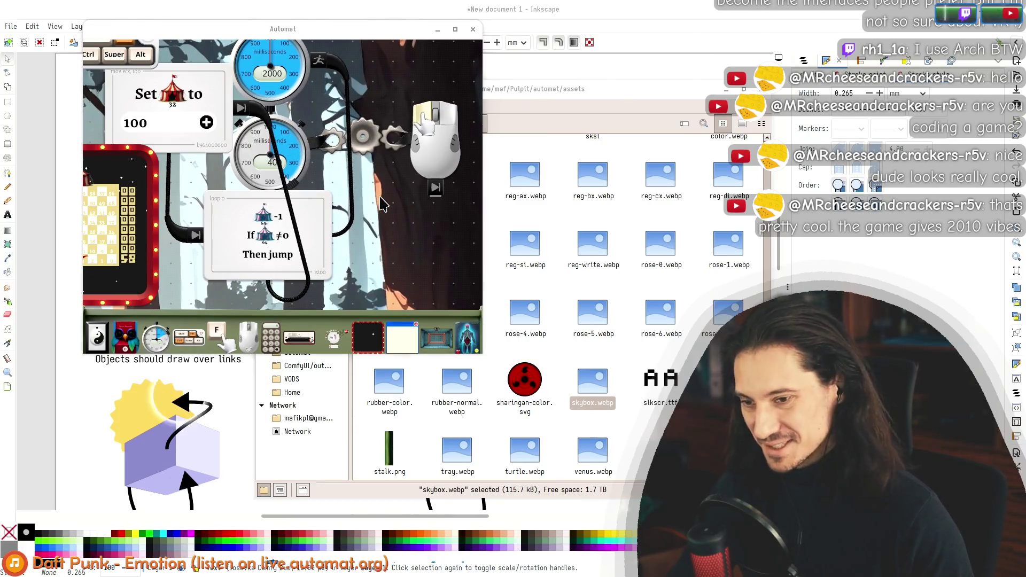
pyautogui.hotkey('alt', 'Tab')
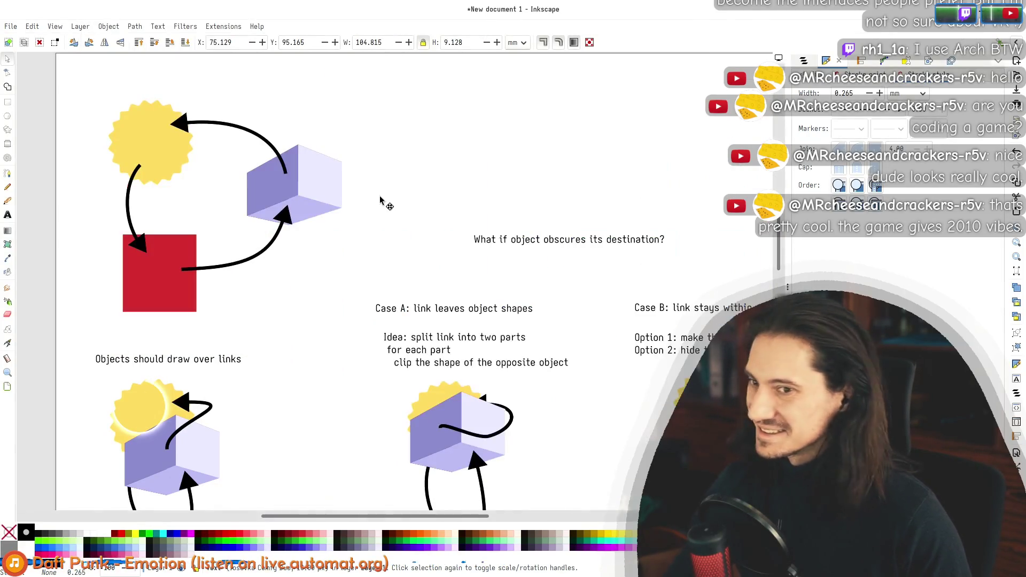
# Step: Scroll down to the 'Links are identified through memory addressing' note and put a text cursor in it
pyautogui.moveTo(436, 229); pyautogui.dragTo(237, 178)
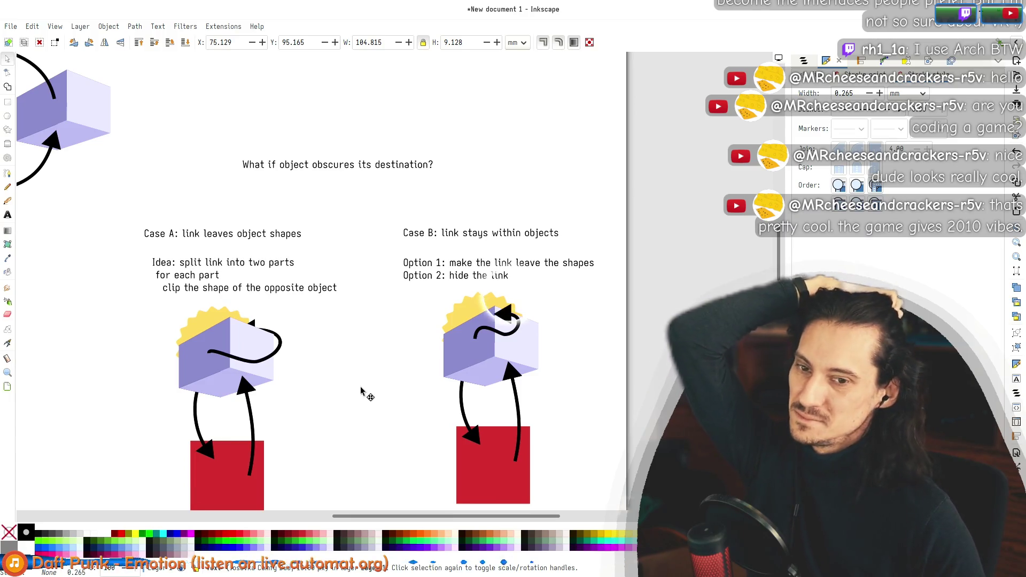
pyautogui.scroll(-3, 351, 391)
pyautogui.scroll(-5, 304, 381)
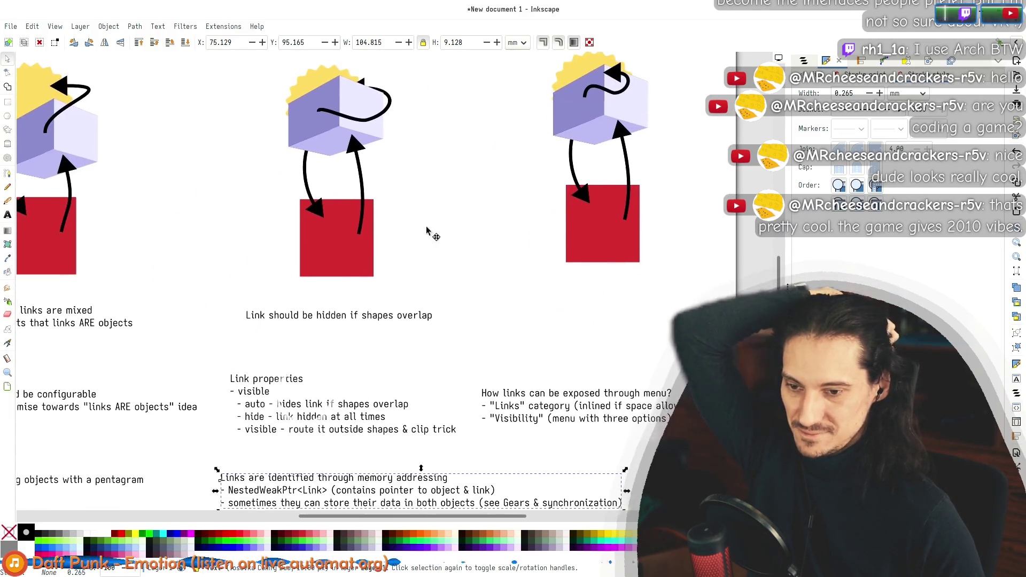
pyautogui.scroll(-4, 256, 372)
pyautogui.scroll(-2, 219, 362)
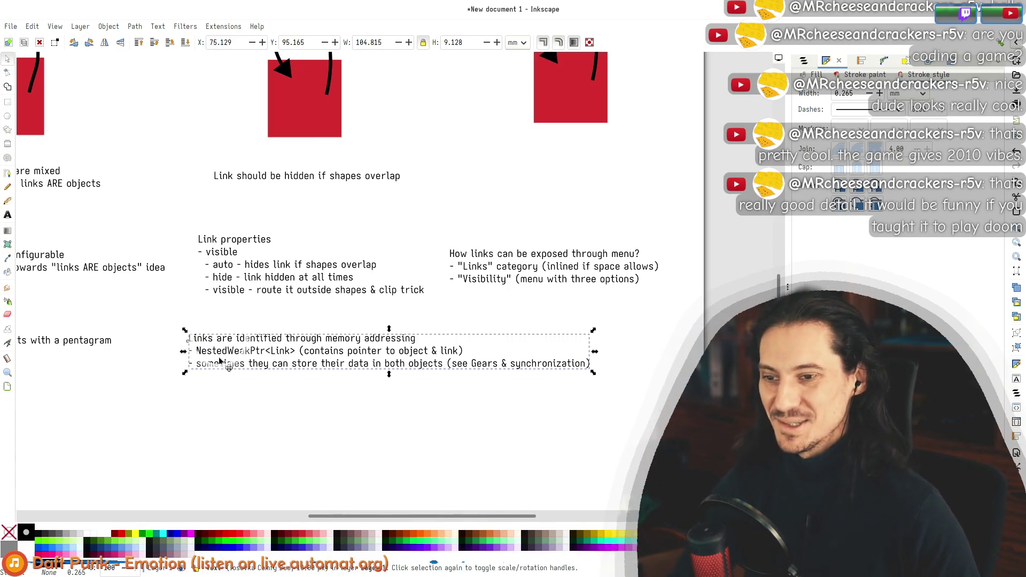
pyautogui.doubleClick(201, 356)
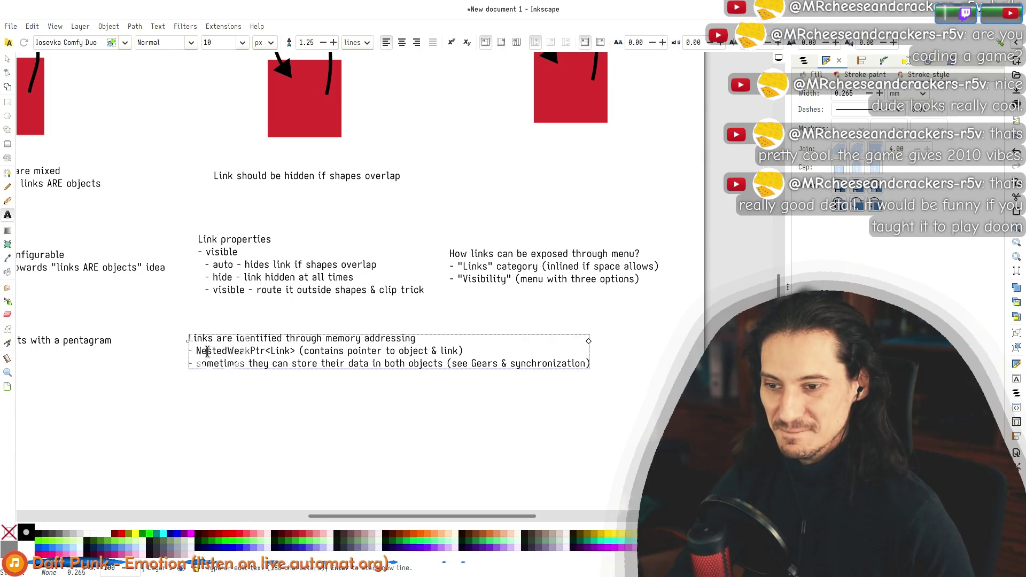
pyautogui.moveTo(295, 349)
pyautogui.mouseDown()
pyautogui.moveTo(190, 338)
pyautogui.moveTo(457, 347)
pyautogui.moveTo(276, 344)
pyautogui.mouseUp()
pyautogui.click(447, 351)
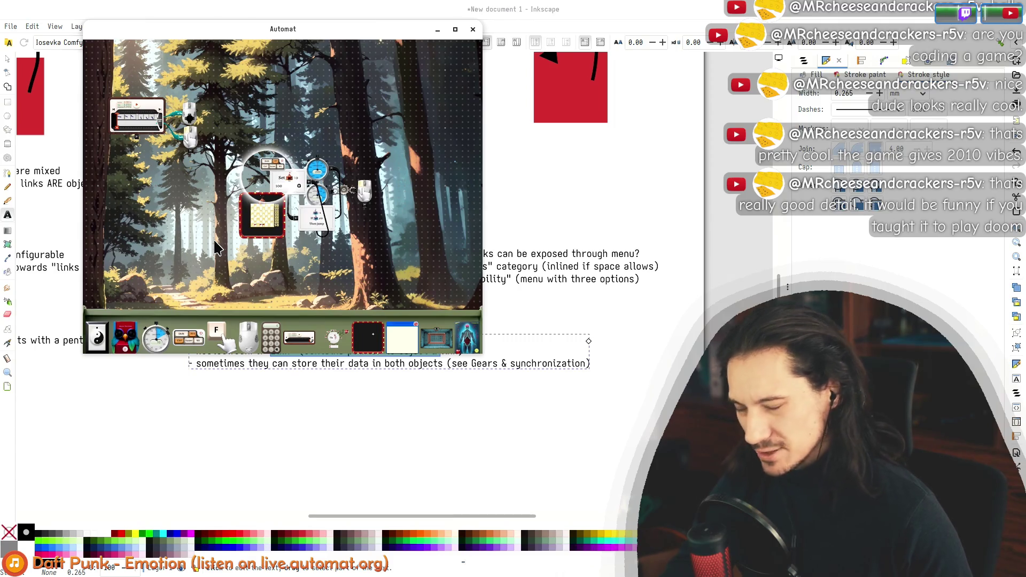
# Step: Zoom the Automat canvas in and out, then move the Automat window down and to the right
pyautogui.scroll(5, 275, 191)
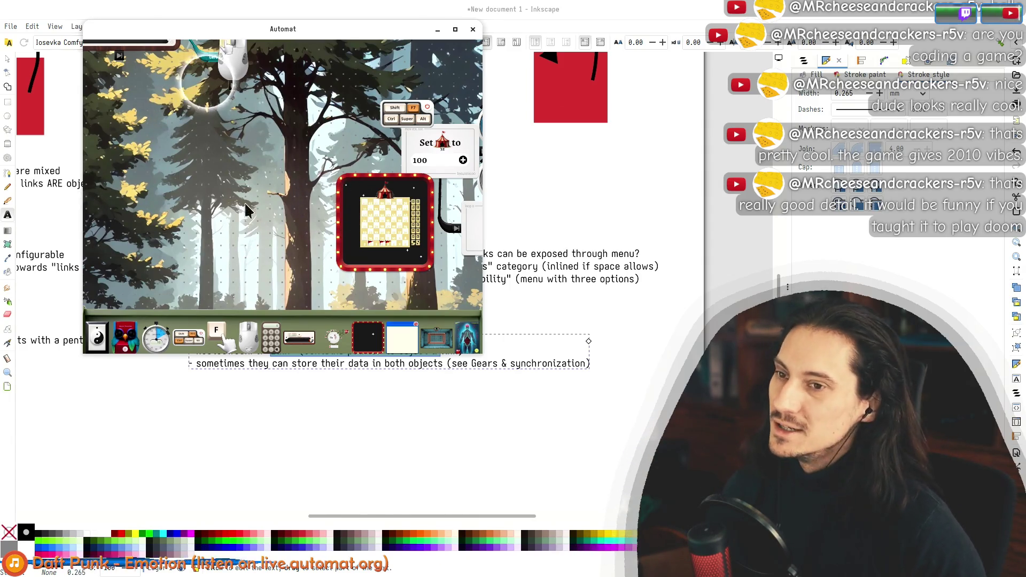
pyautogui.scroll(2, 326, 241)
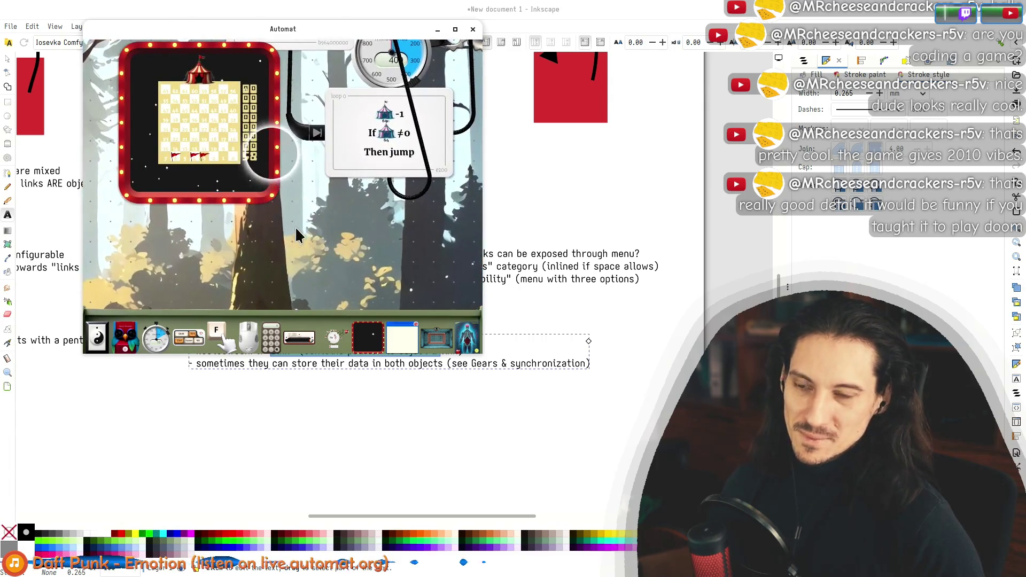
pyautogui.scroll(-3, 339, 206)
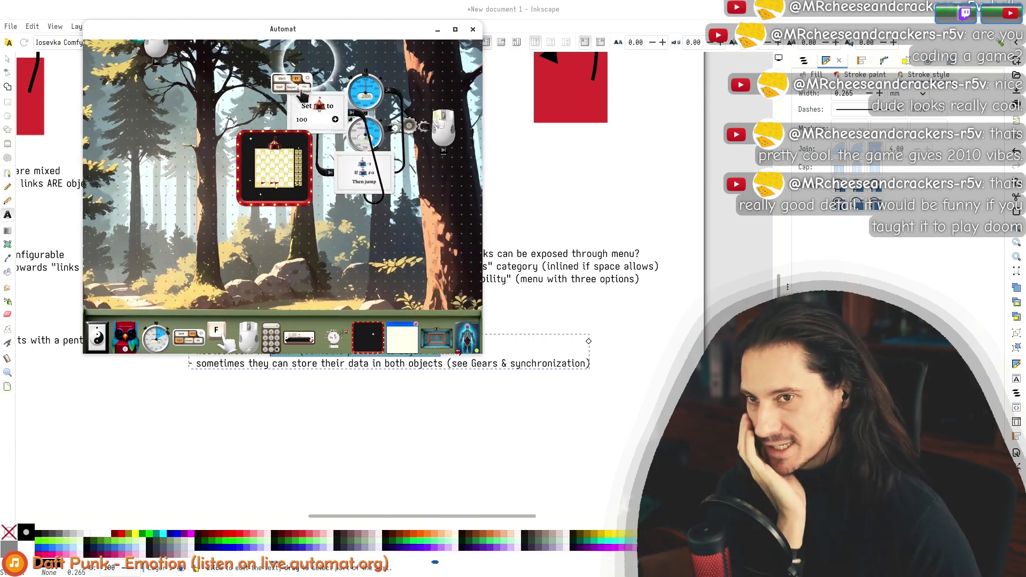
pyautogui.moveTo(310, 113); pyautogui.dragTo(389, 171)
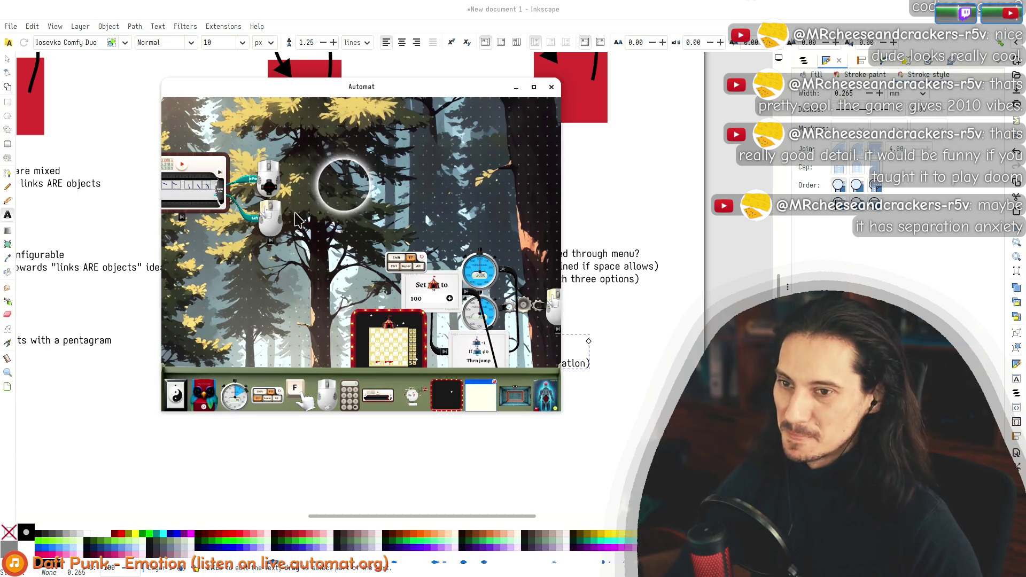
# Step: Iconify both mouse objects and tuck the small icons beside the timeline
pyautogui.scroll(3, 287, 213)
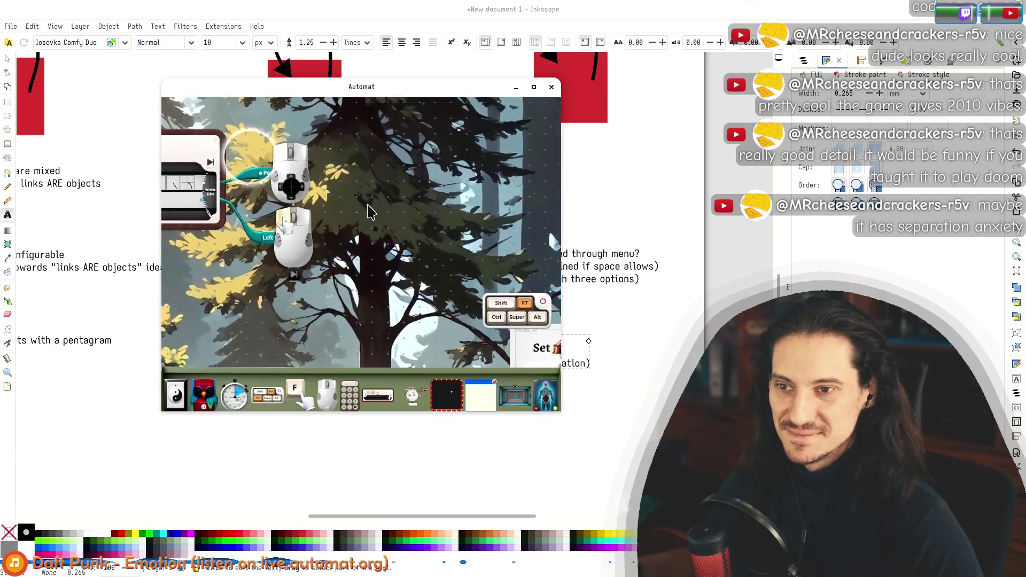
pyautogui.rightClick(400, 205)
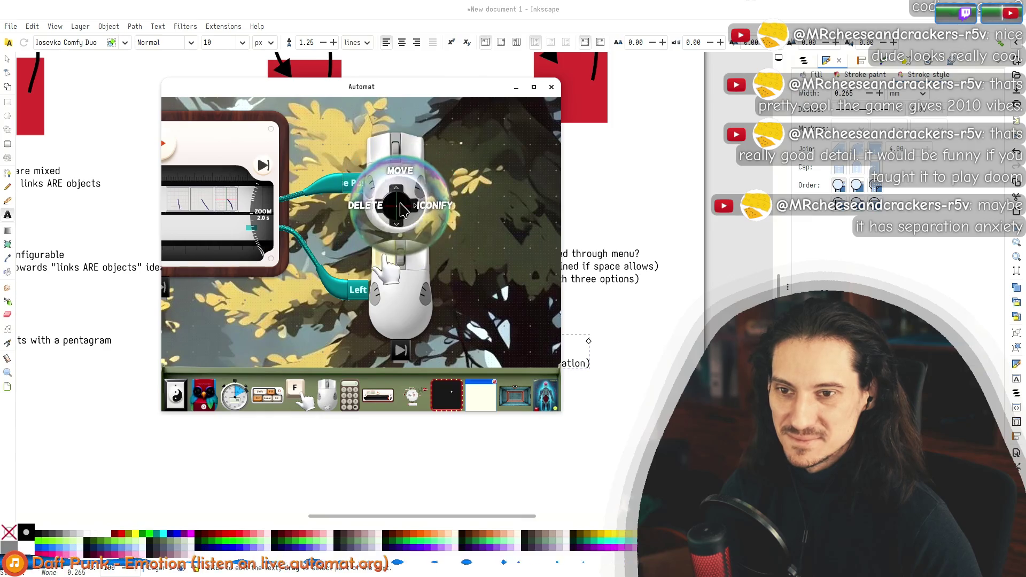
pyautogui.moveTo(422, 206); pyautogui.dragTo(293, 205)
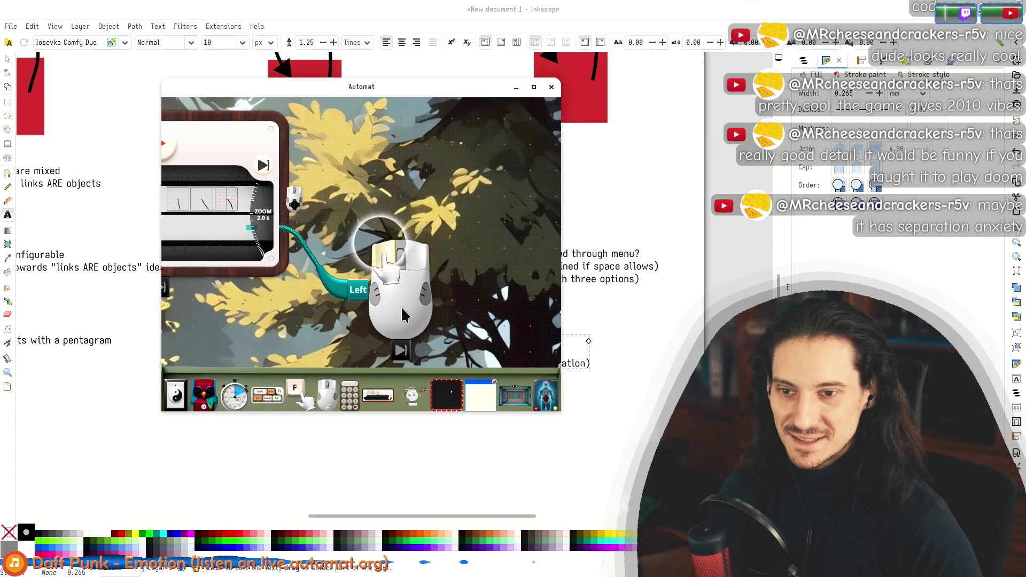
pyautogui.rightClick(400, 289)
pyautogui.click(412, 314)
pyautogui.moveTo(412, 314); pyautogui.dragTo(338, 227)
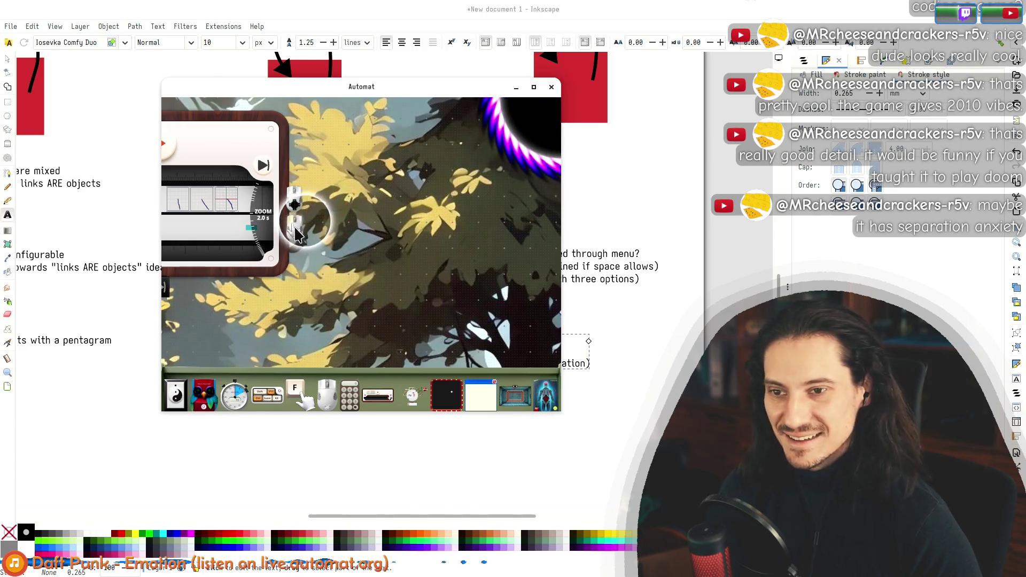
# Step: Move the Automat window to the upper left of the screen
pyautogui.scroll(-5, 299, 227)
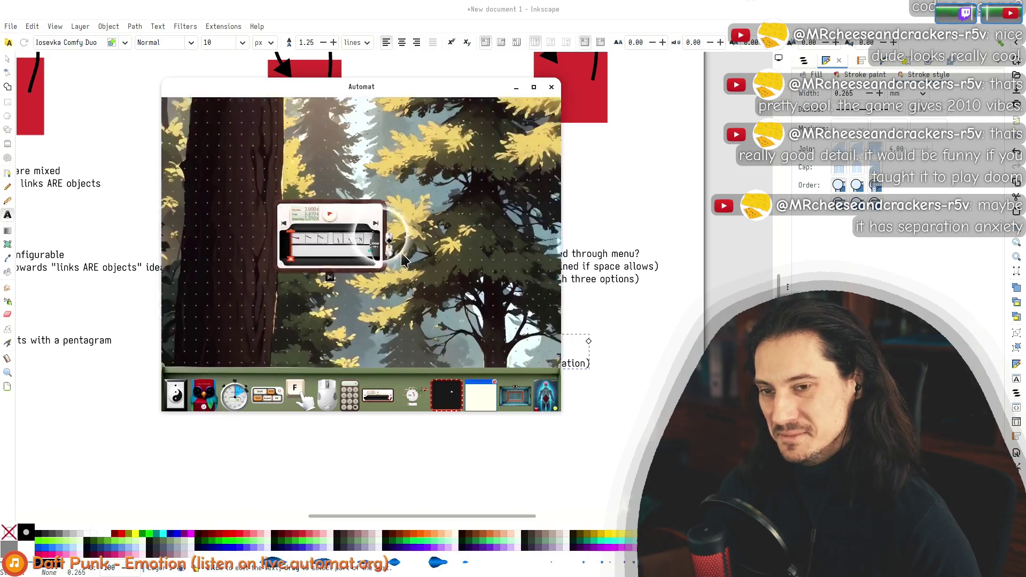
pyautogui.scroll(-3, 338, 235)
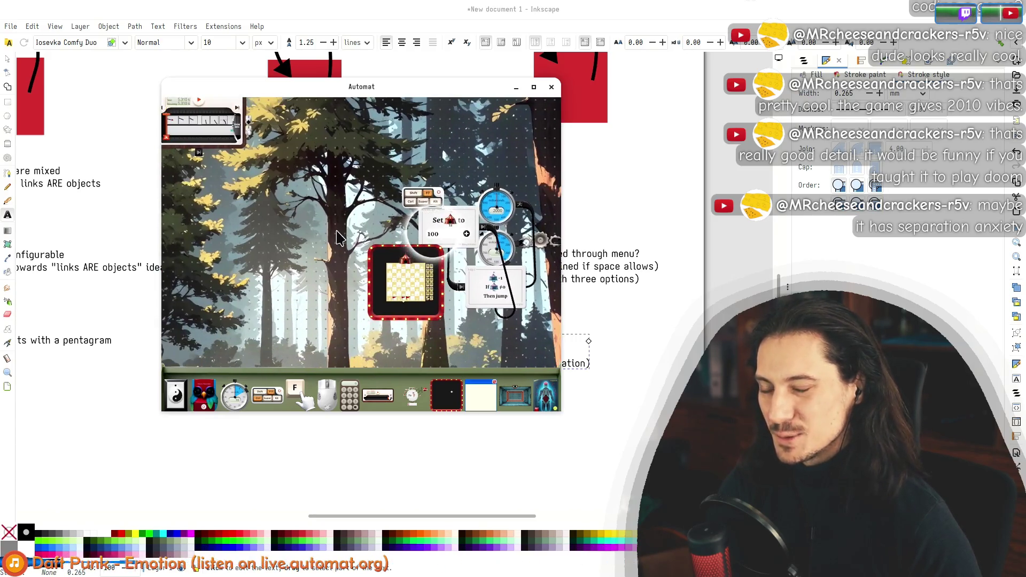
pyautogui.moveTo(377, 90); pyautogui.dragTo(251, 18)
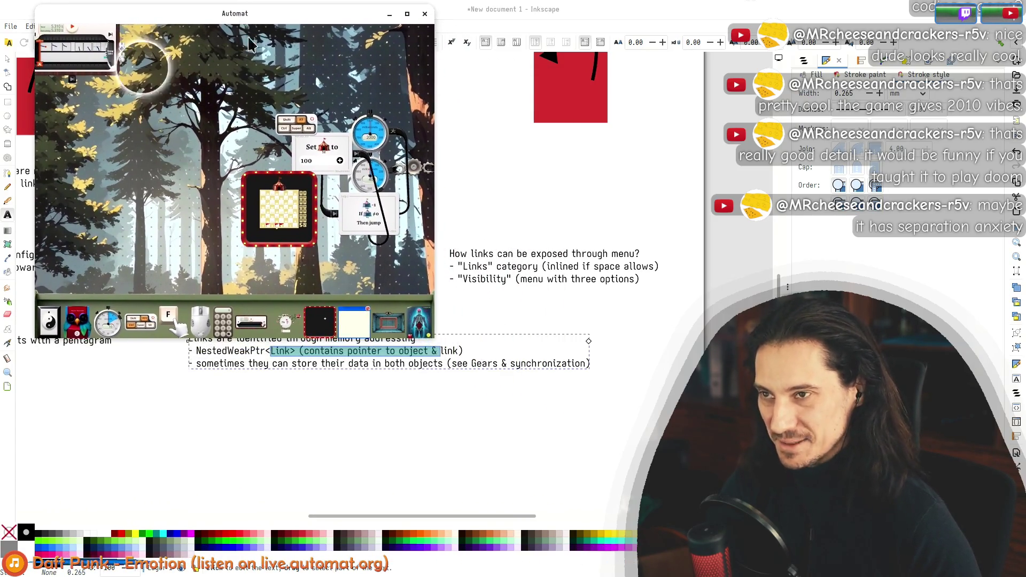
# Step: Enlarge the Automat window and position a Macro Recorder owl left of the chess board
pyautogui.moveTo(431, 332); pyautogui.dragTo(543, 462)
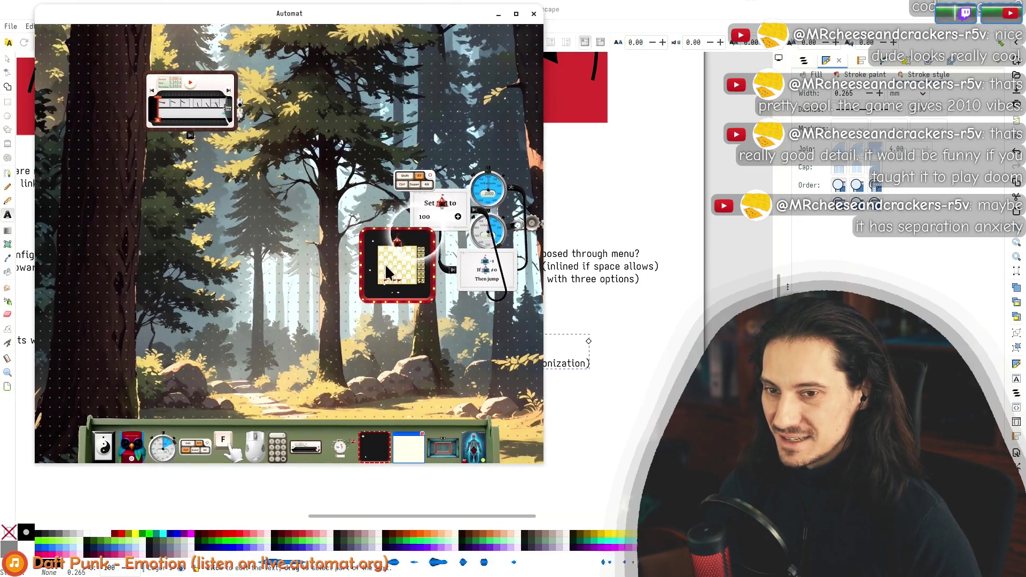
pyautogui.moveTo(131, 446); pyautogui.dragTo(275, 258)
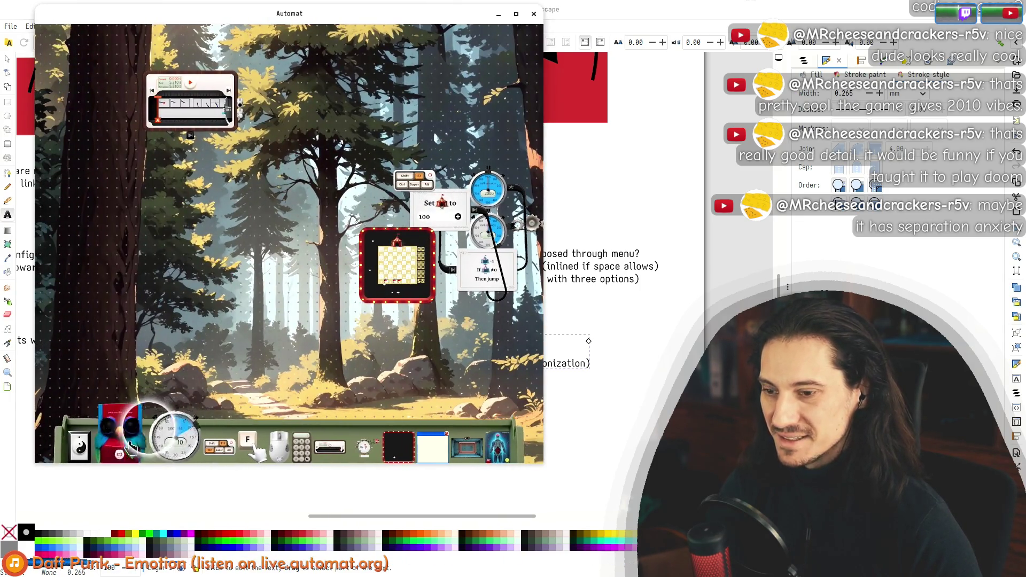
pyautogui.scroll(3, 275, 258)
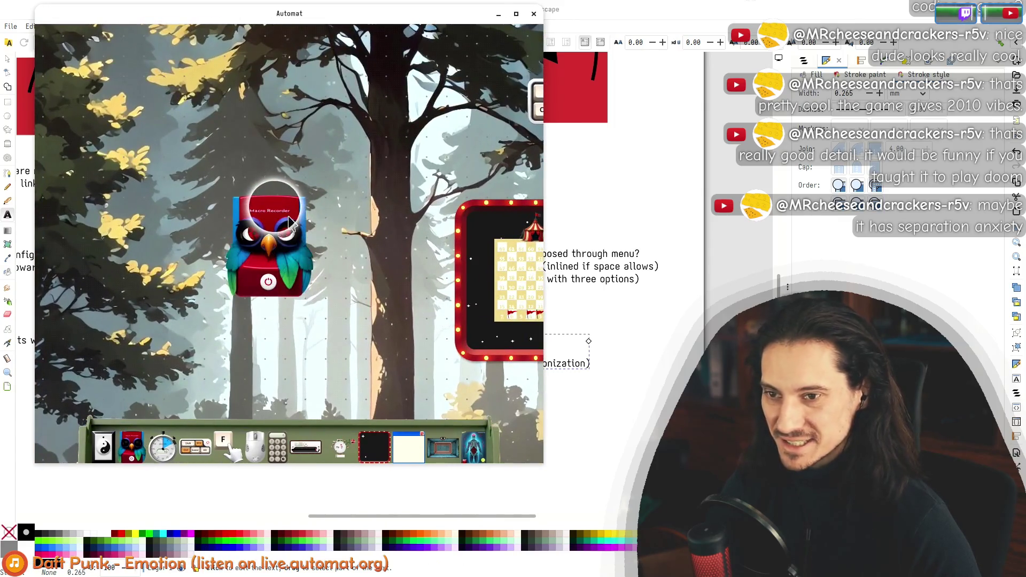
pyautogui.scroll(3, 317, 205)
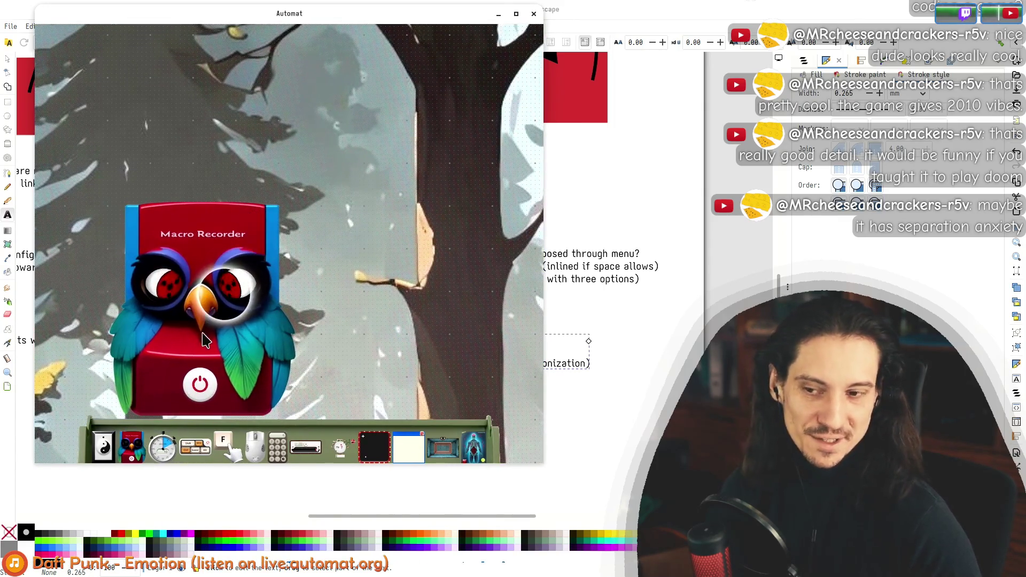
pyautogui.moveTo(239, 227)
pyautogui.mouseDown()
pyautogui.moveTo(105, 428)
pyautogui.moveTo(323, 153)
pyautogui.mouseUp()
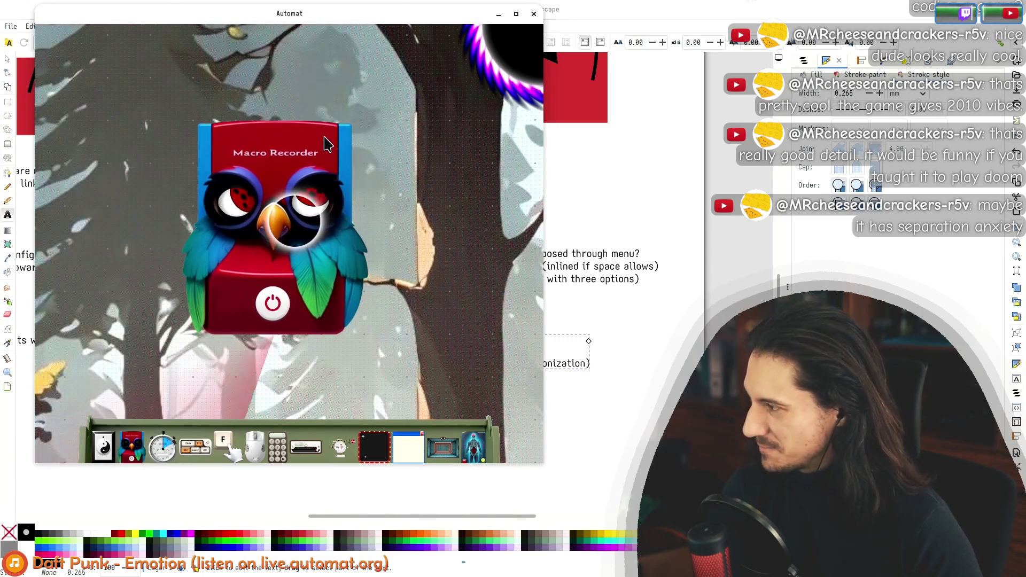
pyautogui.scroll(-2, 323, 152)
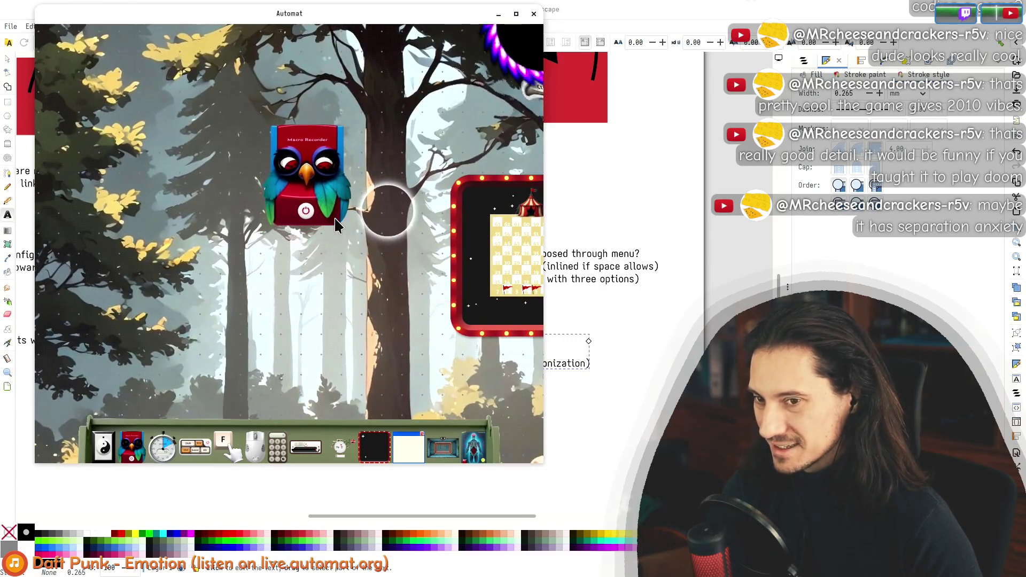
pyautogui.moveTo(346, 231)
pyautogui.mouseDown()
pyautogui.moveTo(42, 255)
pyautogui.moveTo(206, 262)
pyautogui.moveTo(258, 244)
pyautogui.moveTo(258, 227)
pyautogui.mouseUp()
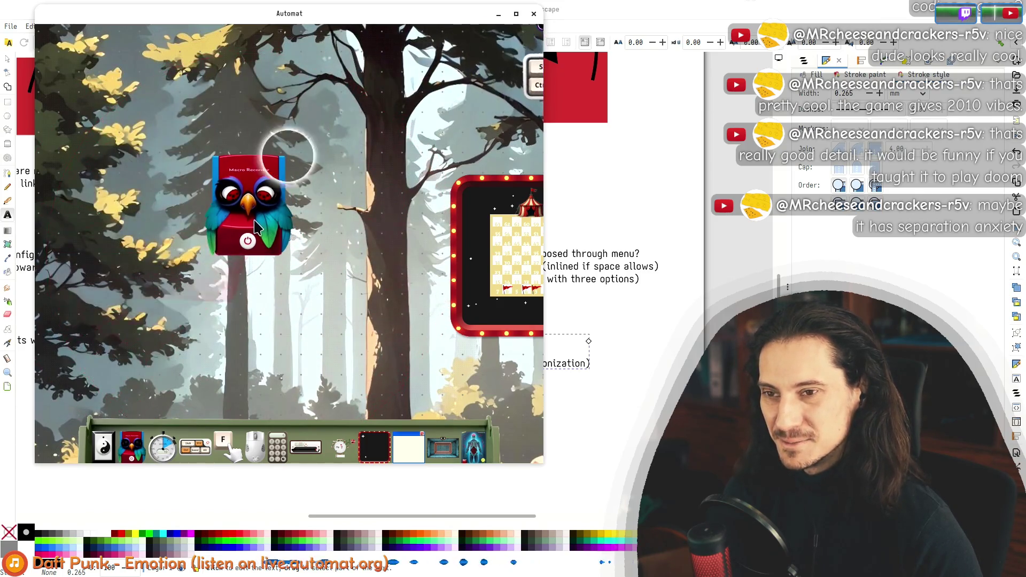
pyautogui.hotkey('alt', 'Tab')
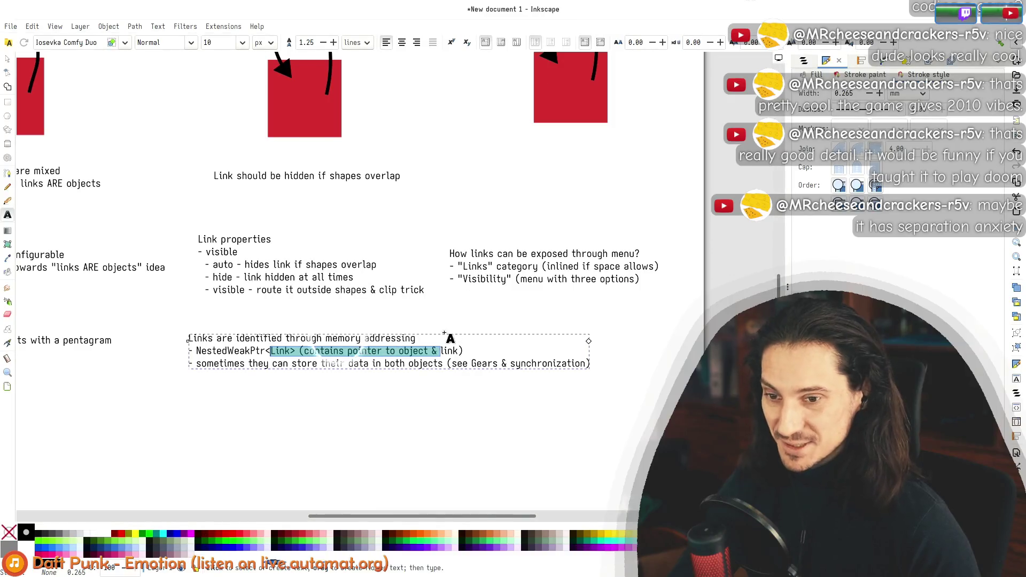
# Step: Append the line 'PROBLEM: how to store link data?' to the memory-addressing notes
pyautogui.click(246, 351)
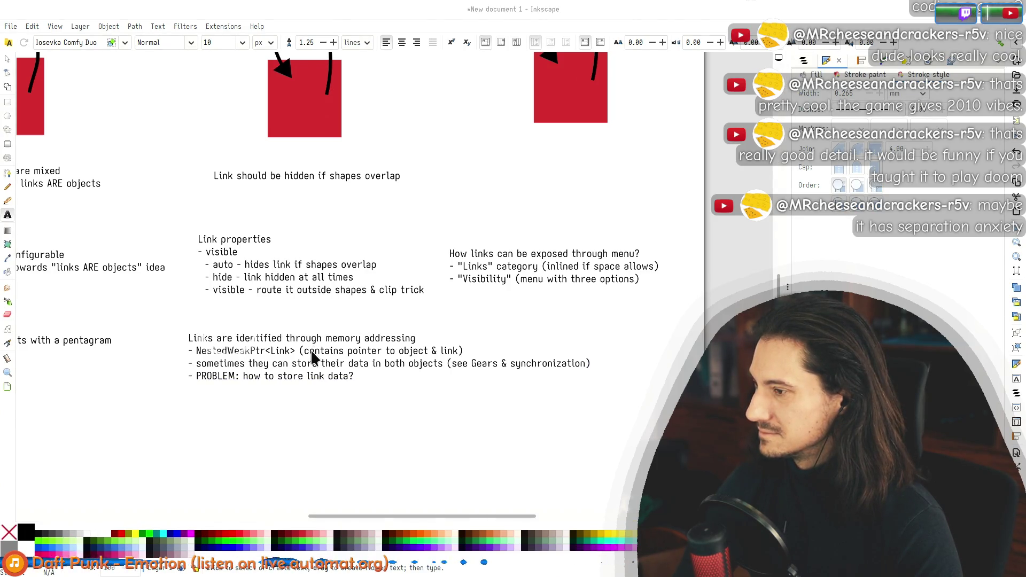
pyautogui.hotkey('alt', 'Tab')
# Step: Close the extra Zed tabs, such as README.md, ninja.py, run.py and release.service
pyautogui.click(296, 318)
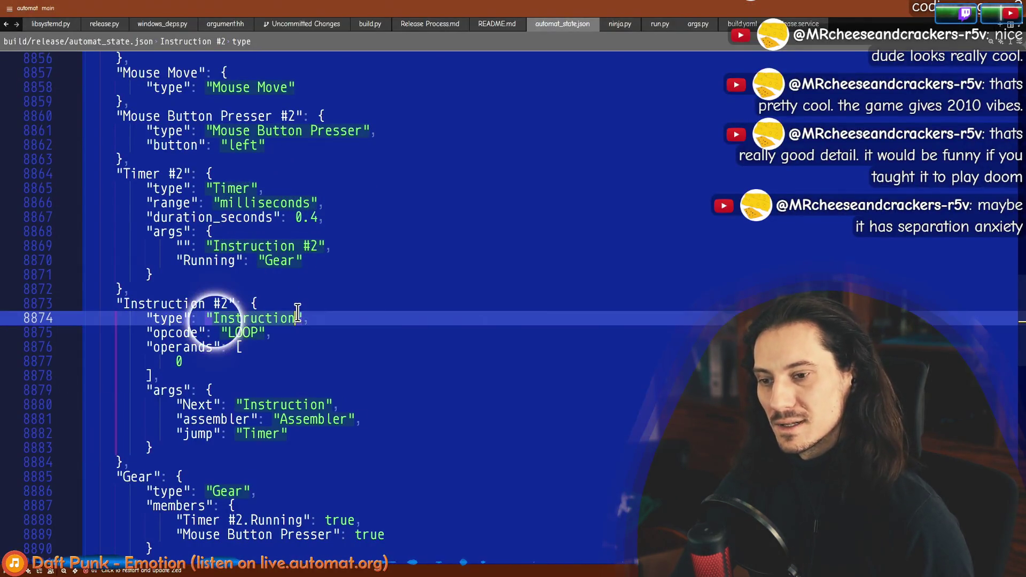
pyautogui.doubleClick(134, 476)
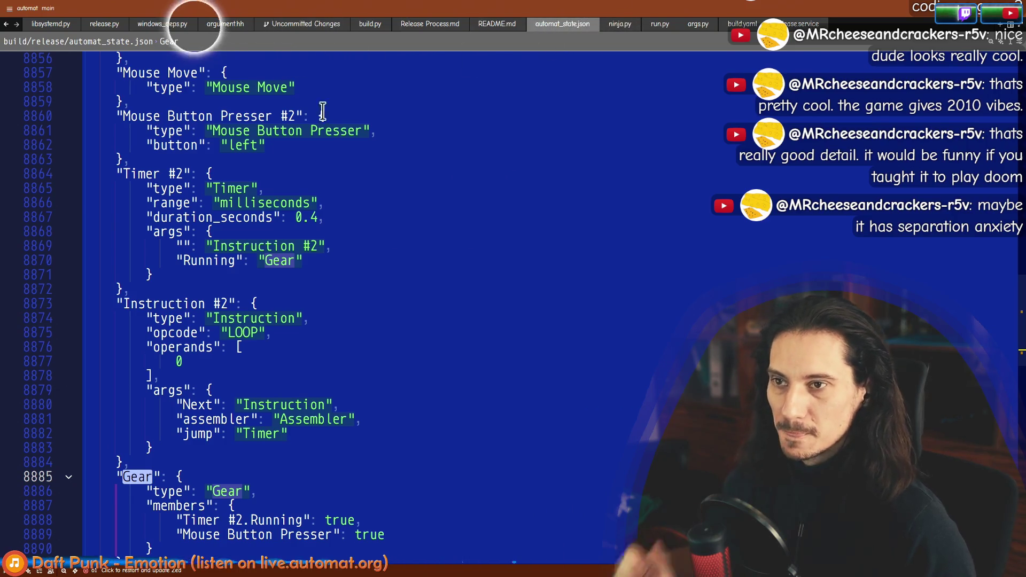
pyautogui.middleClick(104, 22)
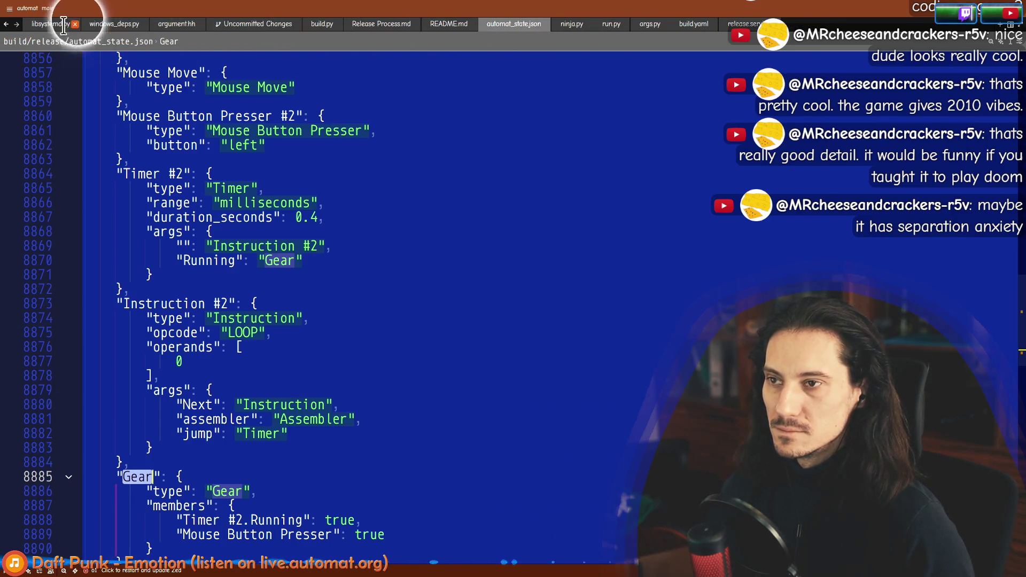
pyautogui.middleClick(80, 23)
pyautogui.middleClick(51, 23)
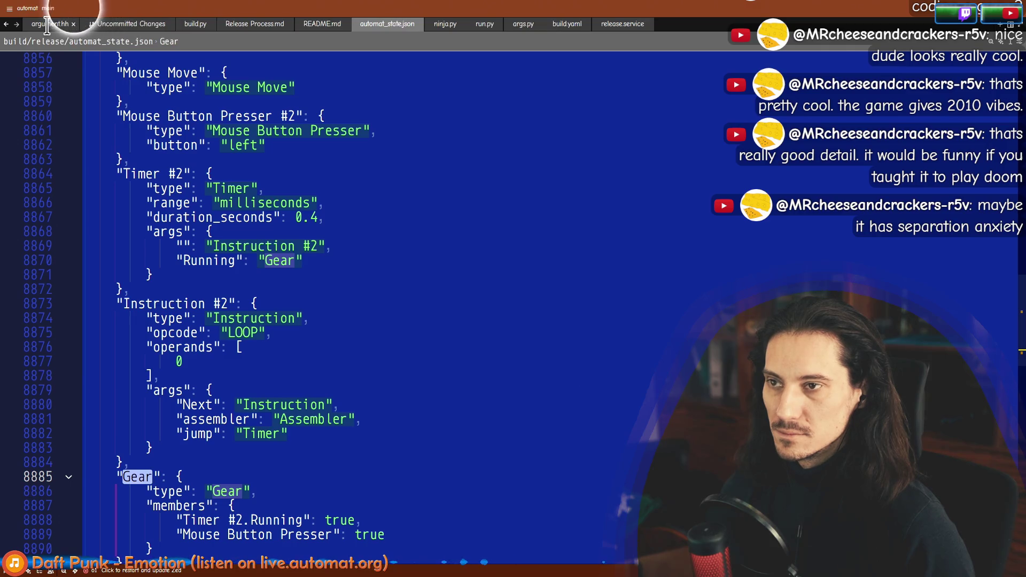
pyautogui.middleClick(100, 24)
pyautogui.middleClick(151, 23)
pyautogui.middleClick(155, 24)
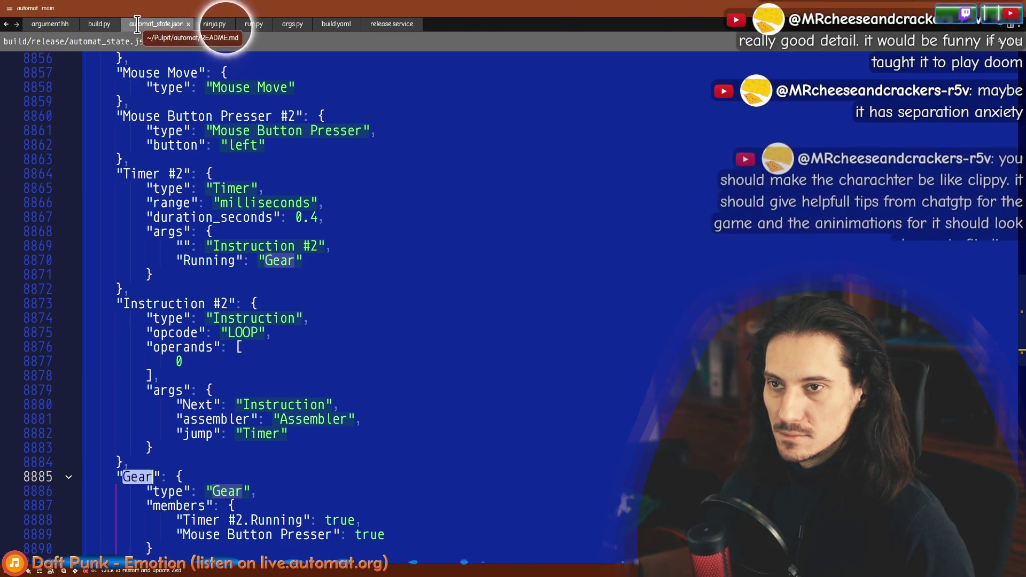
pyautogui.middleClick(210, 24)
pyautogui.middleClick(207, 23)
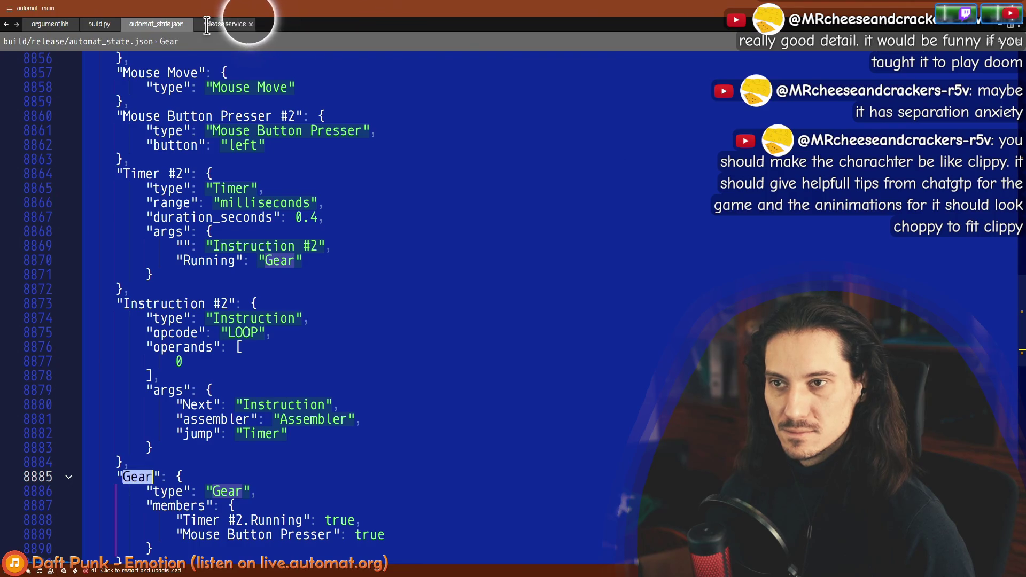
pyautogui.middleClick(214, 23)
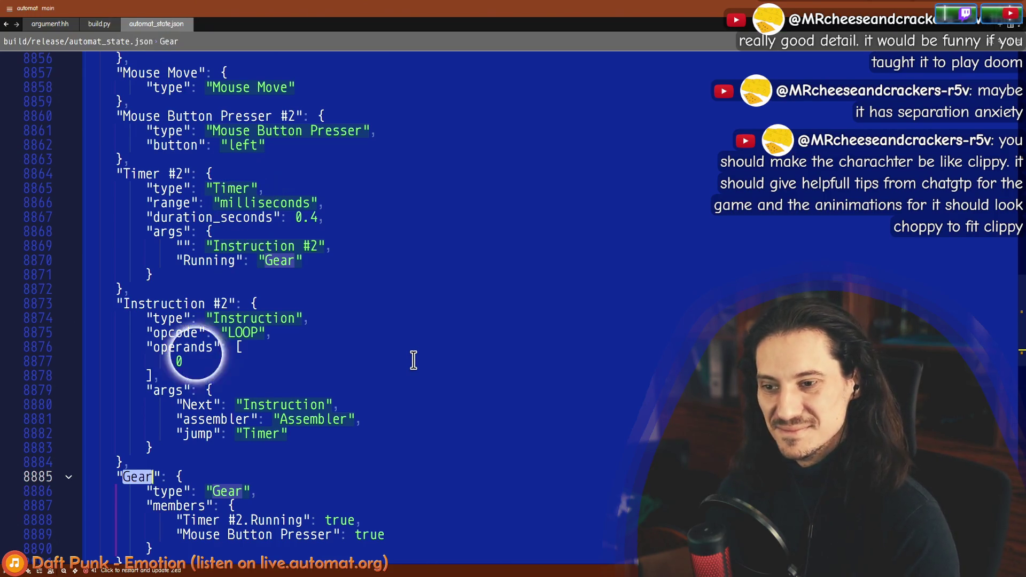
# Step: Open and dismiss the file finder, then go back to the Inkscape notes
pyautogui.hotkey('ctrl', 'p')
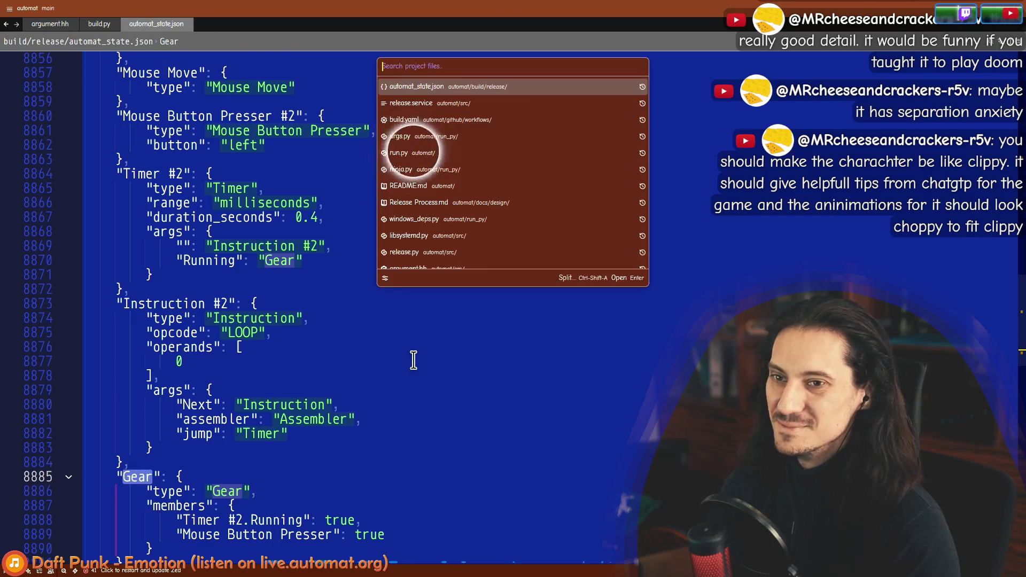
pyautogui.press('Escape')
pyautogui.hotkey('alt', 'Tab')
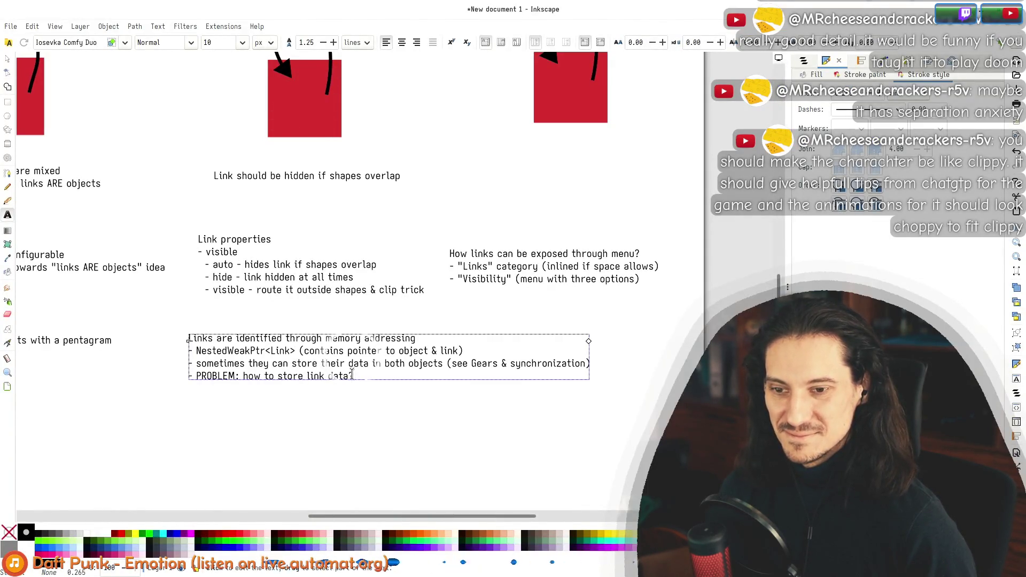
# Step: Select the memory-addressing notes text, then return to automat_state.json in Zed
pyautogui.moveTo(200, 336); pyautogui.dragTo(352, 378)
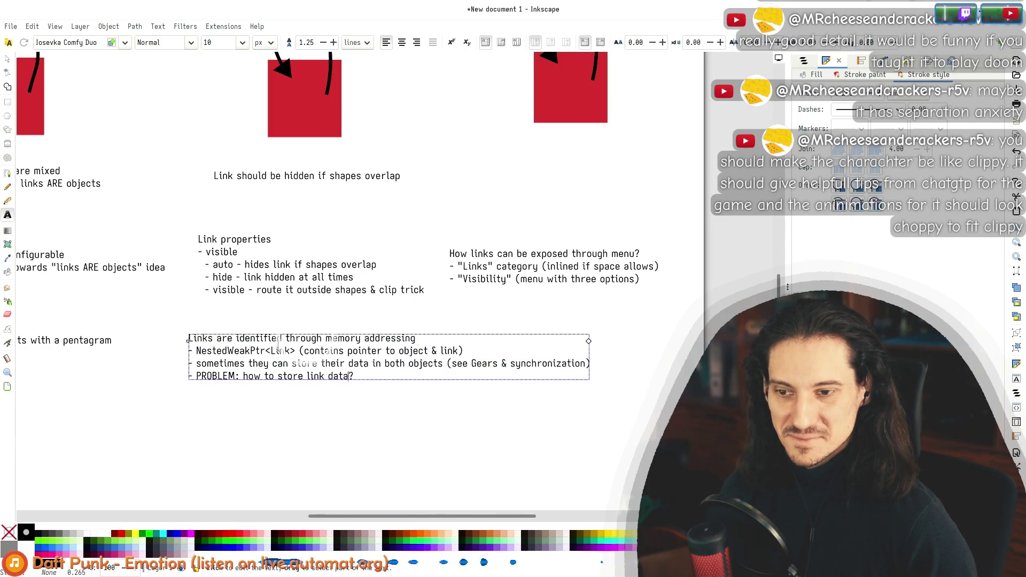
pyautogui.moveTo(201, 337); pyautogui.dragTo(353, 377)
pyautogui.hotkey('alt', 'Tab')
pyautogui.hotkey('alt', 'Tab')
pyautogui.hotkey('alt', 'Tab')
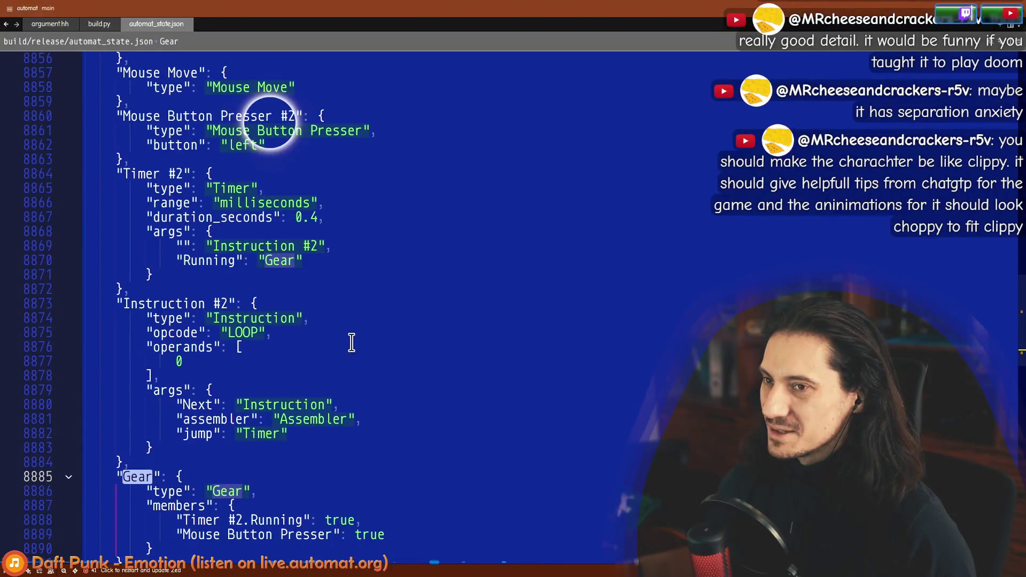
pyautogui.hotkey('alt', 'Tab')
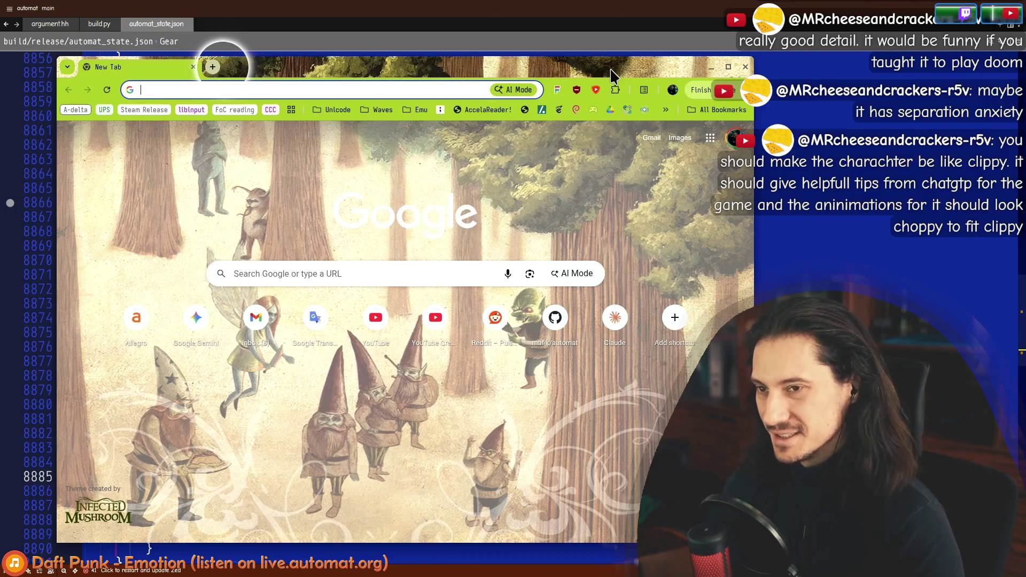
# Step: Go to shadertoy.com and search for 'pipes' shaders
pyautogui.write('shadertoy.com')
pyautogui.press('Return')
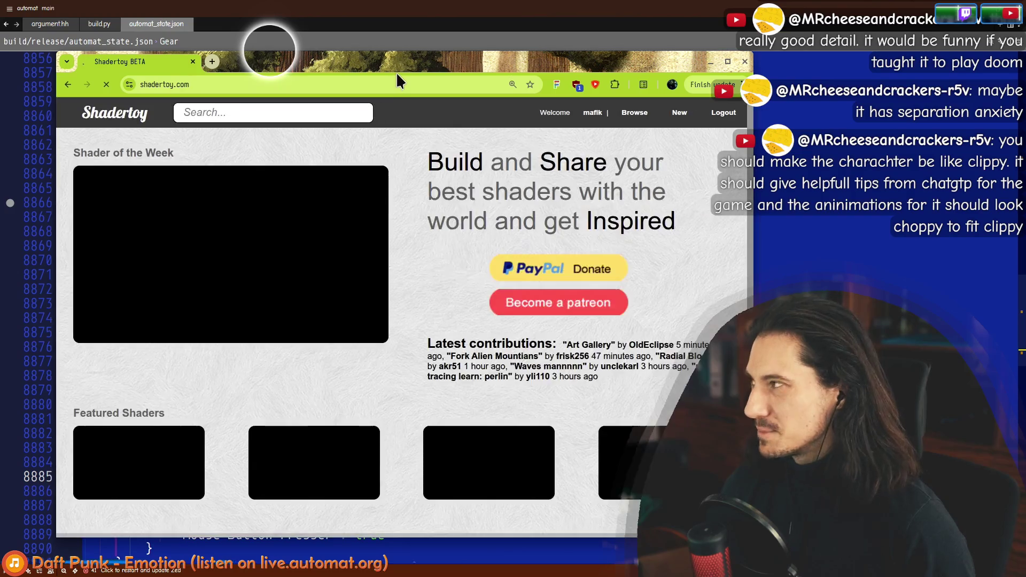
pyautogui.click(251, 112)
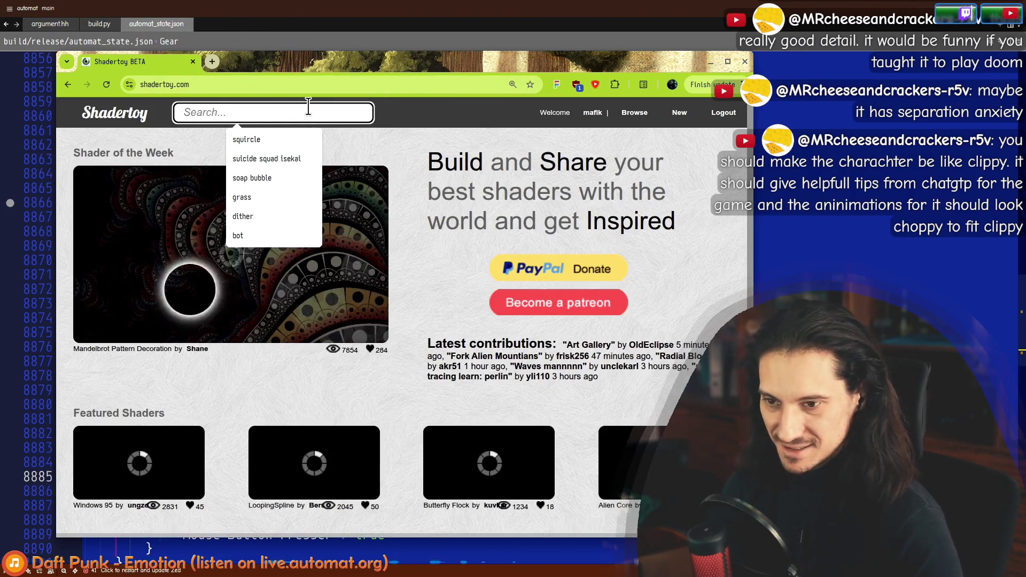
pyautogui.write('pipes')
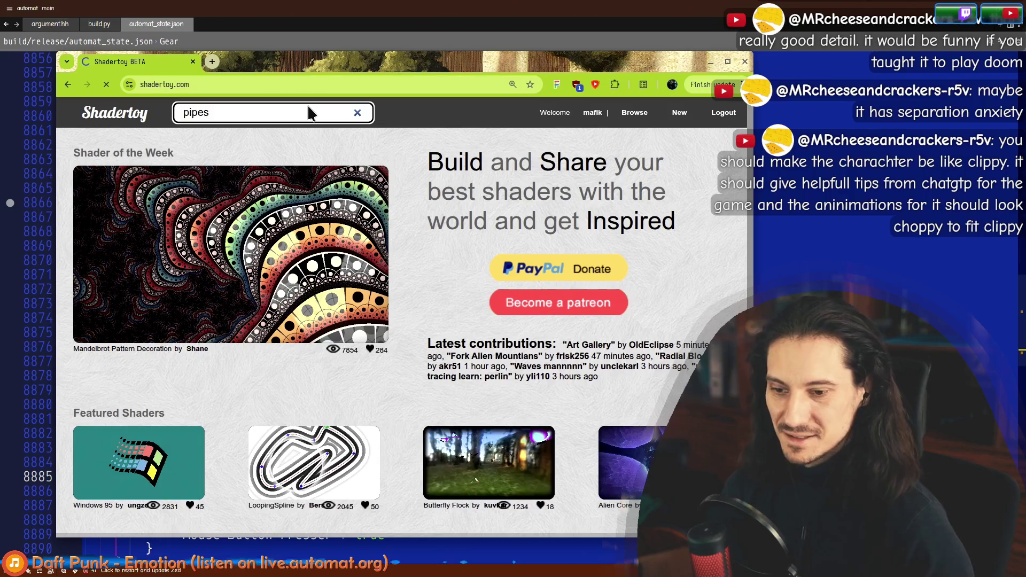
pyautogui.press('Return')
# Step: Open the Torus Pipes shader and move its mouse input around the preview
pyautogui.middleClick(318, 432)
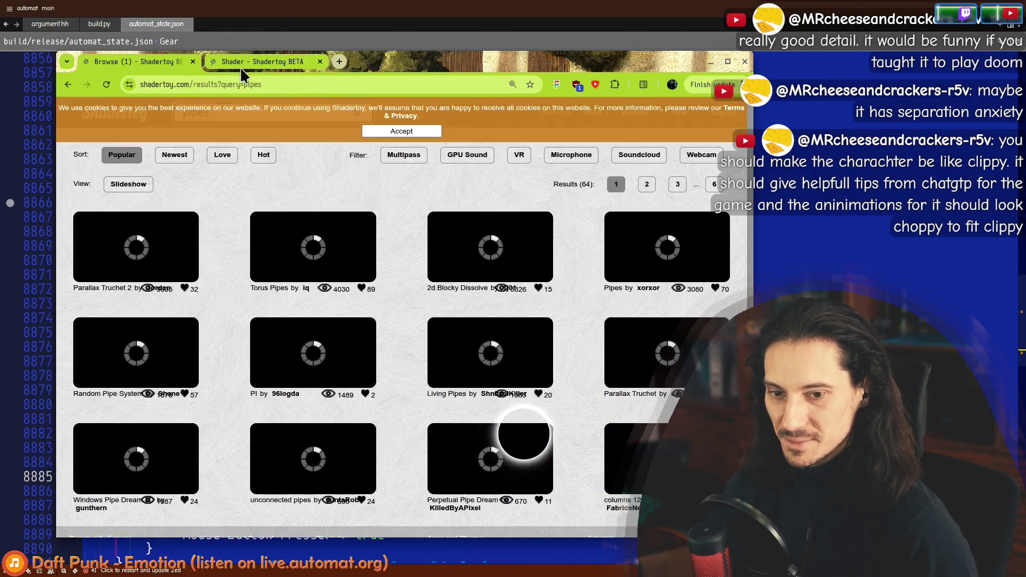
pyautogui.middleClick(255, 63)
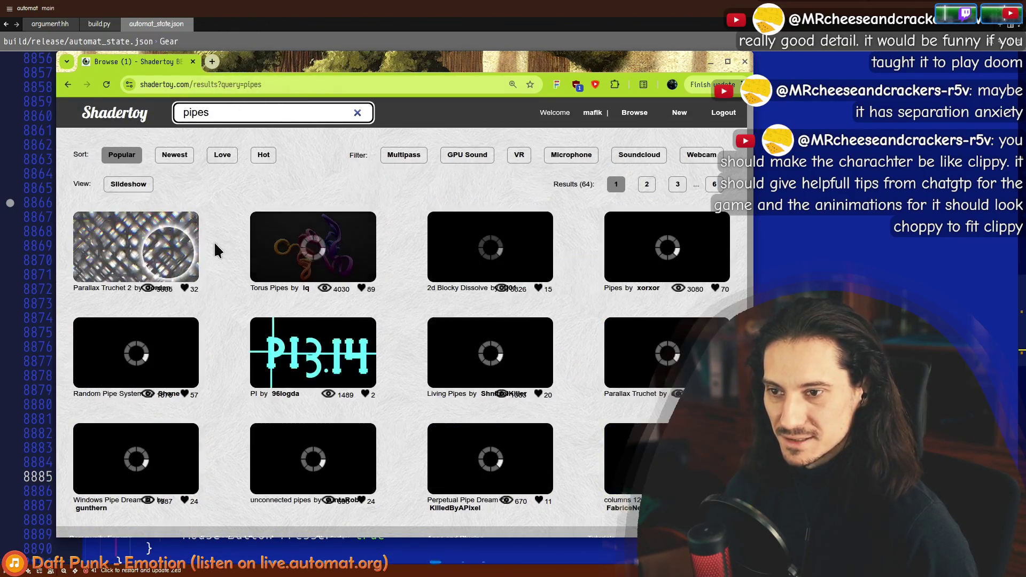
pyautogui.click(325, 263)
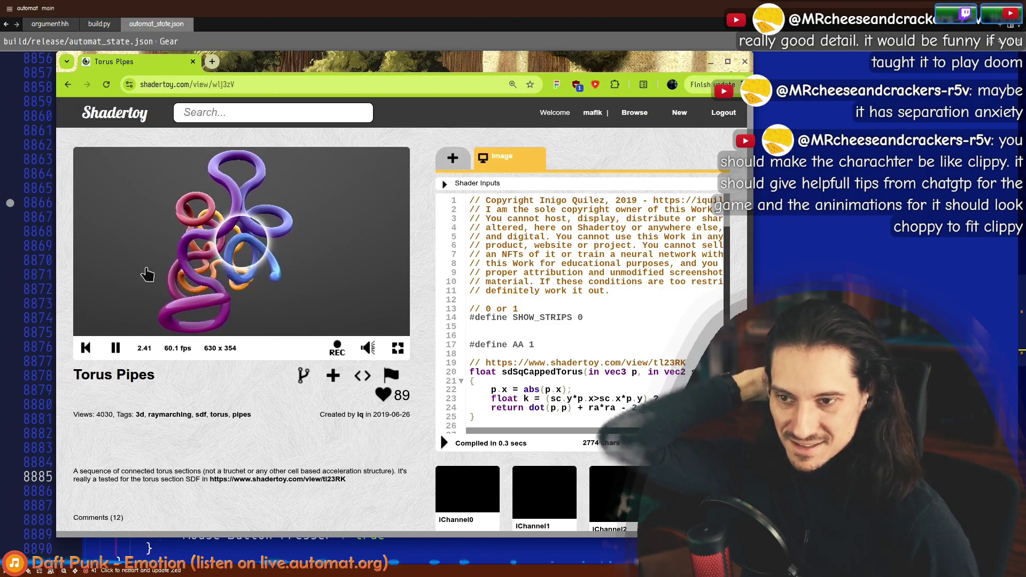
pyautogui.click(272, 267)
pyautogui.scroll(-8, 572, 294)
pyautogui.scroll(-10, 572, 294)
pyautogui.scroll(-10, 572, 294)
pyautogui.scroll(6, 588, 296)
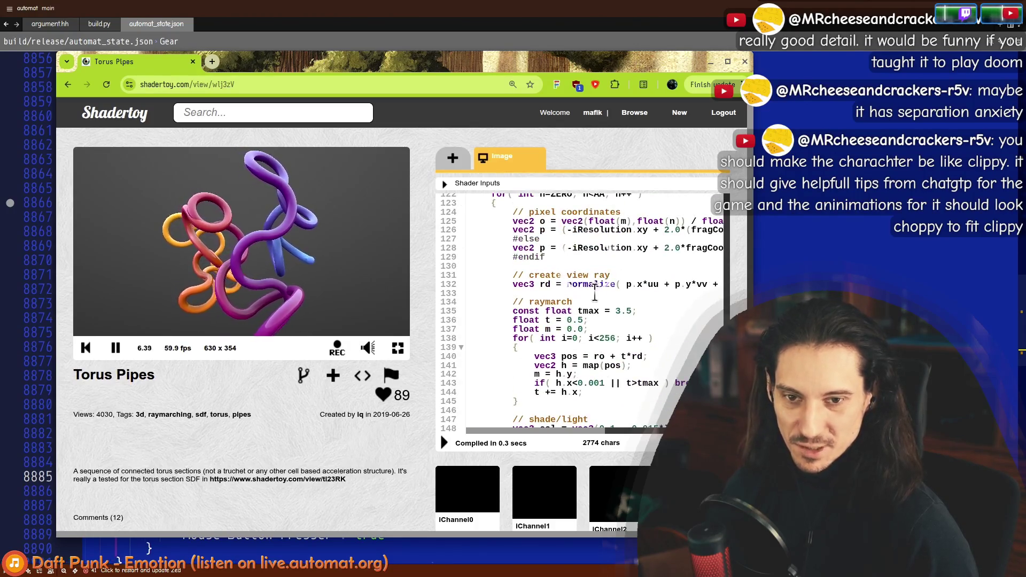
pyautogui.scroll(4, 652, 304)
pyautogui.click(223, 236)
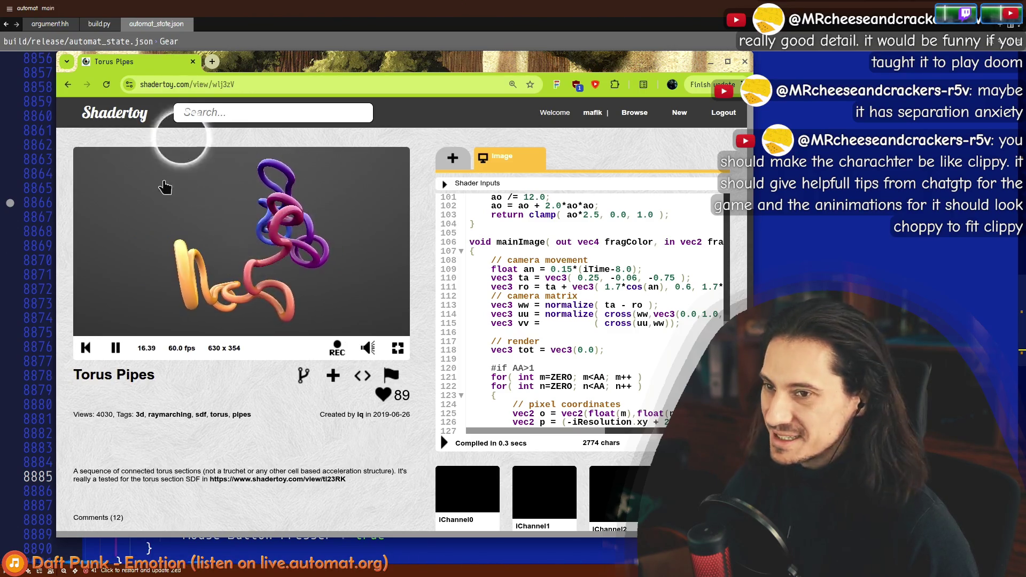
# Step: Return to the pipes search results and show the second results page
pyautogui.click(68, 86)
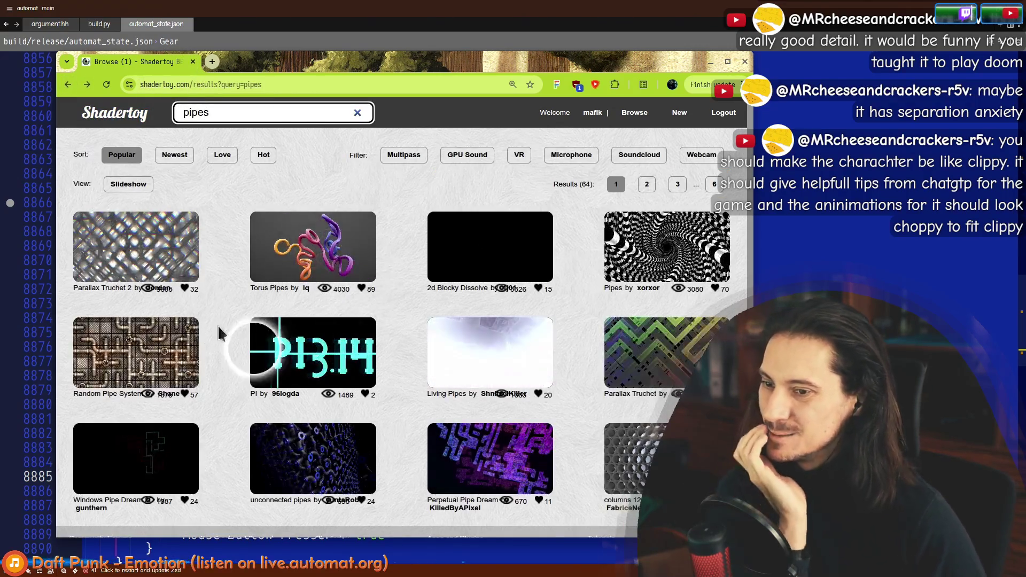
pyautogui.scroll(-2, 229, 309)
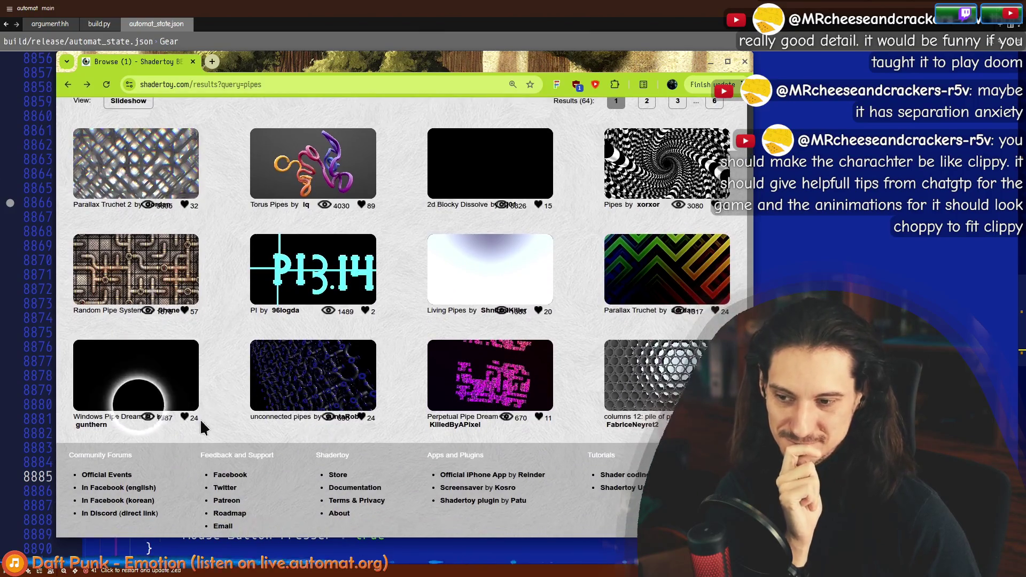
pyautogui.scroll(2, 130, 385)
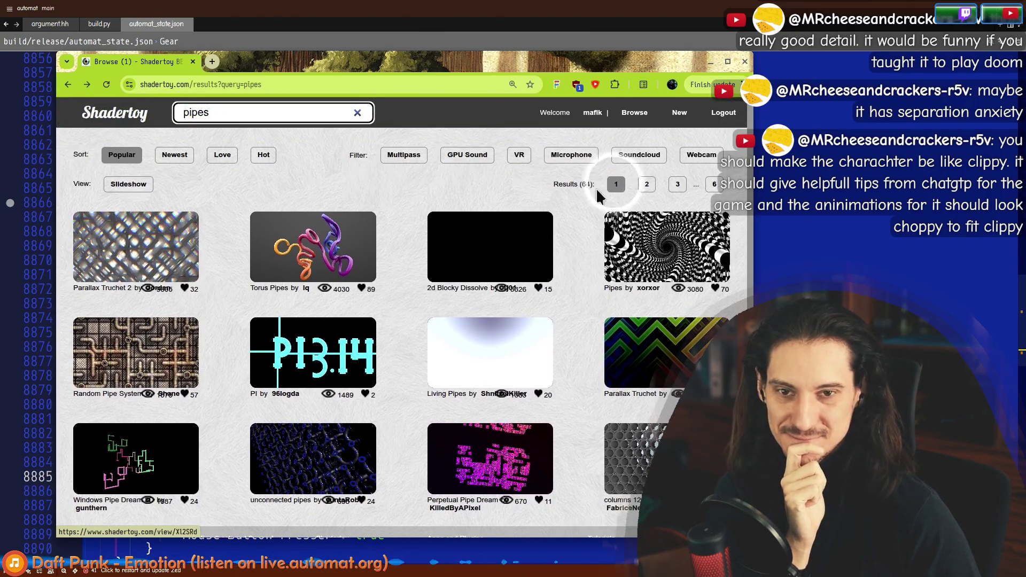
pyautogui.click(645, 187)
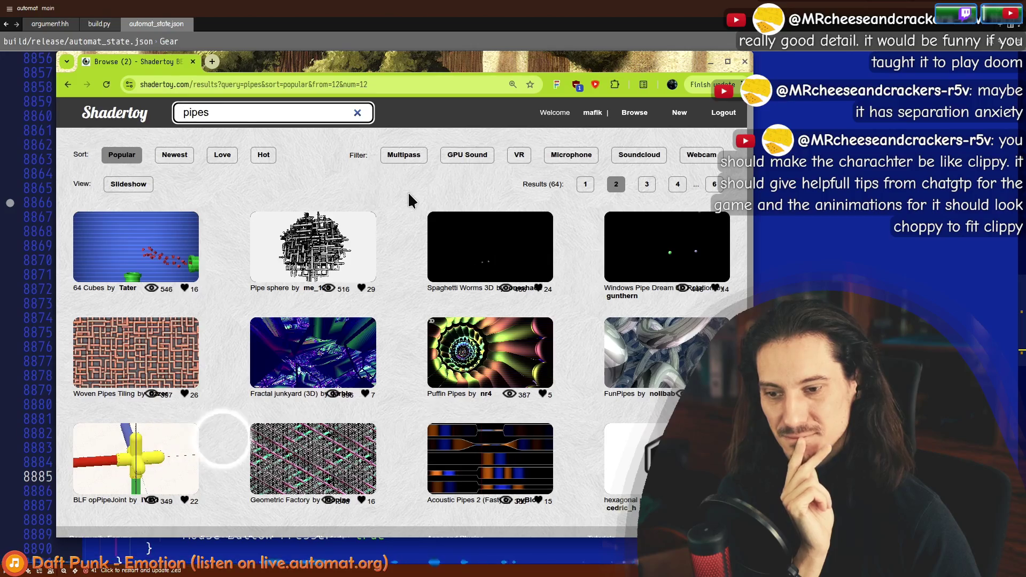
pyautogui.scroll(-3, 409, 195)
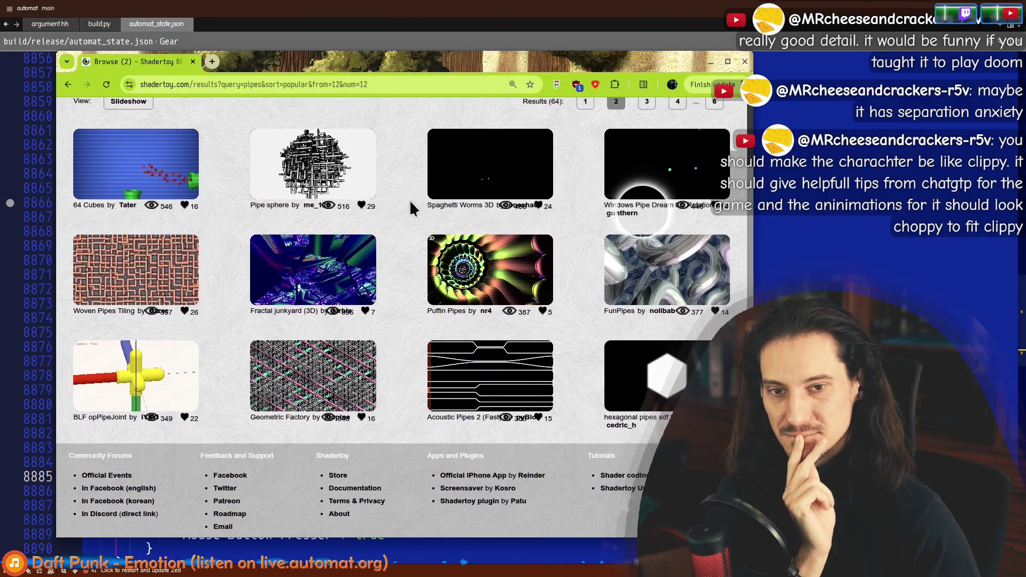
pyautogui.scroll(3, 410, 200)
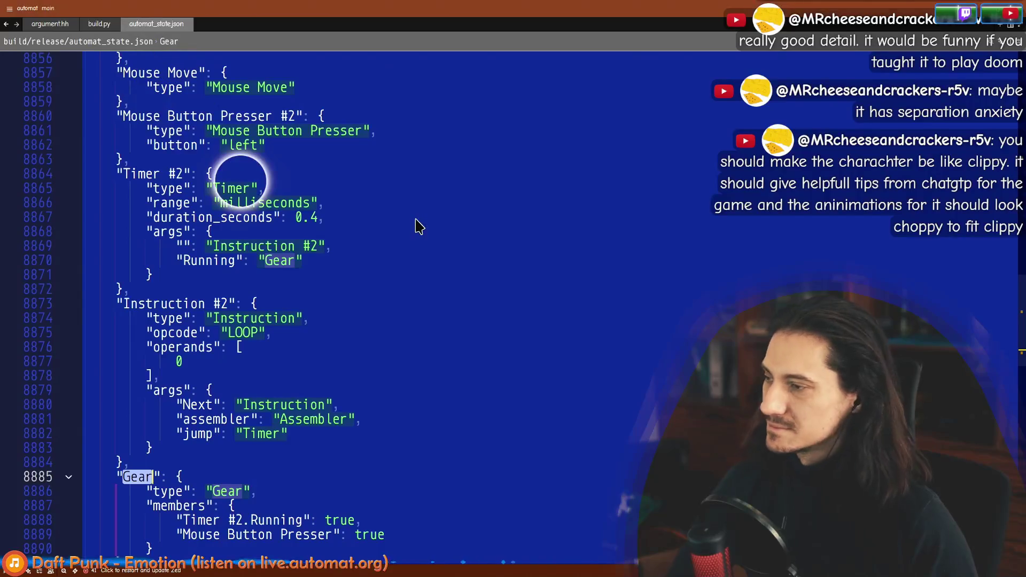
# Step: Open sync.hh through the project file finder
pyautogui.hotkey('alt', 'Tab')
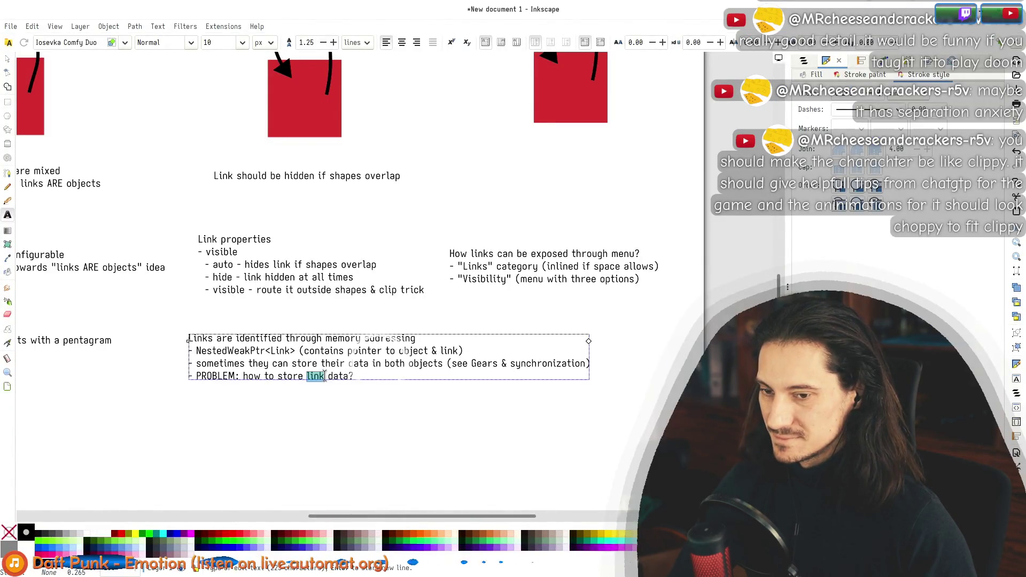
pyautogui.hotkey('alt', 'Tab')
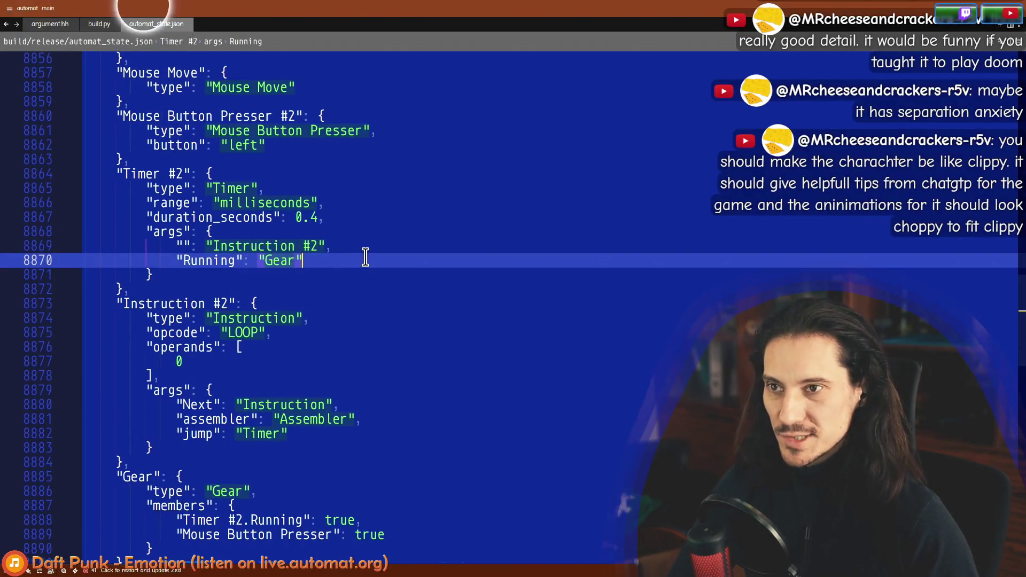
pyautogui.hotkey('ctrl', 'p')
pyautogui.write('sync')
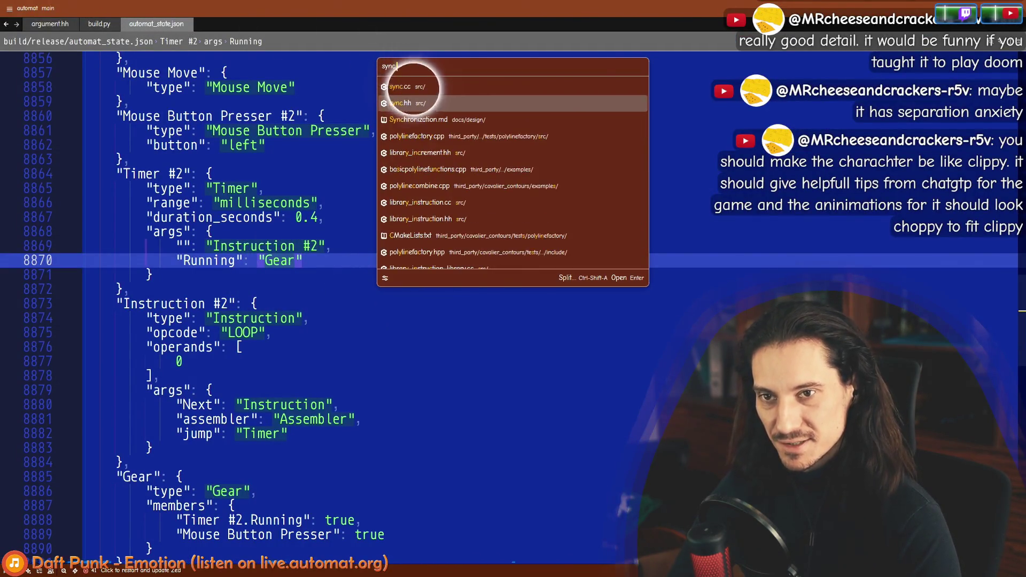
pyautogui.press('Return')
# Step: Inspect and select the Member struct definition and its members list in sync.hh
pyautogui.scroll(-6, 238, 405)
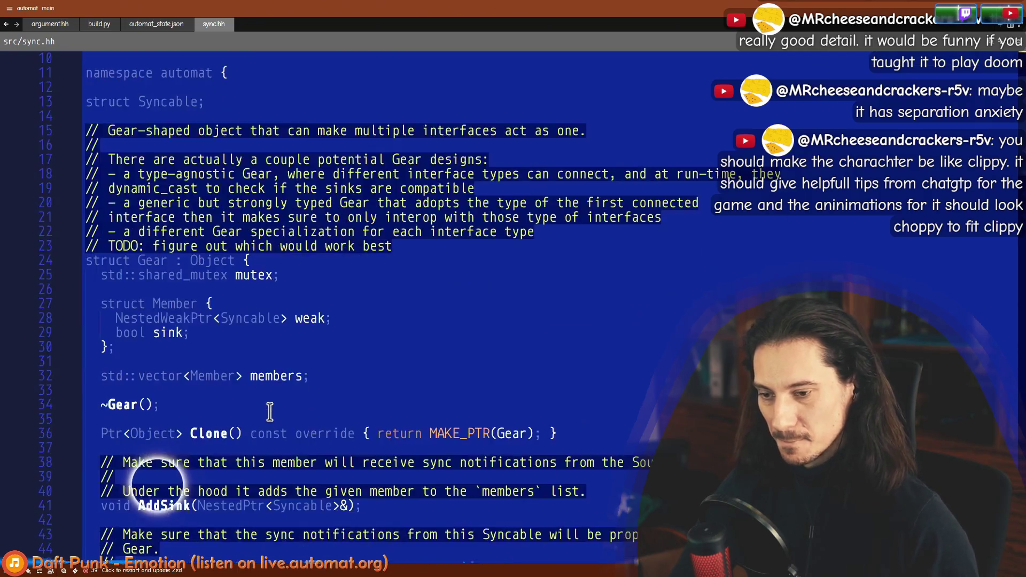
pyautogui.scroll(-4, 238, 405)
pyautogui.doubleClick(353, 376)
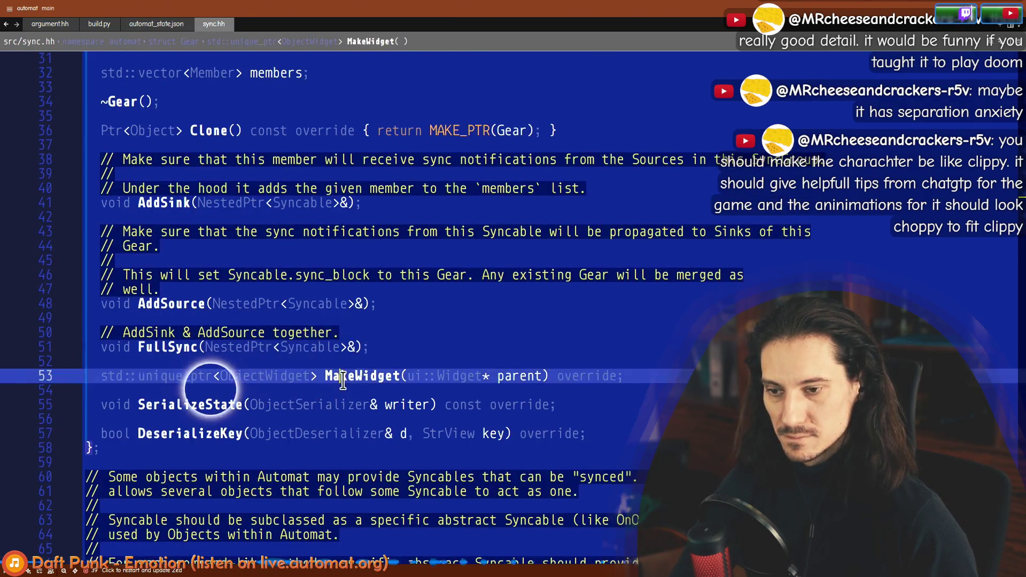
pyautogui.scroll(4, 176, 187)
pyautogui.doubleClick(175, 174)
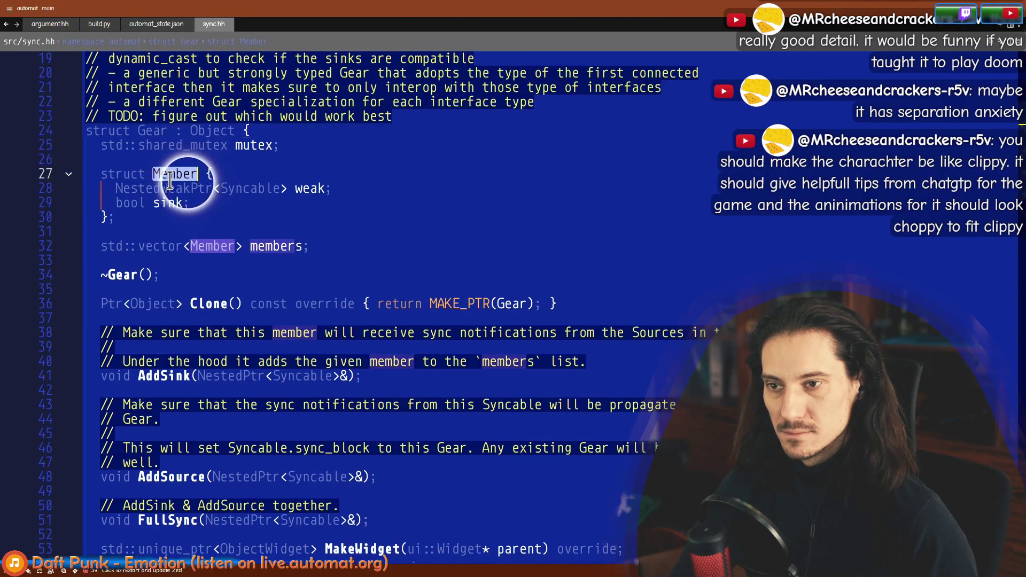
pyautogui.doubleClick(211, 249)
pyautogui.moveTo(332, 247)
pyautogui.mouseDown()
pyautogui.moveTo(100, 174)
pyautogui.moveTo(206, 187)
pyautogui.mouseUp()
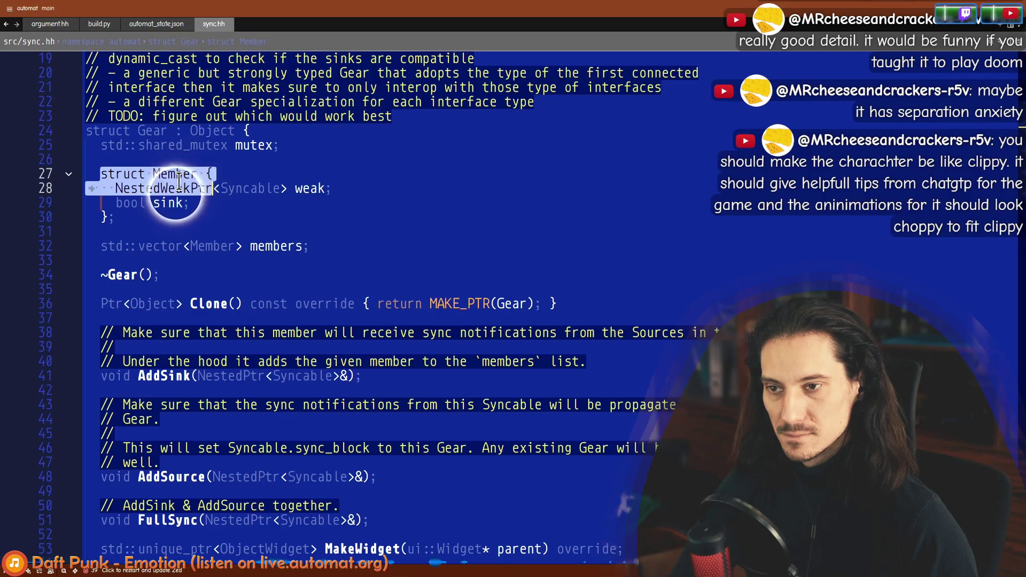
pyautogui.moveTo(101, 174); pyautogui.dragTo(115, 217)
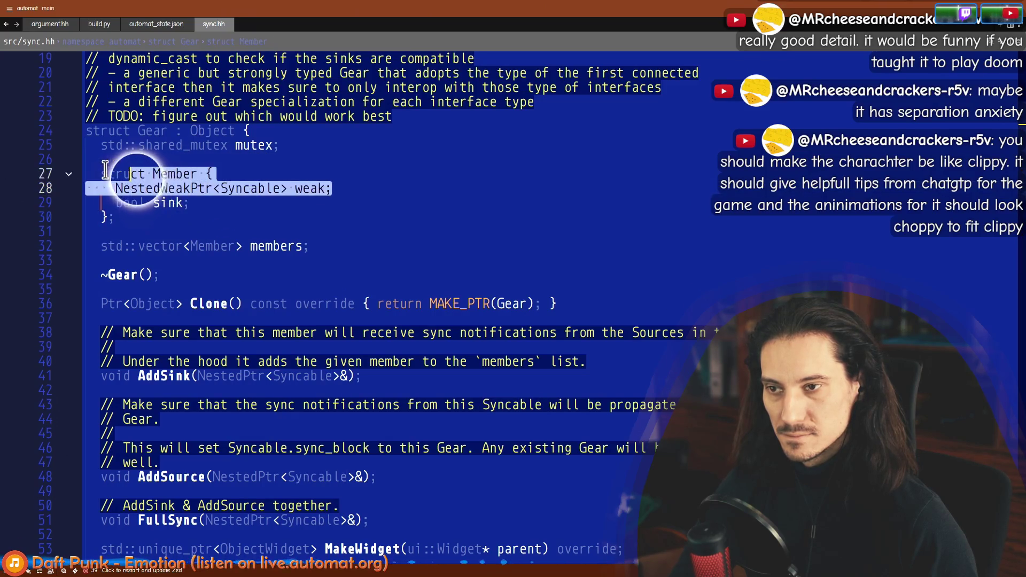
# Step: Jump from the SerializeState declaration to its definition in sync.cc
pyautogui.scroll(-3, 203, 246)
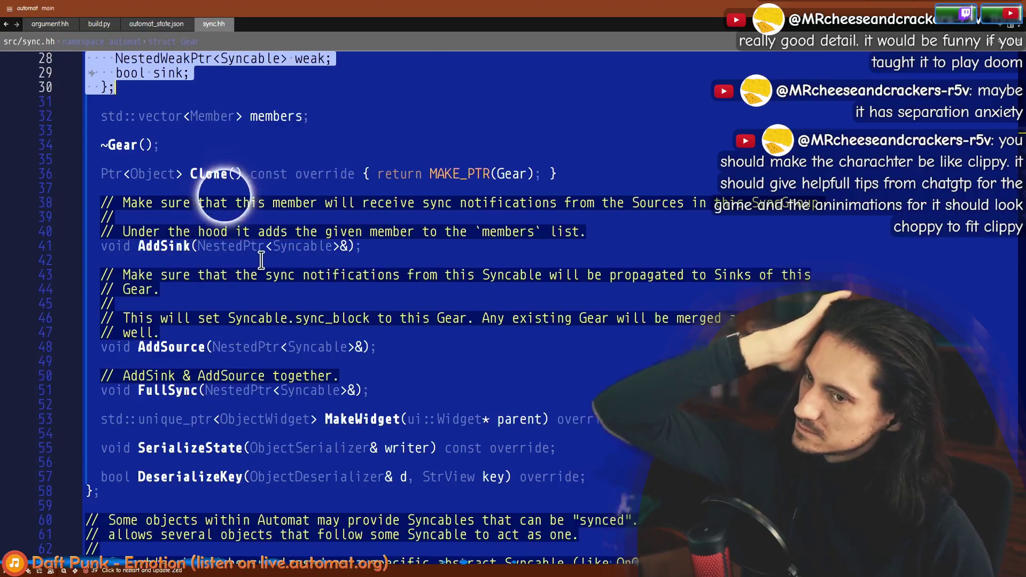
pyautogui.scroll(4, 214, 214)
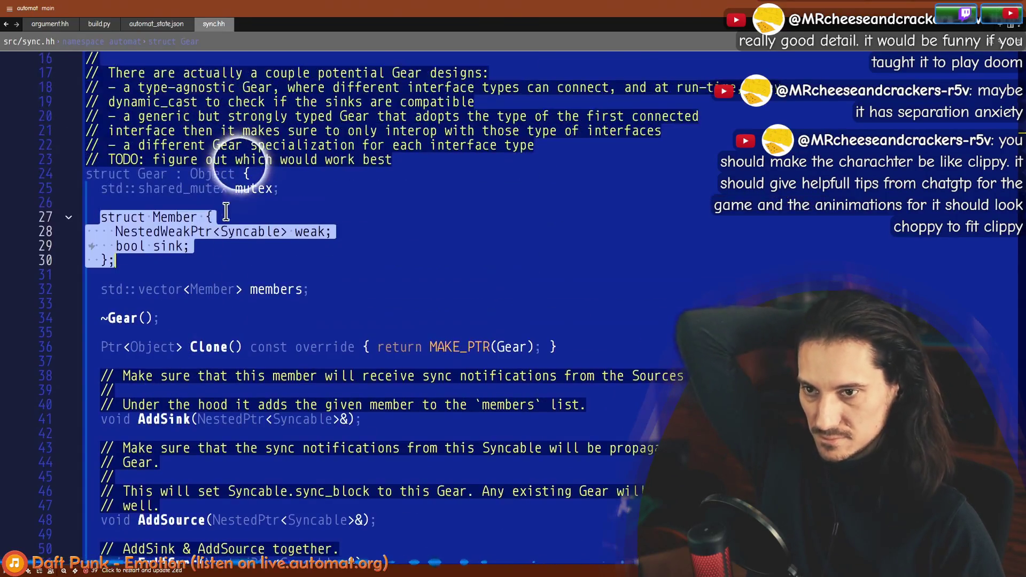
pyautogui.scroll(-4, 210, 180)
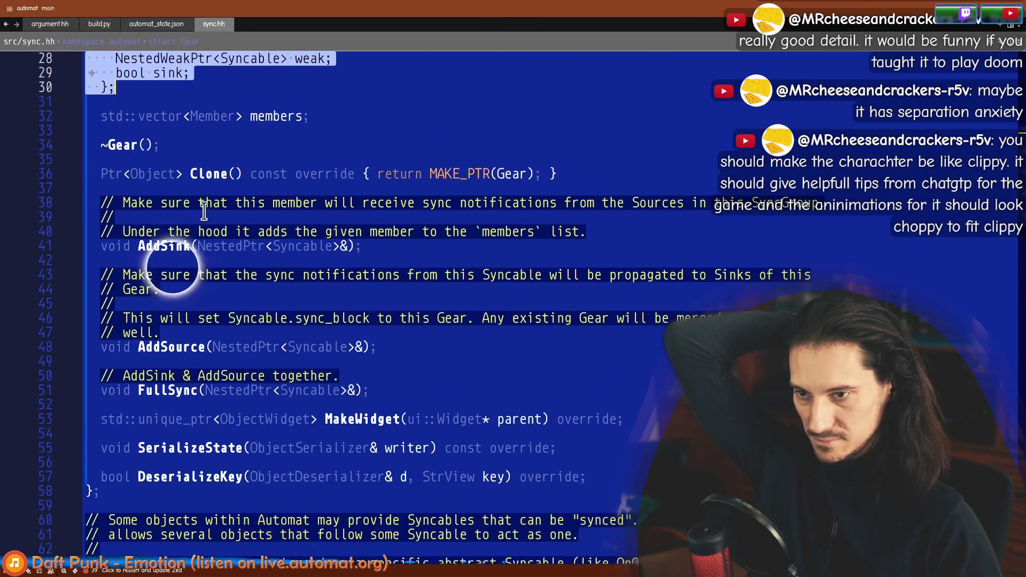
pyautogui.click(181, 361)
pyautogui.doubleClick(171, 389)
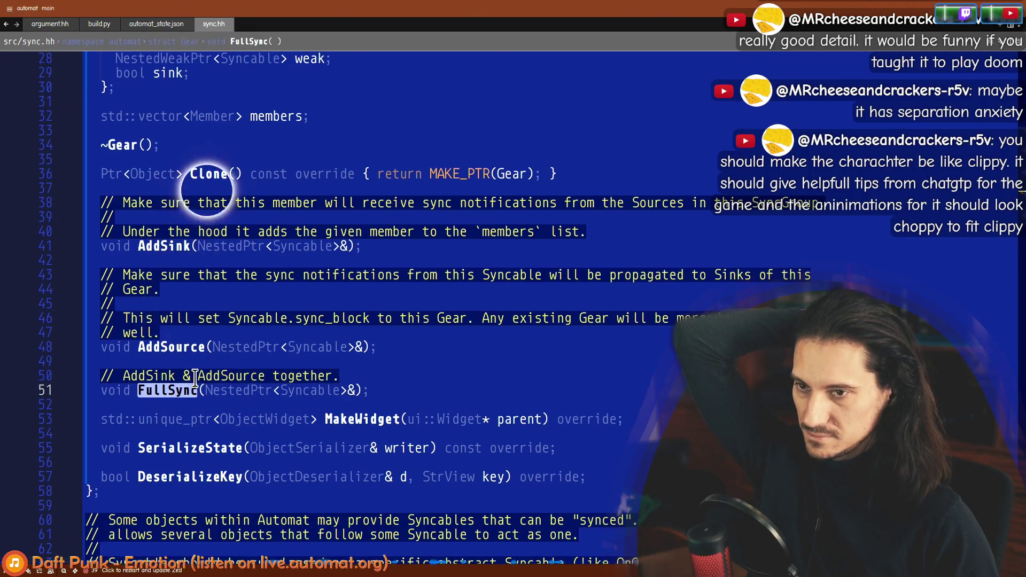
pyautogui.scroll(3, 195, 377)
pyautogui.scroll(-3, 266, 368)
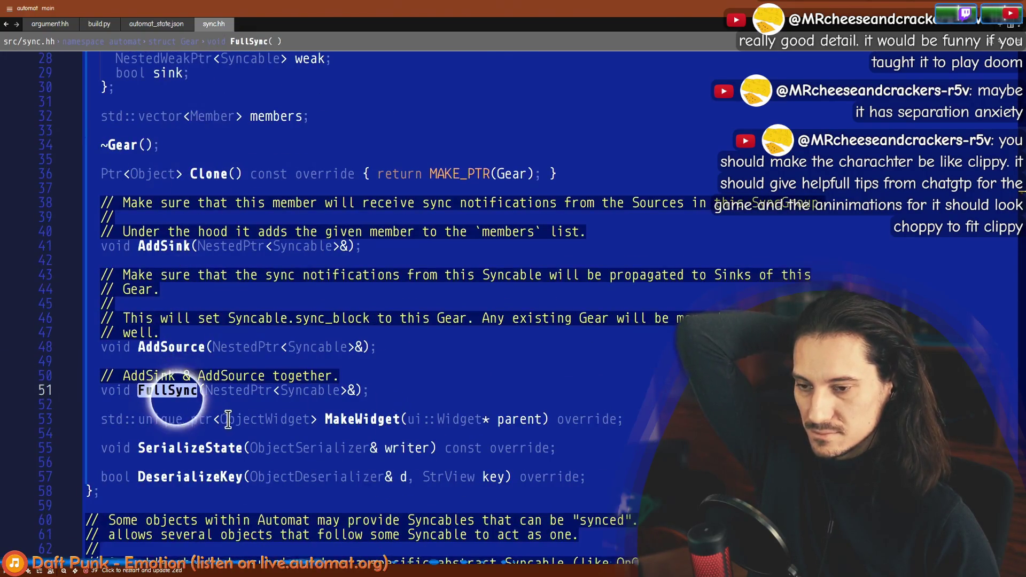
pyautogui.click(176, 448)
pyautogui.press('F12')
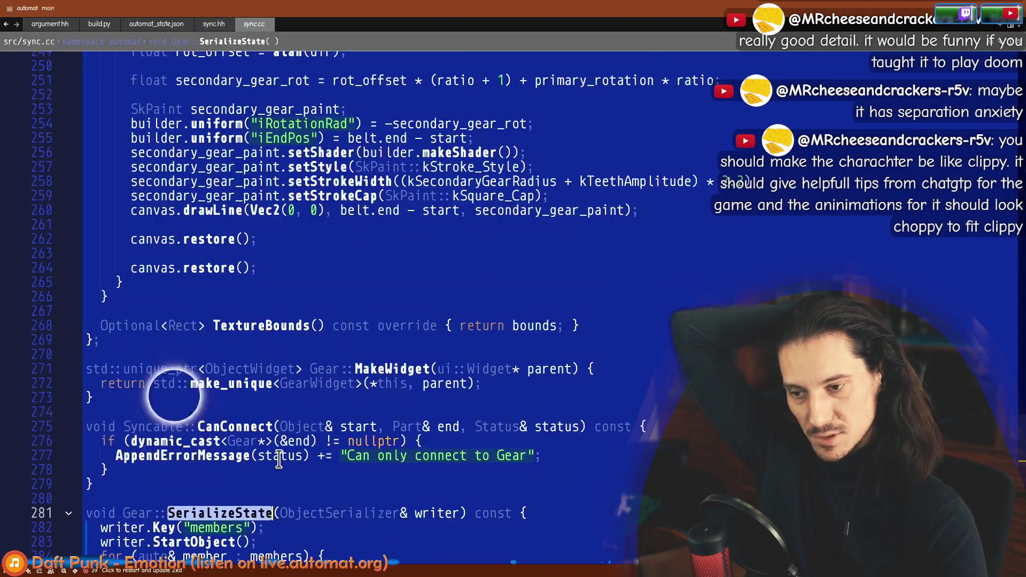
# Step: Select the Gear::SerializeState function body, then drop a Macro Recorder owl onto the Automat canvas
pyautogui.scroll(-4, 279, 461)
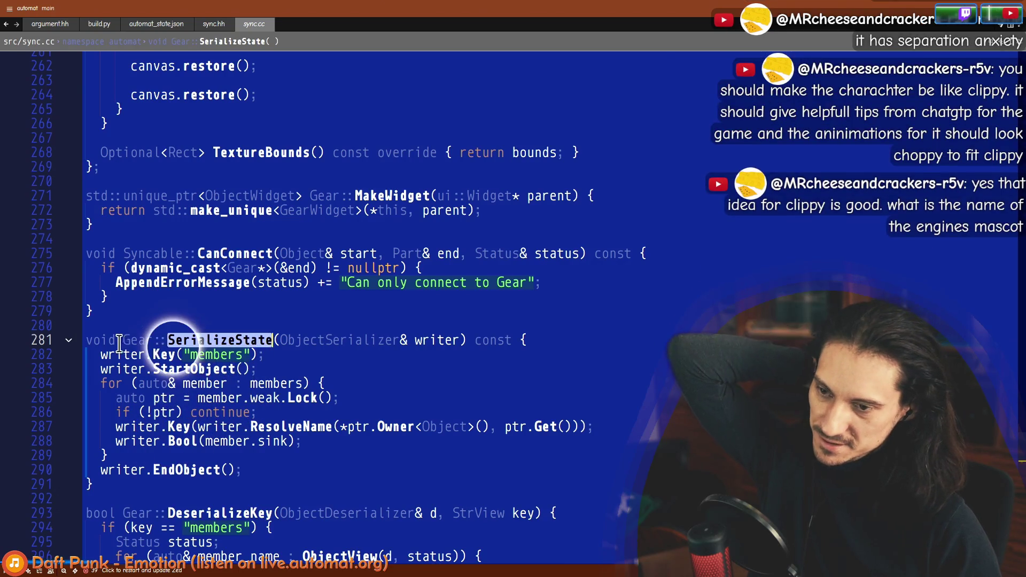
pyautogui.moveTo(119, 342); pyautogui.dragTo(102, 411)
pyautogui.moveTo(92, 484); pyautogui.dragTo(130, 369)
pyautogui.moveTo(96, 340)
pyautogui.mouseDown()
pyautogui.moveTo(152, 472)
pyautogui.moveTo(117, 355)
pyautogui.moveTo(91, 460)
pyautogui.moveTo(137, 494)
pyautogui.moveTo(102, 350)
pyautogui.moveTo(153, 499)
pyautogui.mouseUp()
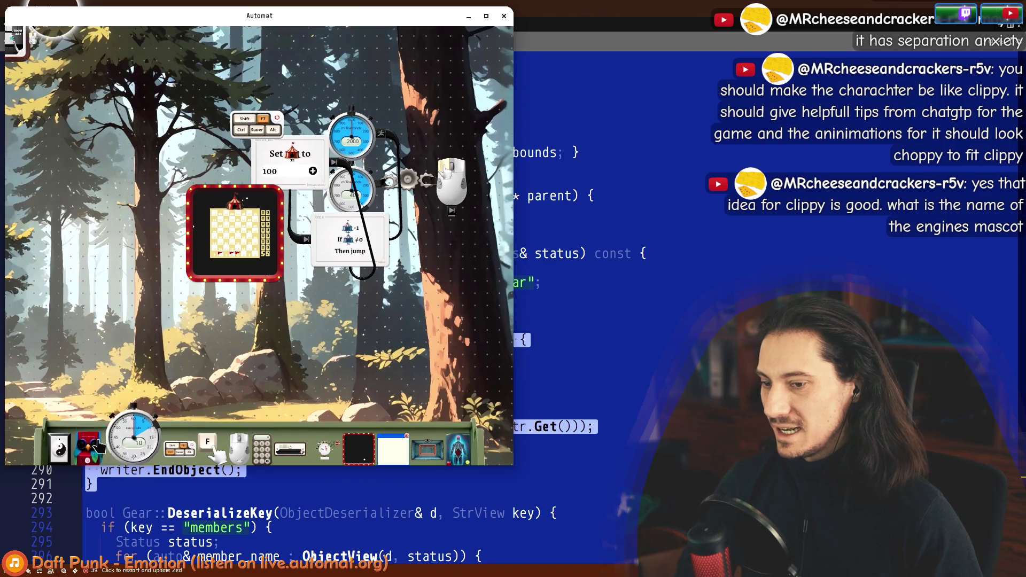
pyautogui.moveTo(101, 448); pyautogui.dragTo(116, 279)
pyautogui.scroll(5, 117, 279)
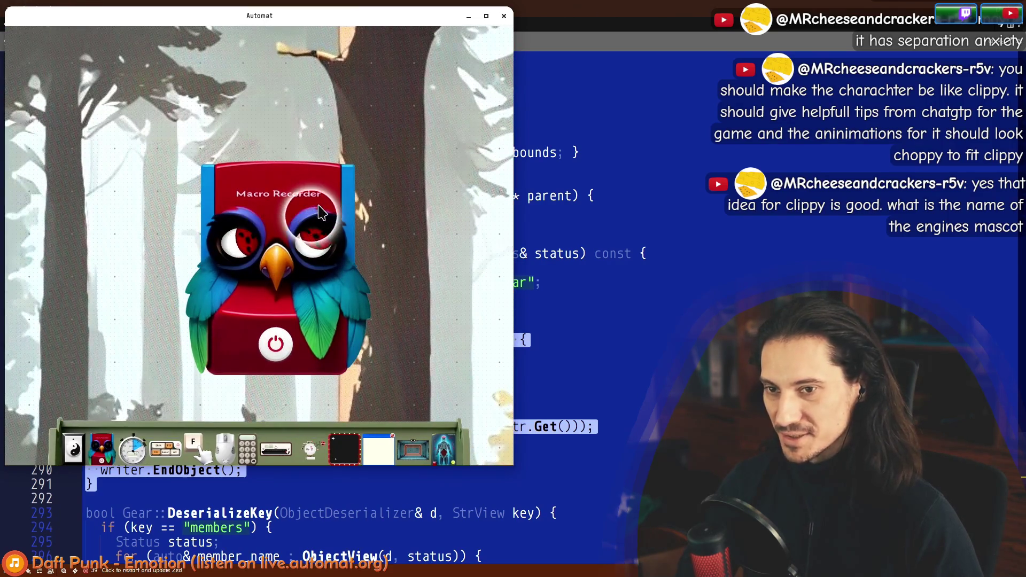
# Step: Drop the Macro Recorder owl into the timeline's red-framed ring, then select SerializeState in Kate
pyautogui.moveTo(403, 213)
pyautogui.mouseDown()
pyautogui.moveTo(220, 107)
pyautogui.moveTo(207, 185)
pyautogui.mouseUp()
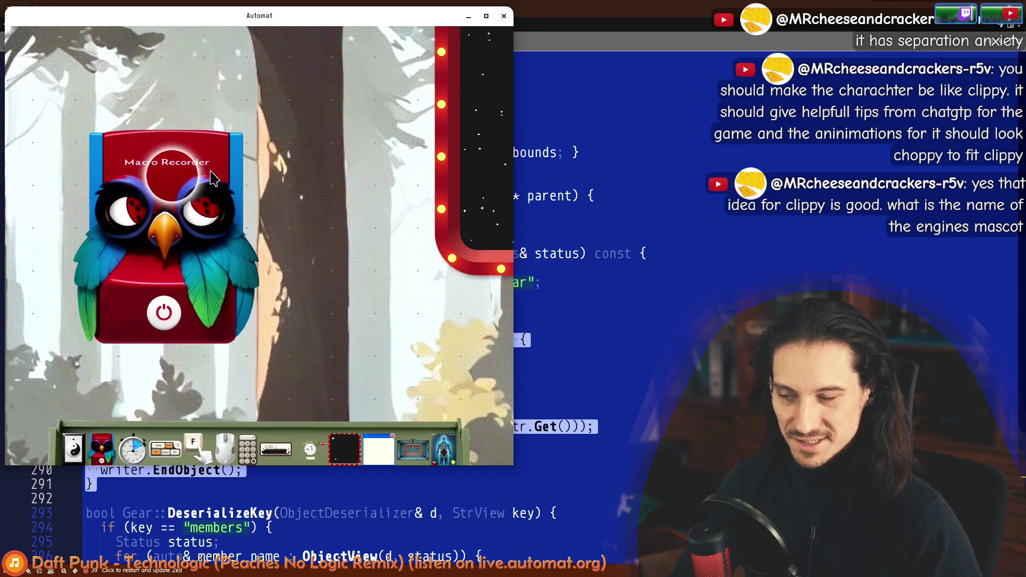
pyautogui.moveTo(234, 175)
pyautogui.mouseDown()
pyautogui.moveTo(497, 53)
pyautogui.moveTo(465, 59)
pyautogui.mouseUp()
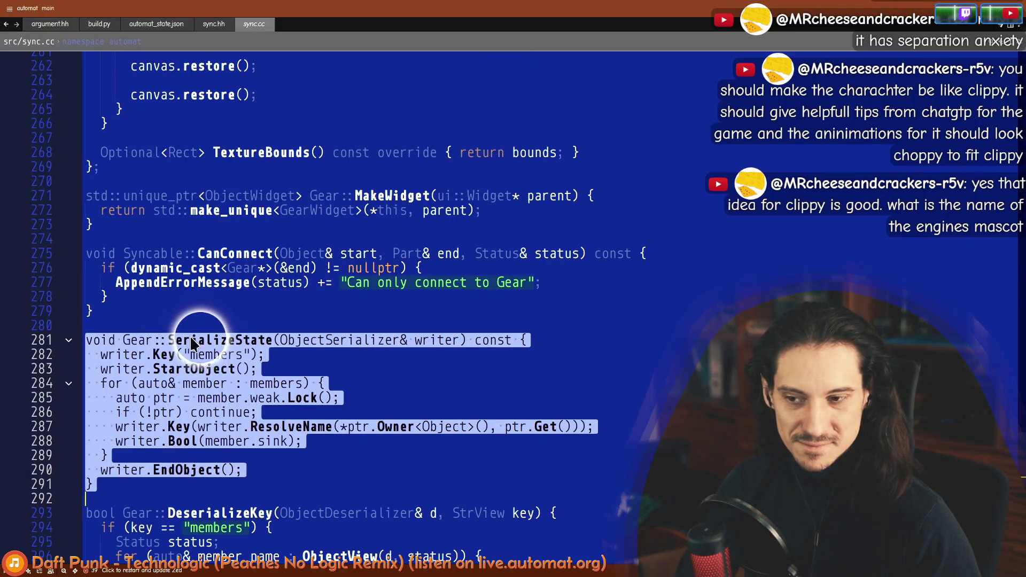
pyautogui.doubleClick(191, 339)
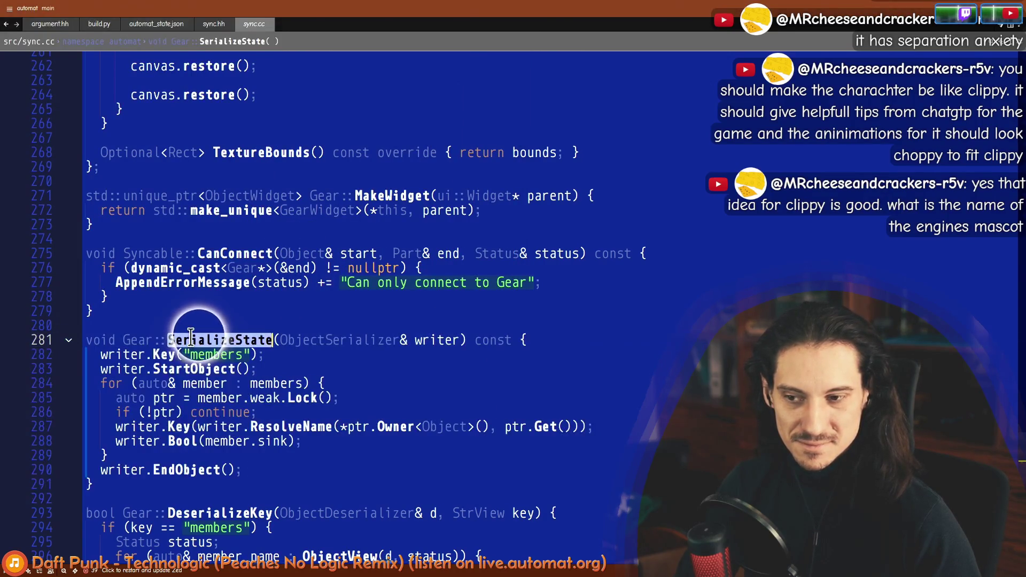
# Step: In sync.cc, select the DeserializeKey name on line 293, then return to SerializeState on line 281
pyautogui.moveTo(187, 334)
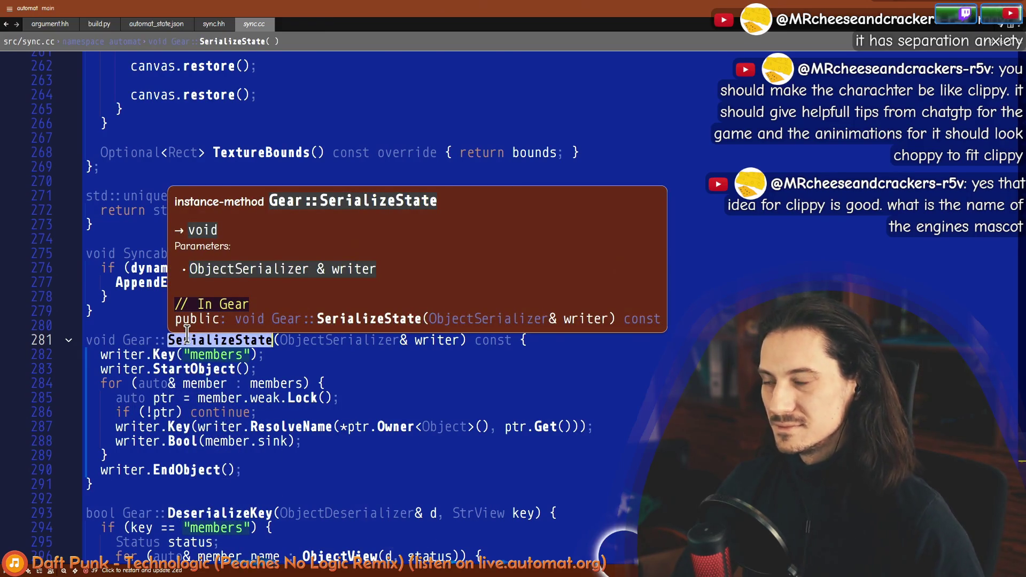
pyautogui.scroll(-2, 204, 479)
pyautogui.doubleClick(139, 426)
pyautogui.moveTo(139, 426); pyautogui.dragTo(213, 426)
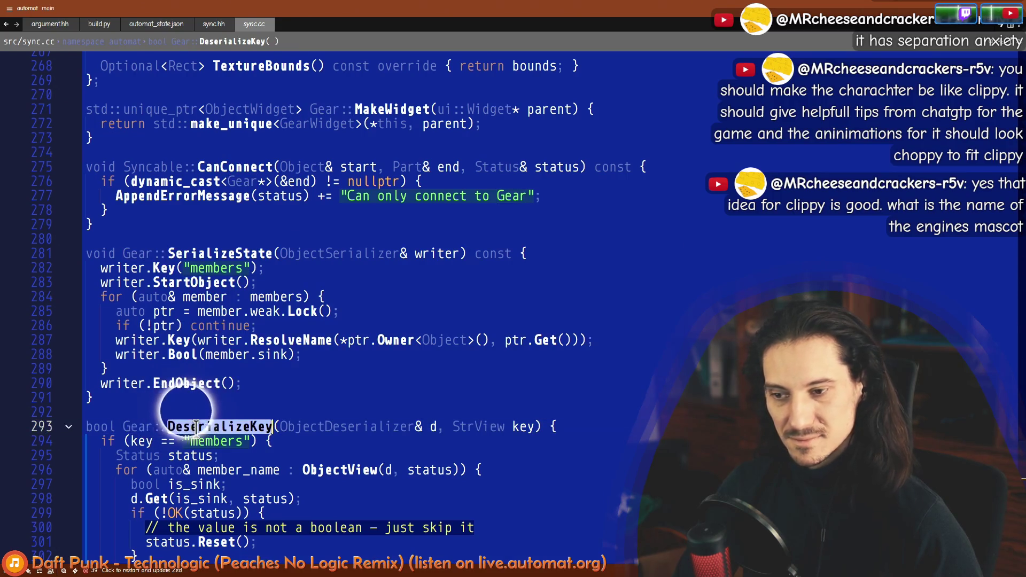
pyautogui.scroll(-4, 176, 396)
pyautogui.scroll(5, 203, 299)
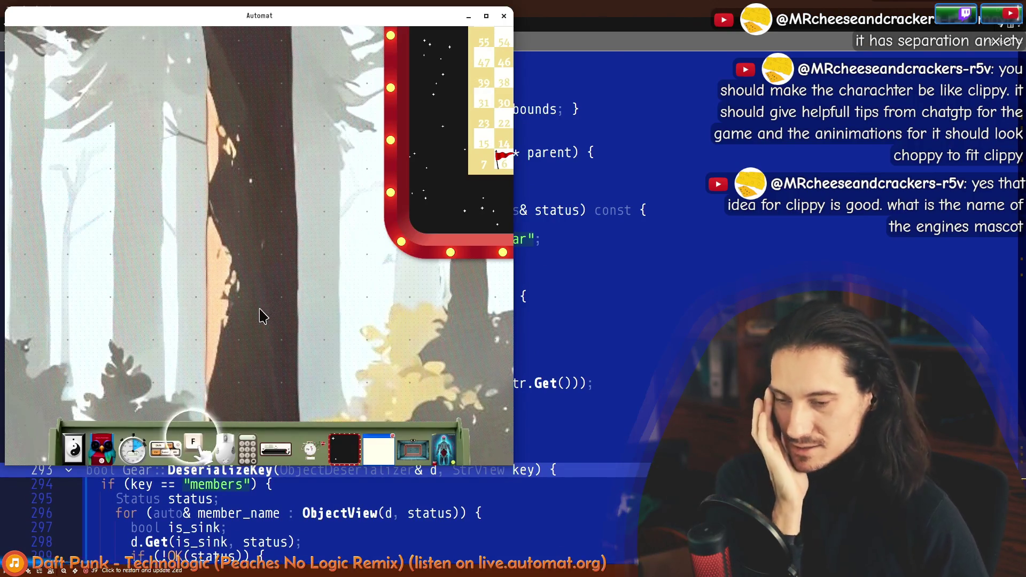
pyautogui.click(593, 323)
pyautogui.click(213, 297)
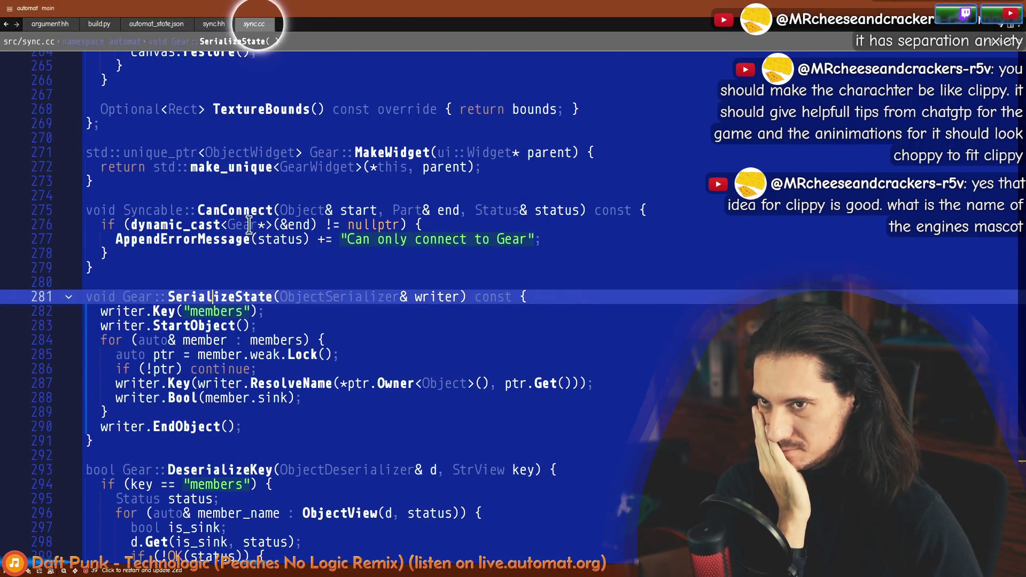
# Step: In sync.hh, go from struct Syncable's InlineArgument base to its definition in argument.hh
pyautogui.click(211, 28)
pyautogui.scroll(-5, 197, 321)
pyautogui.scroll(-9, 176, 299)
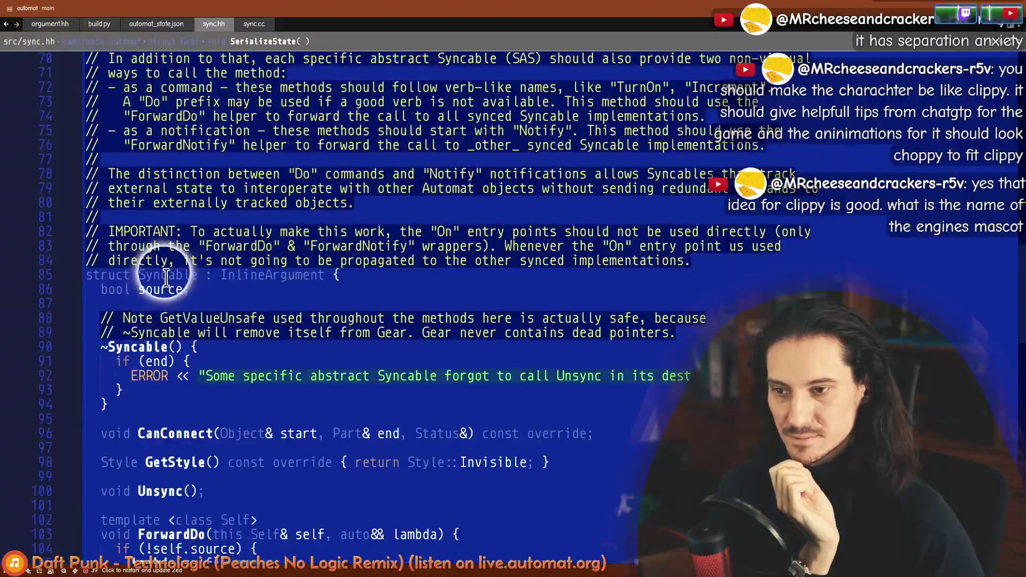
pyautogui.scroll(-3, 166, 278)
pyautogui.click(249, 143)
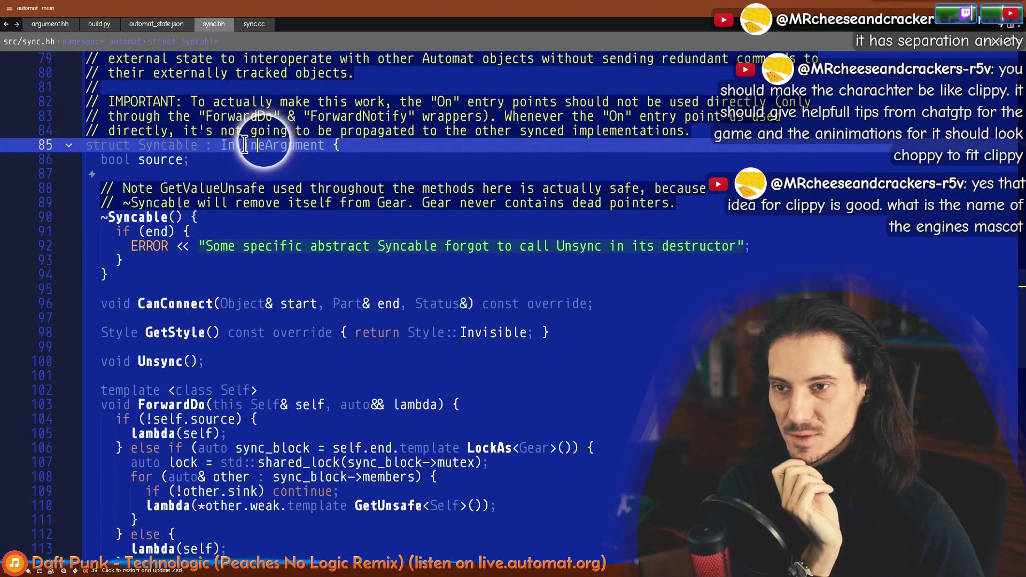
pyautogui.scroll(-3, 172, 157)
pyautogui.scroll(-2, 172, 156)
pyautogui.scroll(-3, 172, 156)
pyautogui.scroll(-3, 200, 271)
pyautogui.scroll(5, 182, 161)
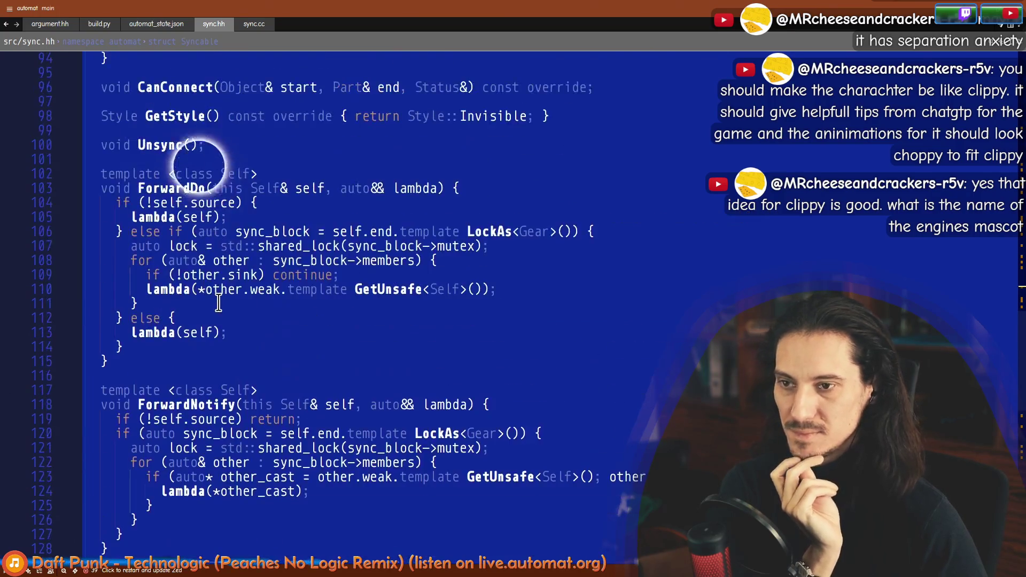
pyautogui.scroll(10, 182, 214)
pyautogui.scroll(1, 251, 352)
pyautogui.click(262, 362)
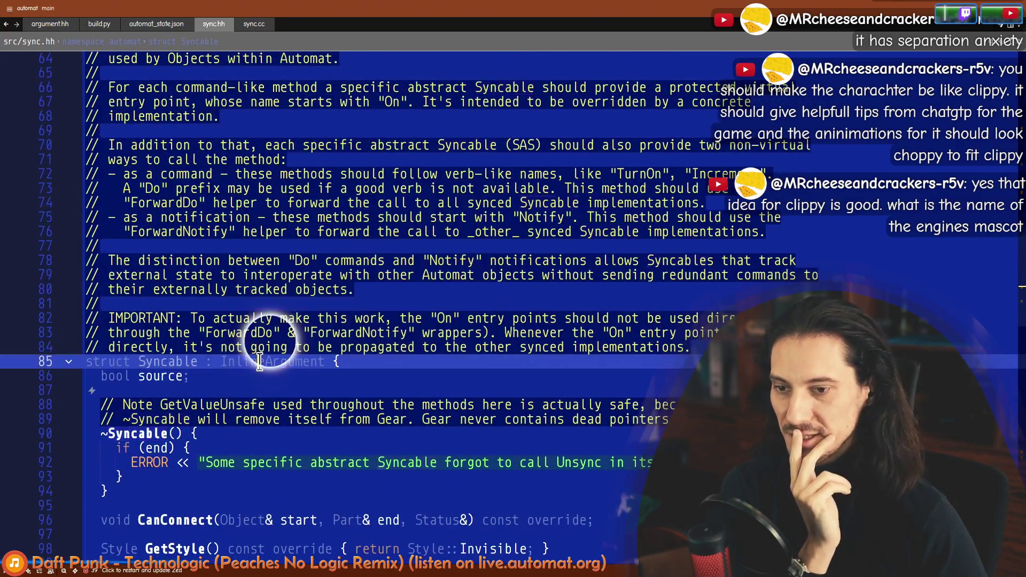
pyautogui.press('F12')
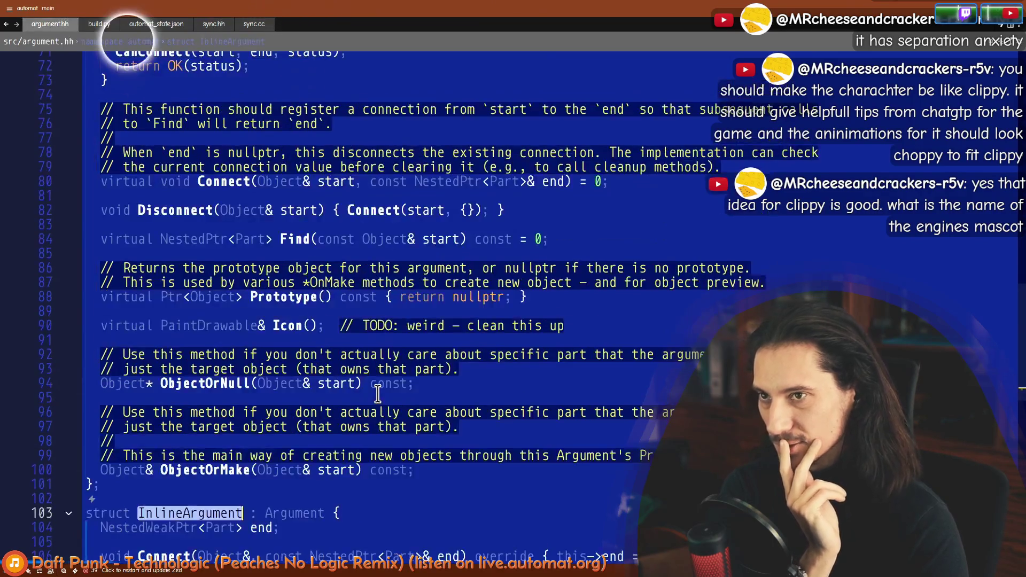
# Step: Jump from struct InlineArgument to its Argument base, then place a new Macro Recorder on Automat's canvas
pyautogui.scroll(-5, 214, 422)
pyautogui.scroll(-1, 217, 374)
pyautogui.click(112, 299)
pyautogui.hotkey('alt', 'Up')
pyautogui.hotkey('alt', 'Up')
pyautogui.press('Right')
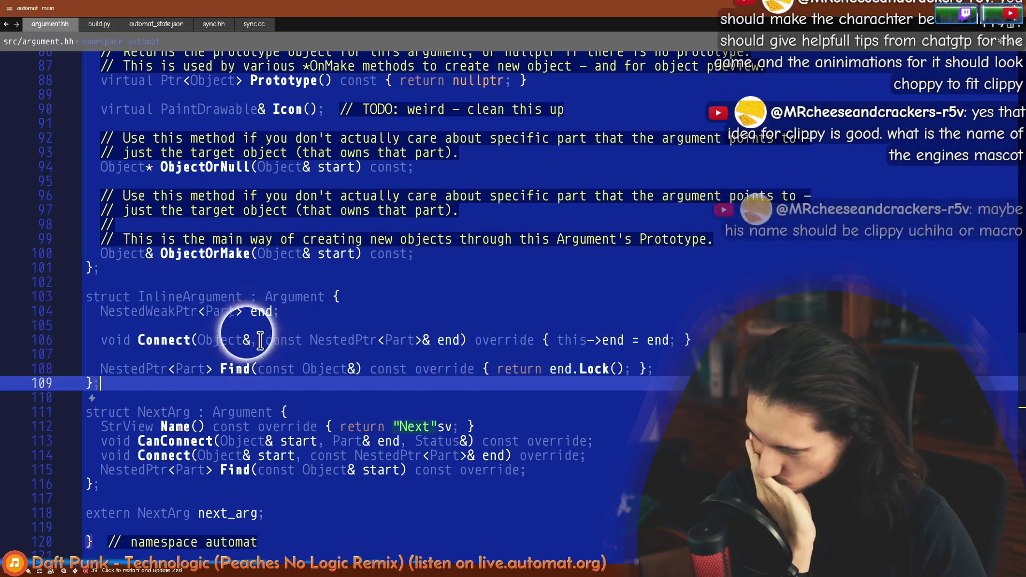
pyautogui.click(293, 298)
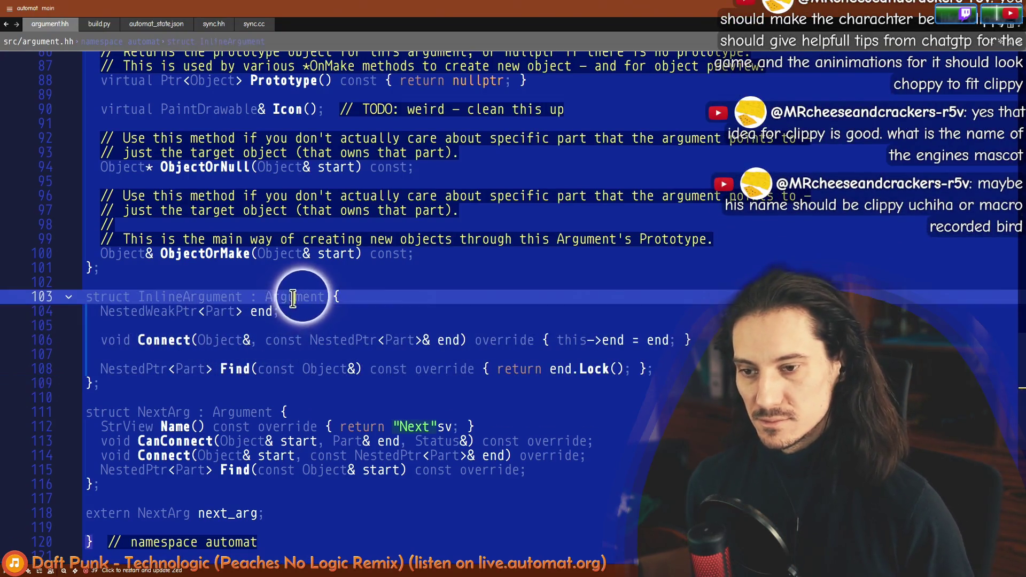
pyautogui.press('F12')
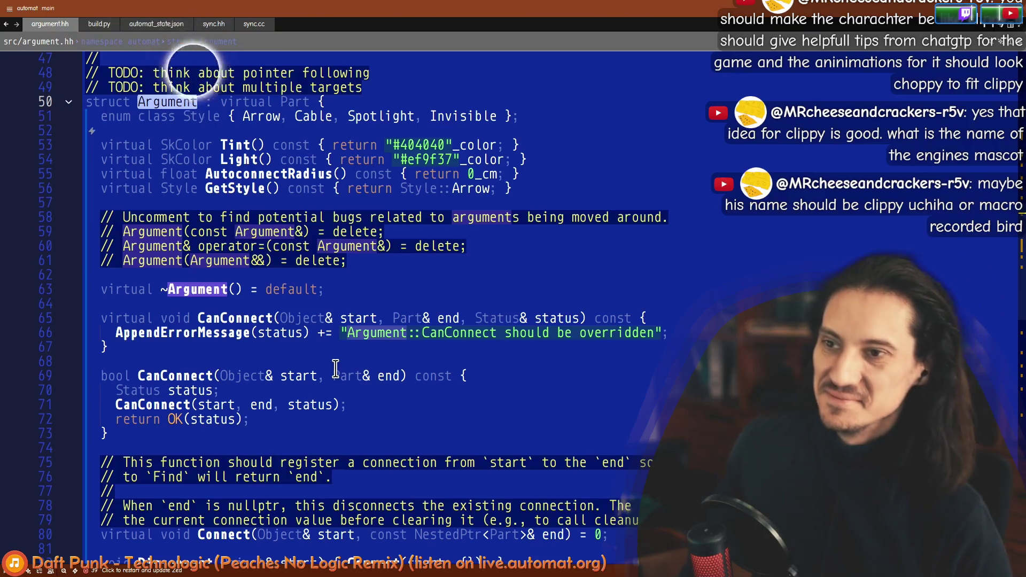
pyautogui.press('F5')
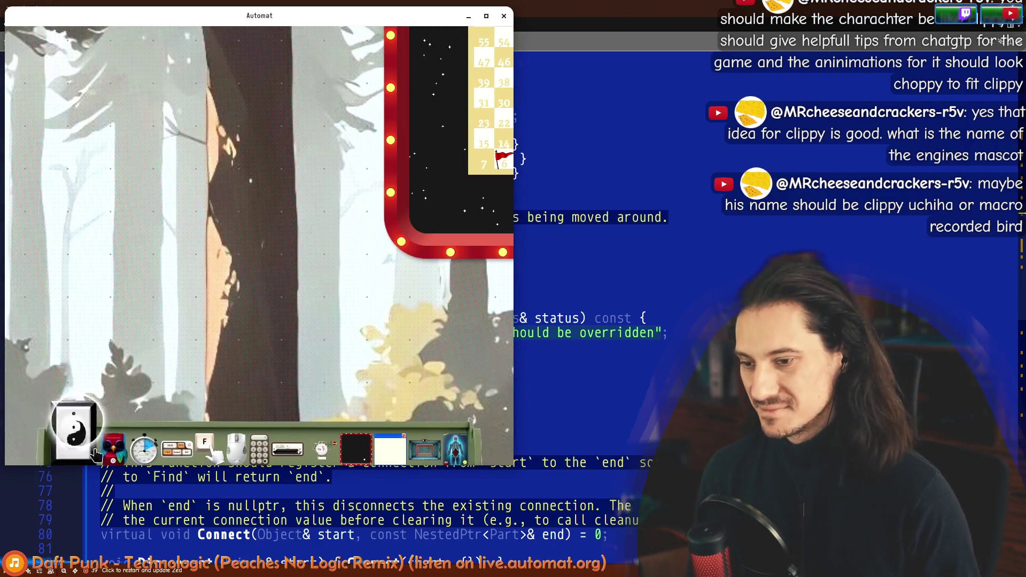
pyautogui.moveTo(96, 409); pyautogui.dragTo(217, 224)
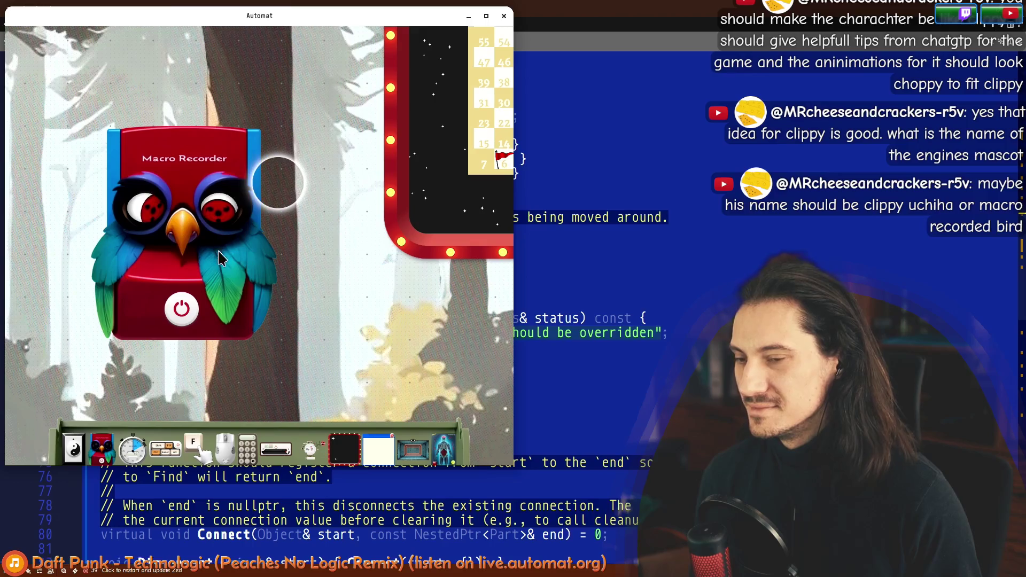
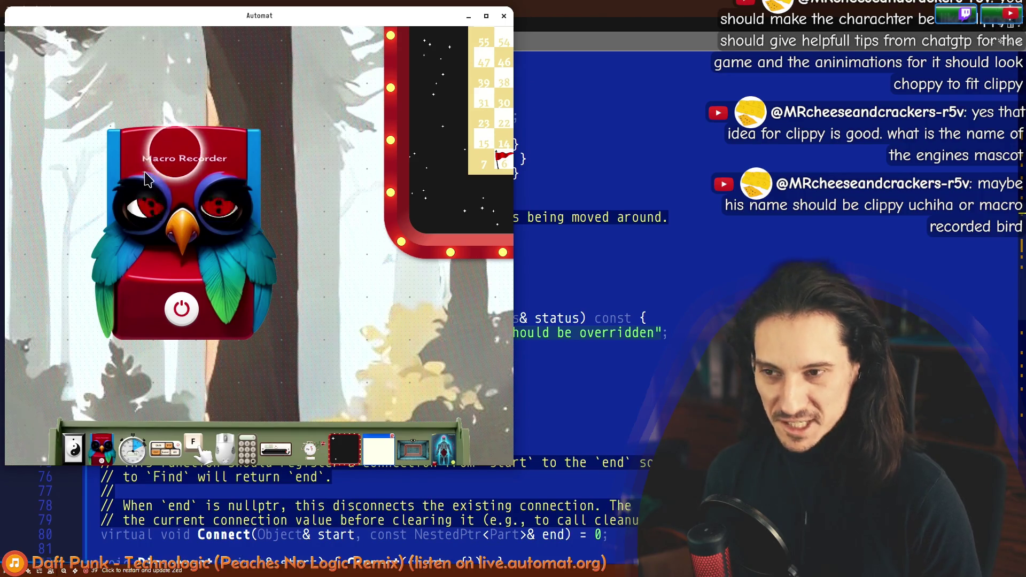
# Step: Pan the canvas to show the whole board, then move the existing Macro Recorder off the canvas
pyautogui.scroll(-3, 316, 245)
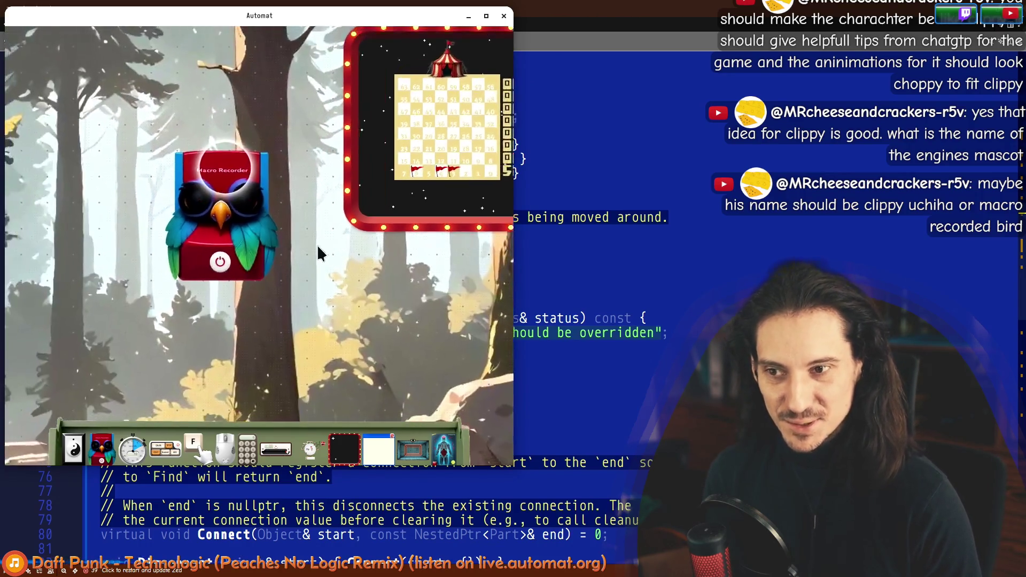
pyautogui.moveTo(317, 245); pyautogui.dragTo(191, 210)
pyautogui.scroll(-2, 178, 208)
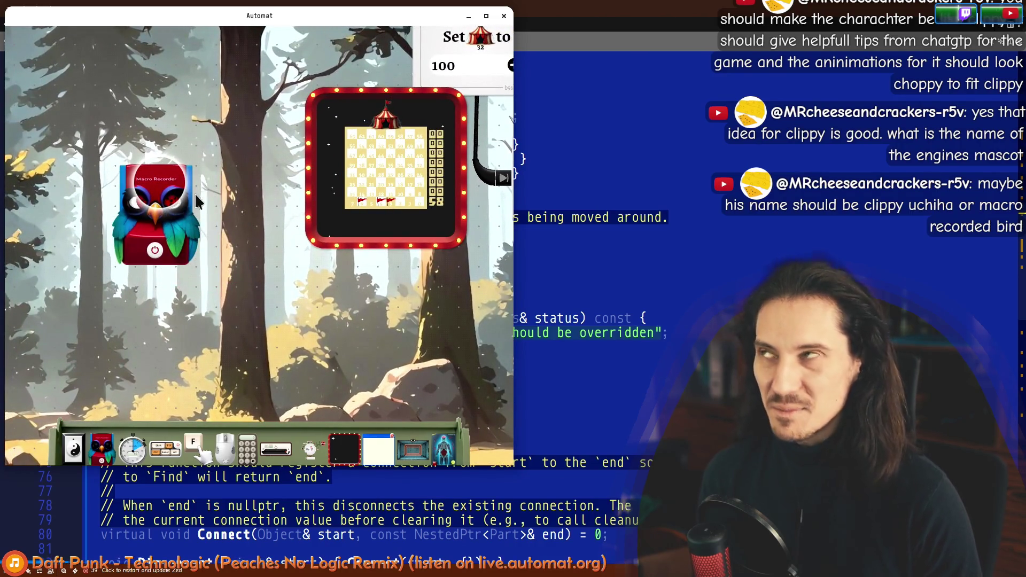
pyautogui.moveTo(182, 251); pyautogui.dragTo(158, 243)
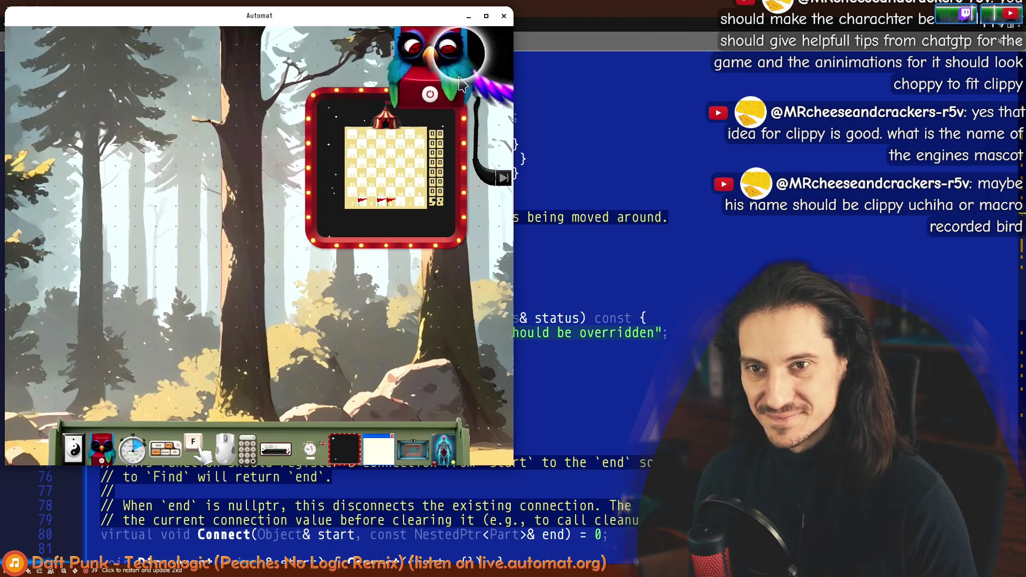
pyautogui.moveTo(229, 189); pyautogui.dragTo(497, 98)
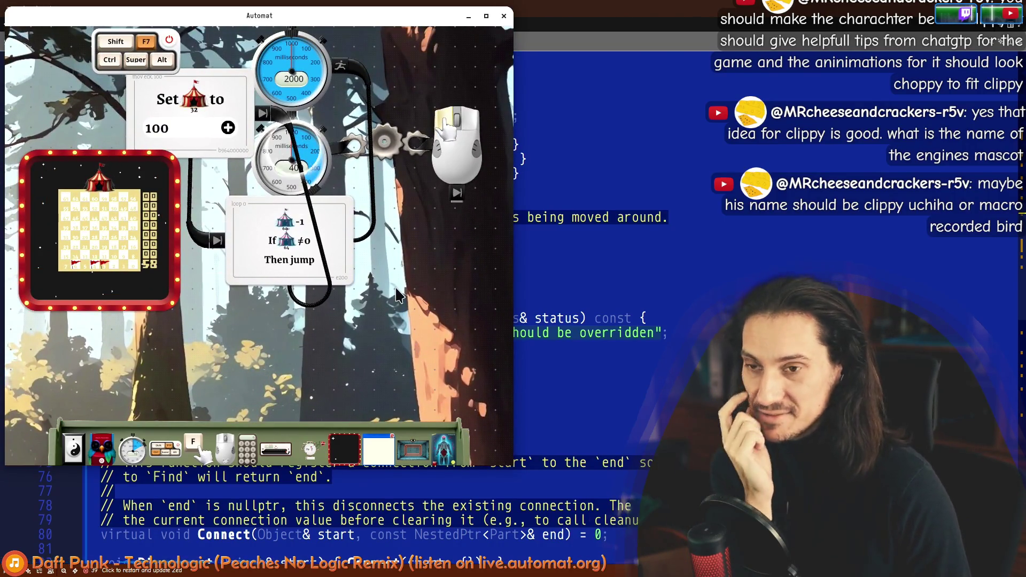
# Step: Place a new Macro Recorder owl beside the blocks, park Automat top-left, and return to the editor
pyautogui.moveTo(102, 449)
pyautogui.mouseDown()
pyautogui.moveTo(196, 371)
pyautogui.moveTo(294, 221)
pyautogui.mouseUp()
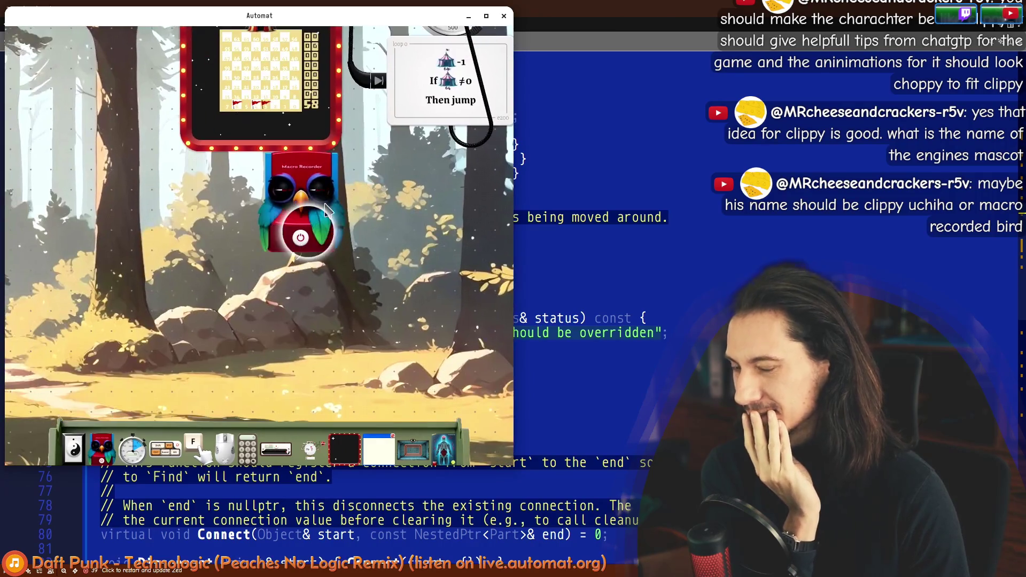
pyautogui.scroll(2, 292, 223)
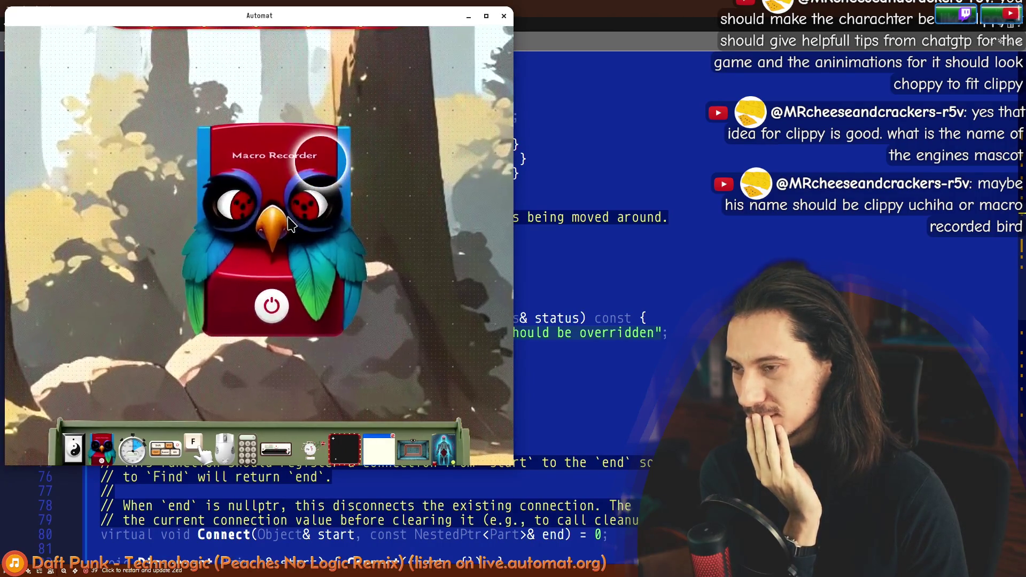
pyautogui.moveTo(298, 230)
pyautogui.mouseDown()
pyautogui.moveTo(278, 267)
pyautogui.moveTo(338, 171)
pyautogui.mouseUp()
pyautogui.moveTo(347, 47); pyautogui.dragTo(327, 6)
pyautogui.click(566, 18)
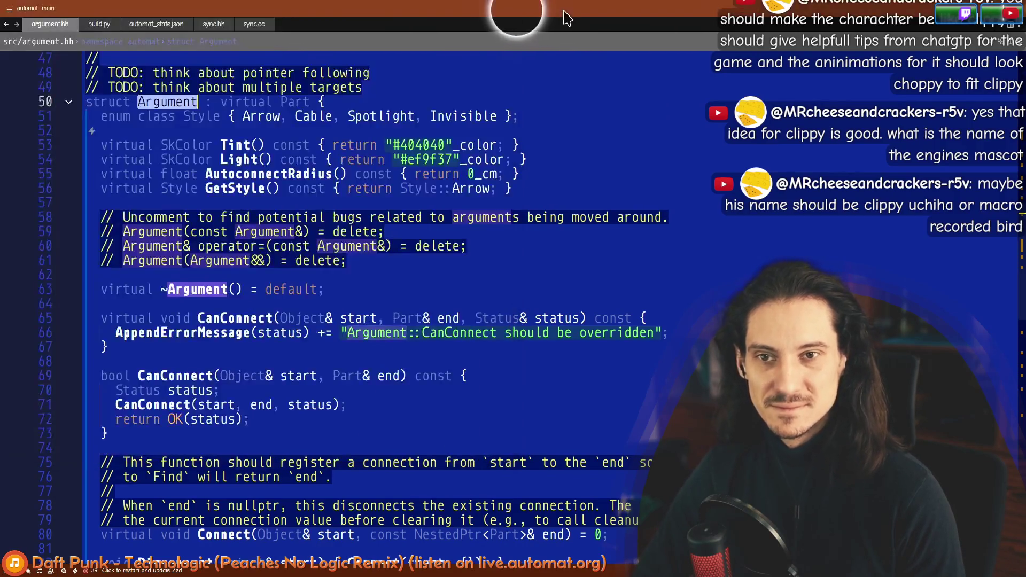
# Step: Select the commented-out deleted copy constructor, copy assignment and move constructor lines 58–61 in argument.hh
pyautogui.moveTo(124, 216)
pyautogui.mouseDown()
pyautogui.moveTo(135, 261)
pyautogui.moveTo(509, 246)
pyautogui.mouseUp()
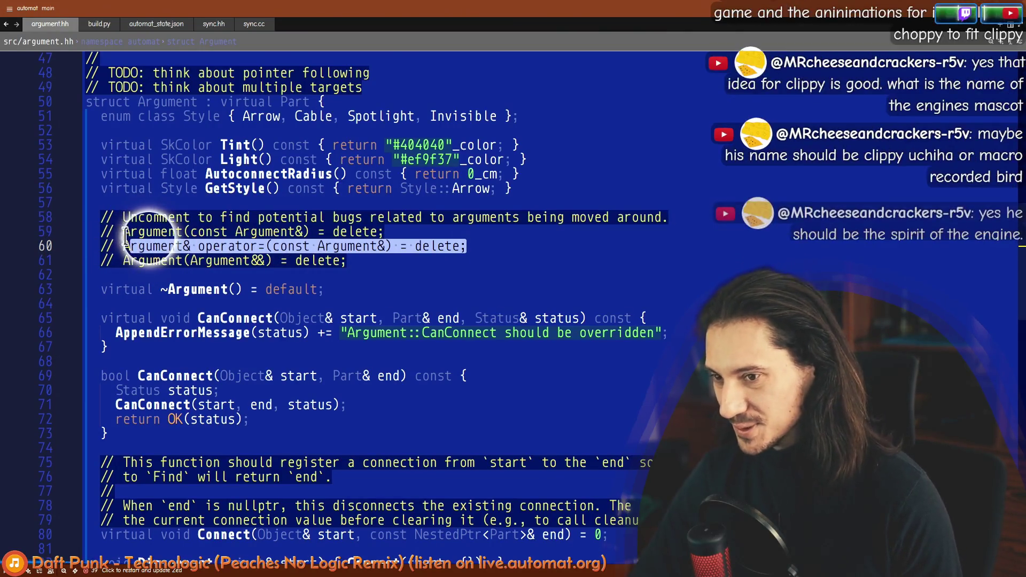
pyautogui.moveTo(124, 231); pyautogui.dragTo(438, 236)
pyautogui.moveTo(513, 245)
pyautogui.mouseDown()
pyautogui.moveTo(123, 247)
pyautogui.moveTo(375, 261)
pyautogui.mouseUp()
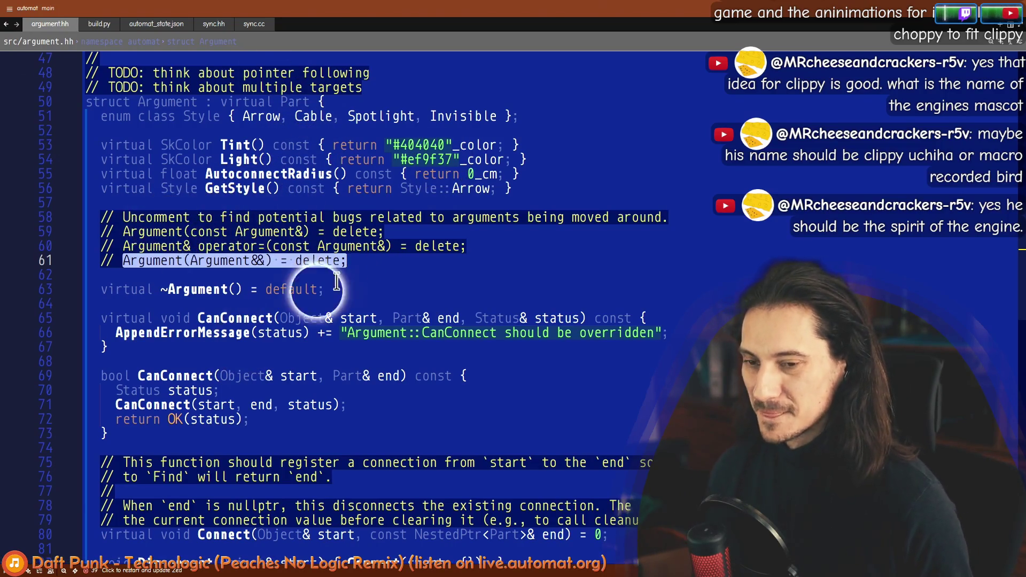
pyautogui.moveTo(347, 260); pyautogui.dragTo(188, 261)
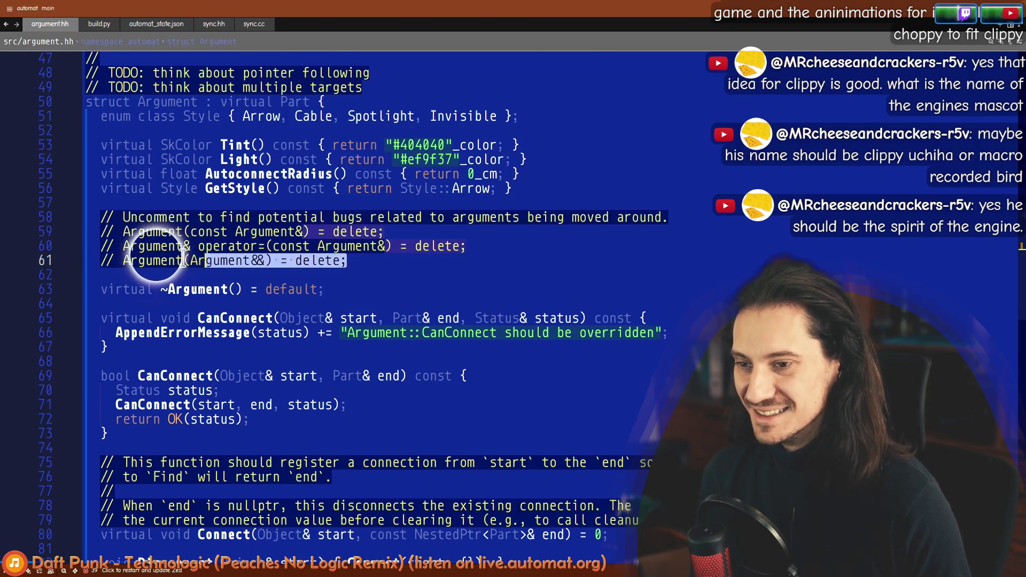
pyautogui.moveTo(466, 246); pyautogui.dragTo(206, 246)
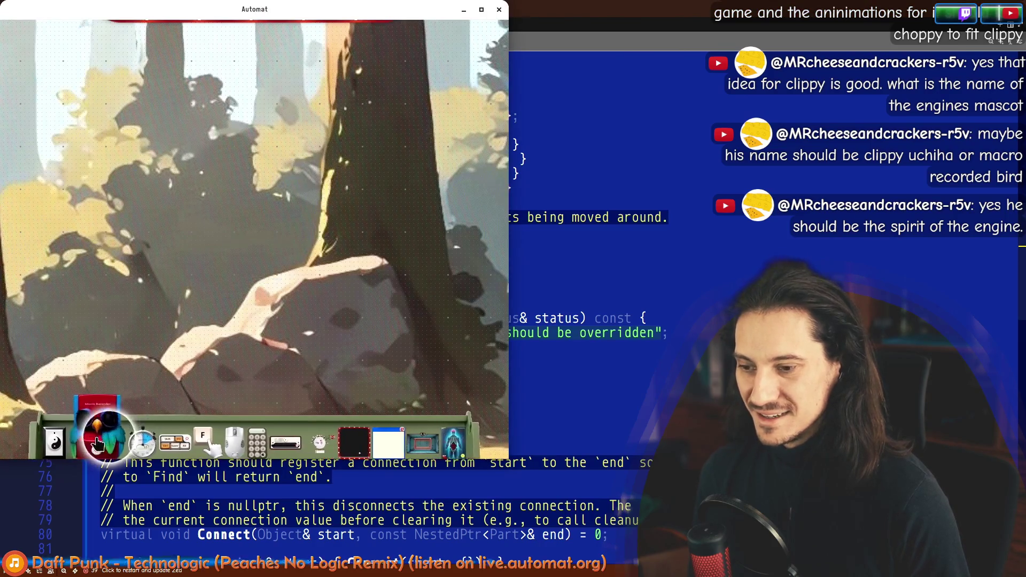
# Step: Use the Macro Recorder's MOVE action to drag it out of view, then zoom the canvas in
pyautogui.moveTo(97, 443); pyautogui.dragTo(208, 179)
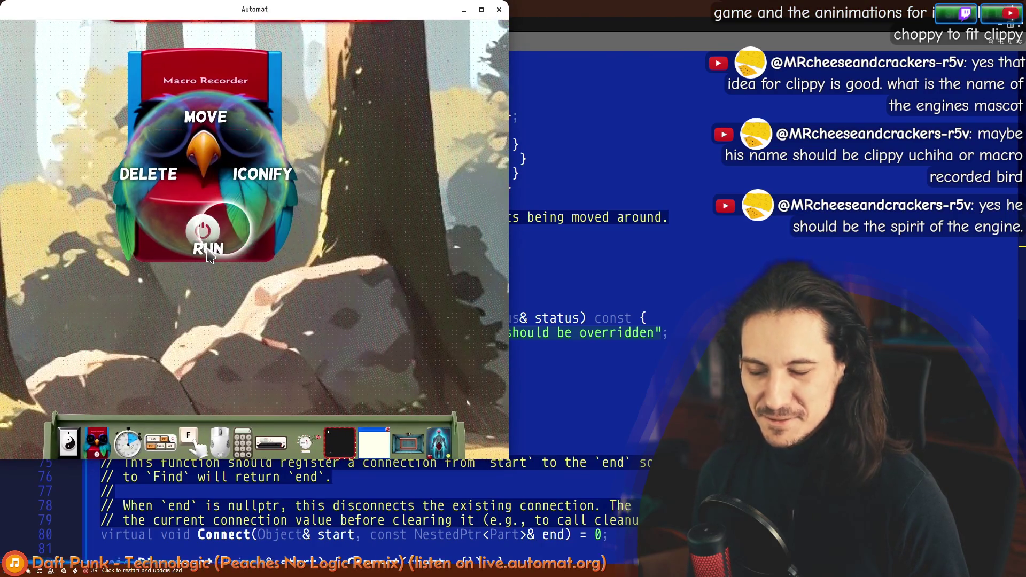
pyautogui.moveTo(231, 143); pyautogui.dragTo(158, 289)
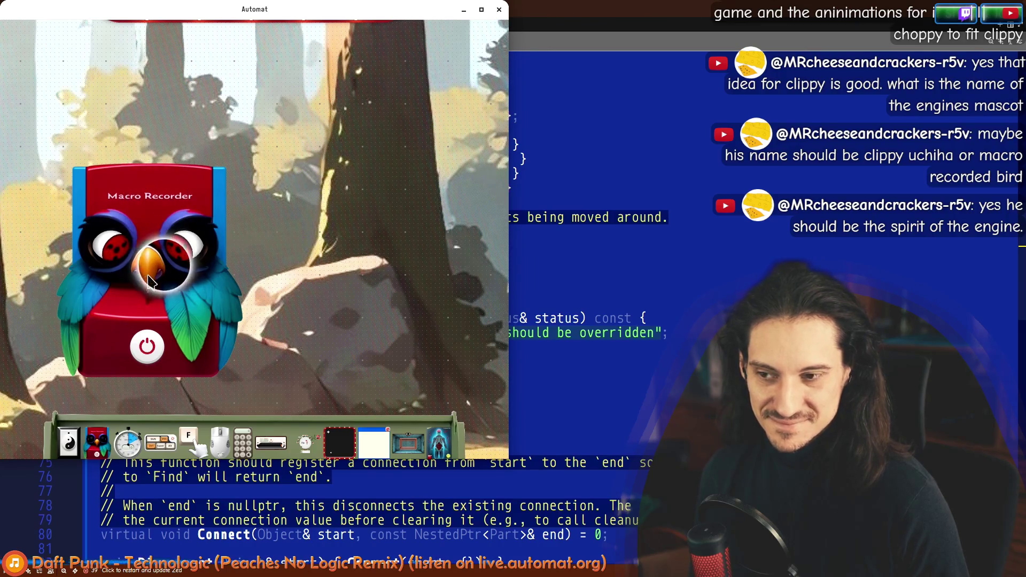
pyautogui.moveTo(151, 281); pyautogui.dragTo(165, 125)
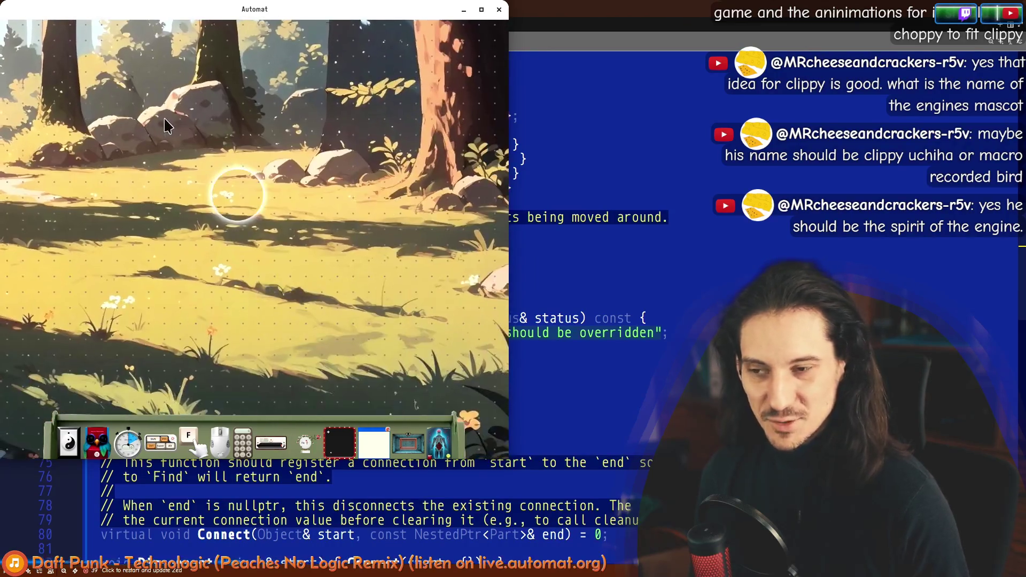
pyautogui.scroll(-5, 202, 133)
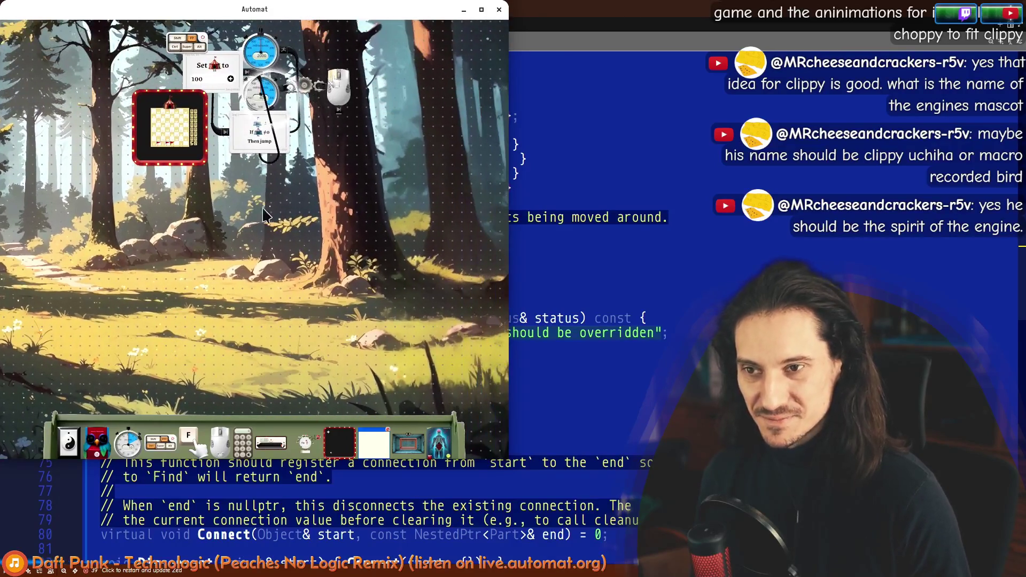
pyautogui.scroll(2, 273, 211)
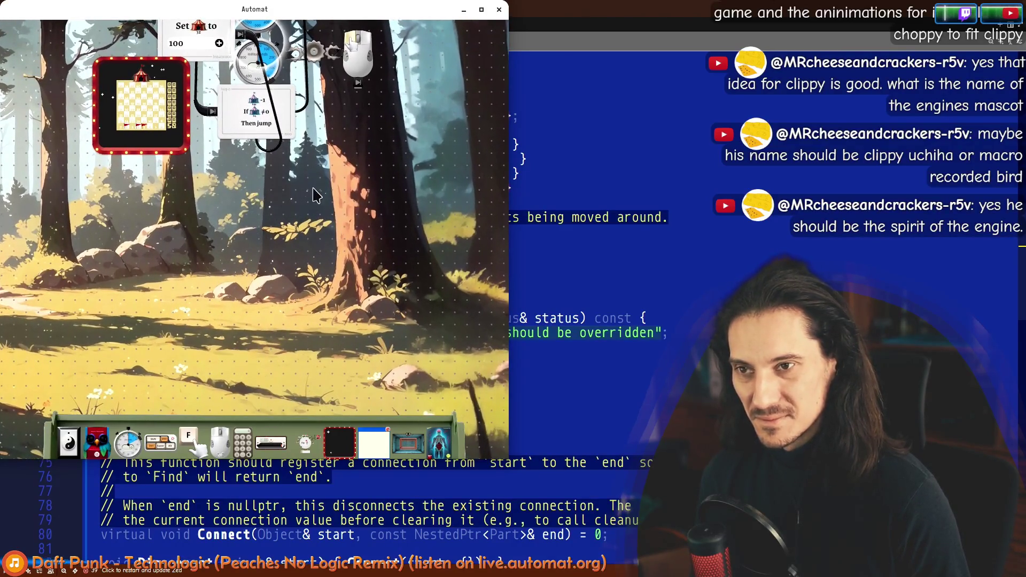
pyautogui.scroll(3, 315, 191)
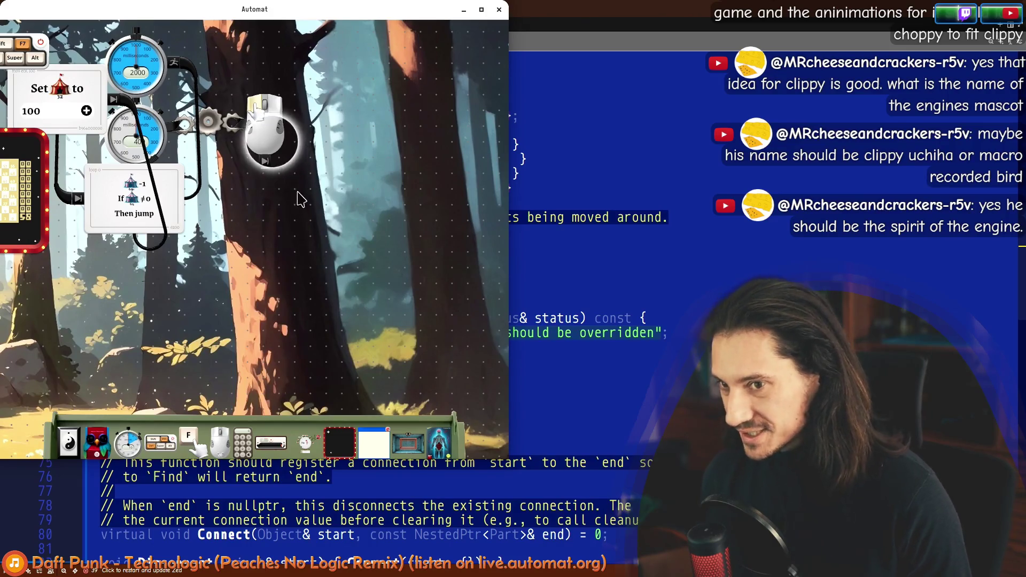
pyautogui.scroll(2, 291, 192)
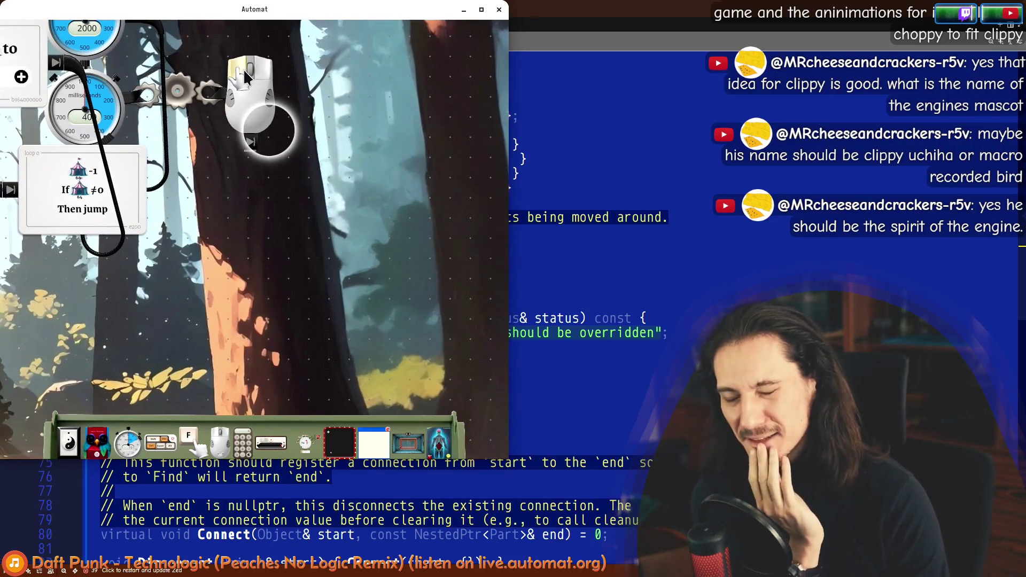
# Step: Pull a cable from the mouse block's output and drag its plug lower to lengthen it
pyautogui.moveTo(251, 142)
pyautogui.mouseDown()
pyautogui.moveTo(277, 246)
pyautogui.moveTo(313, 192)
pyautogui.moveTo(219, 126)
pyautogui.moveTo(338, 264)
pyautogui.moveTo(117, 65)
pyautogui.mouseUp()
pyautogui.scroll(3, 292, 267)
pyautogui.scroll(-5, 224, 54)
pyautogui.scroll(5, 112, 86)
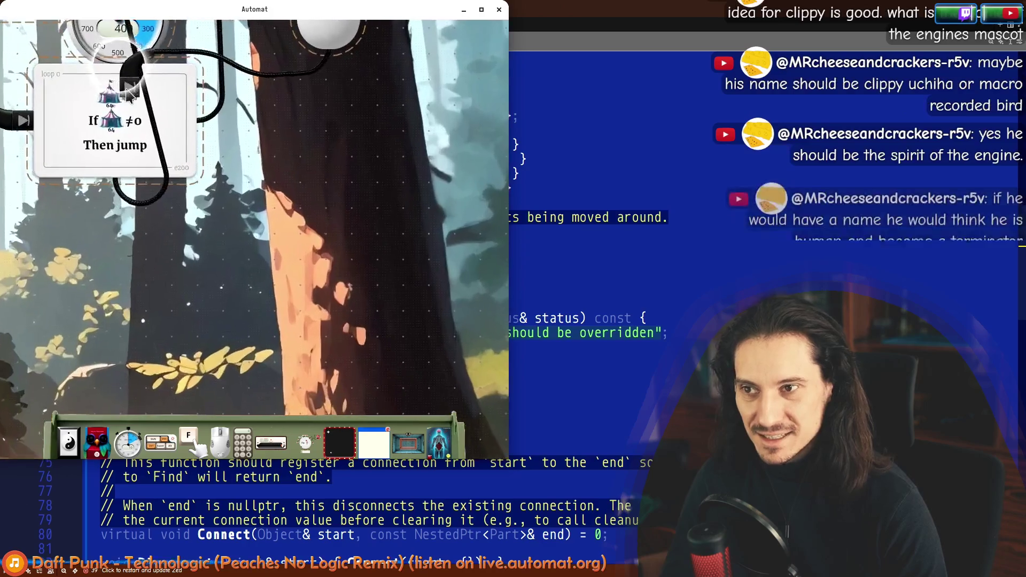
pyautogui.scroll(-3, 110, 198)
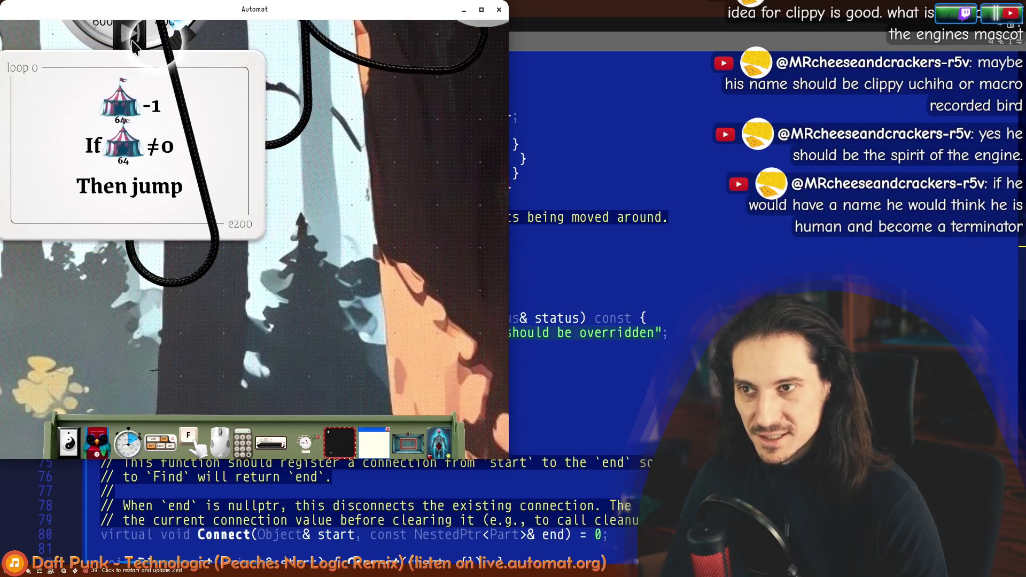
pyautogui.scroll(5, 393, 304)
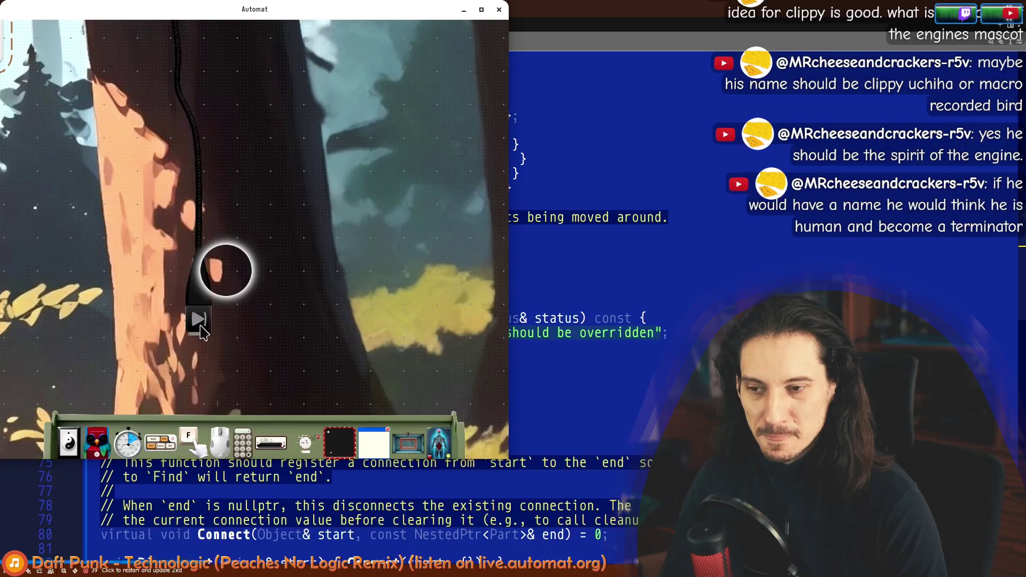
pyautogui.moveTo(217, 224)
pyautogui.mouseDown()
pyautogui.moveTo(214, 356)
pyautogui.moveTo(231, 358)
pyautogui.moveTo(255, 270)
pyautogui.moveTo(234, 239)
pyautogui.moveTo(352, 247)
pyautogui.mouseUp()
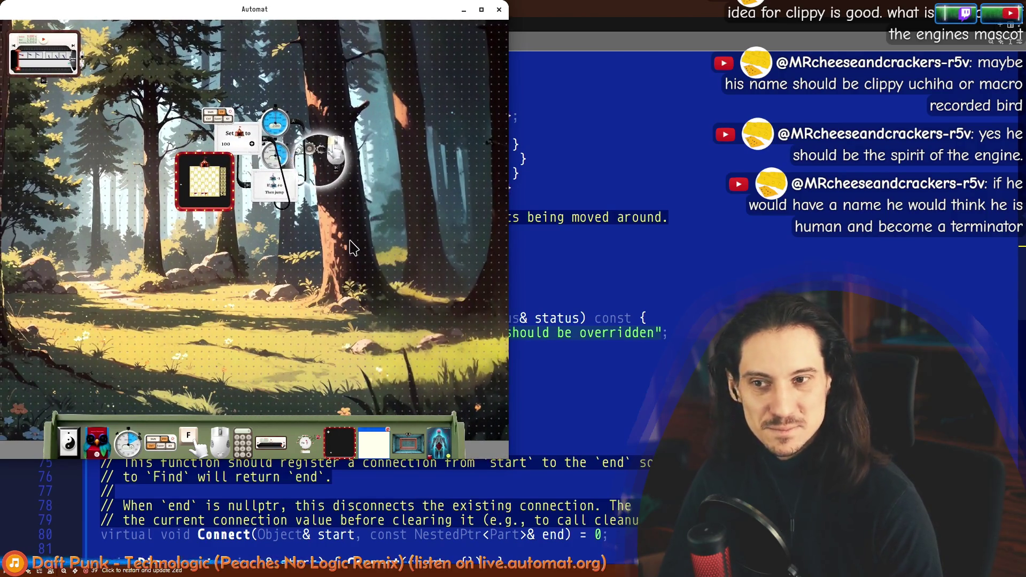
# Step: Discard the spare Macro Recorders and drop one into the spiral ring at the top right
pyautogui.scroll(6, 284, 123)
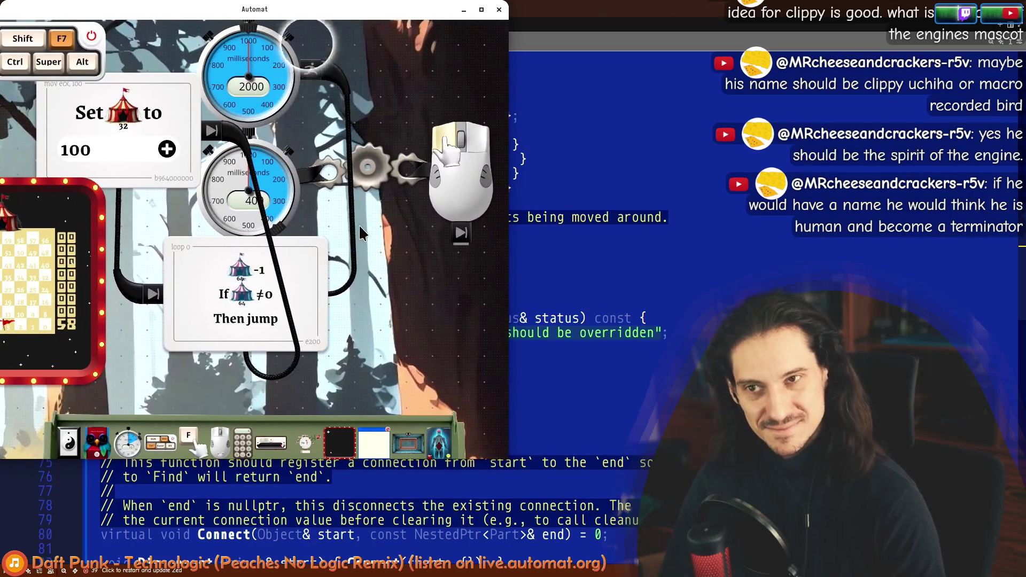
pyautogui.moveTo(359, 229)
pyautogui.mouseDown()
pyautogui.moveTo(367, 287)
pyautogui.moveTo(143, 260)
pyautogui.mouseUp()
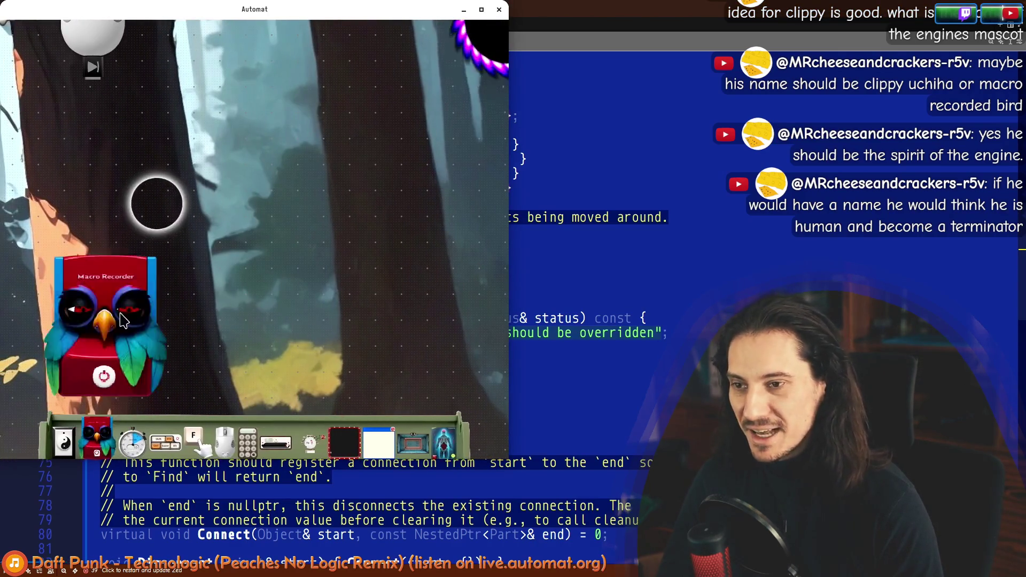
pyautogui.moveTo(122, 321); pyautogui.dragTo(218, 249)
pyautogui.scroll(3, 218, 249)
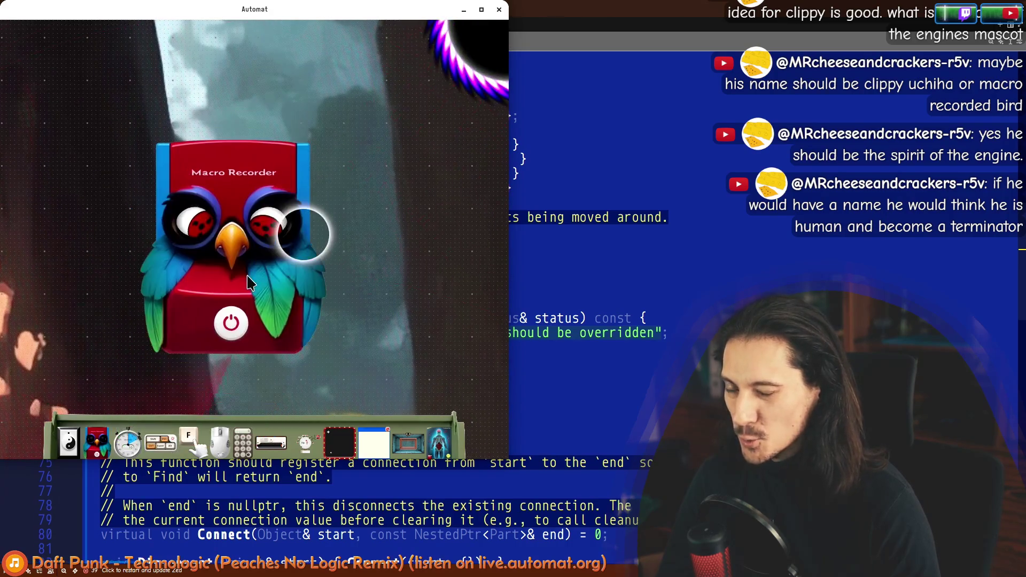
pyautogui.moveTo(247, 276); pyautogui.dragTo(478, 48)
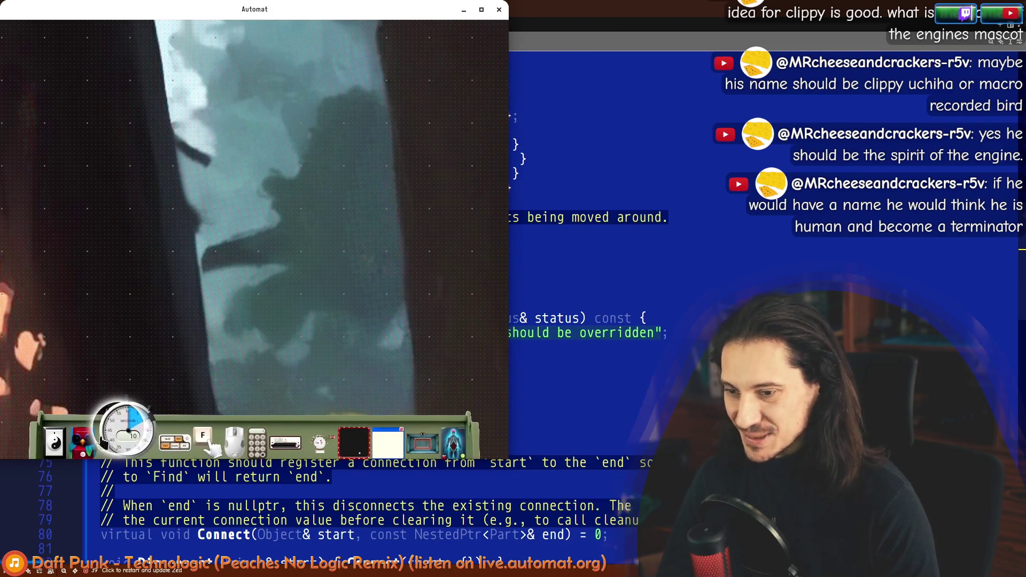
pyautogui.moveTo(86, 443); pyautogui.dragTo(458, 86)
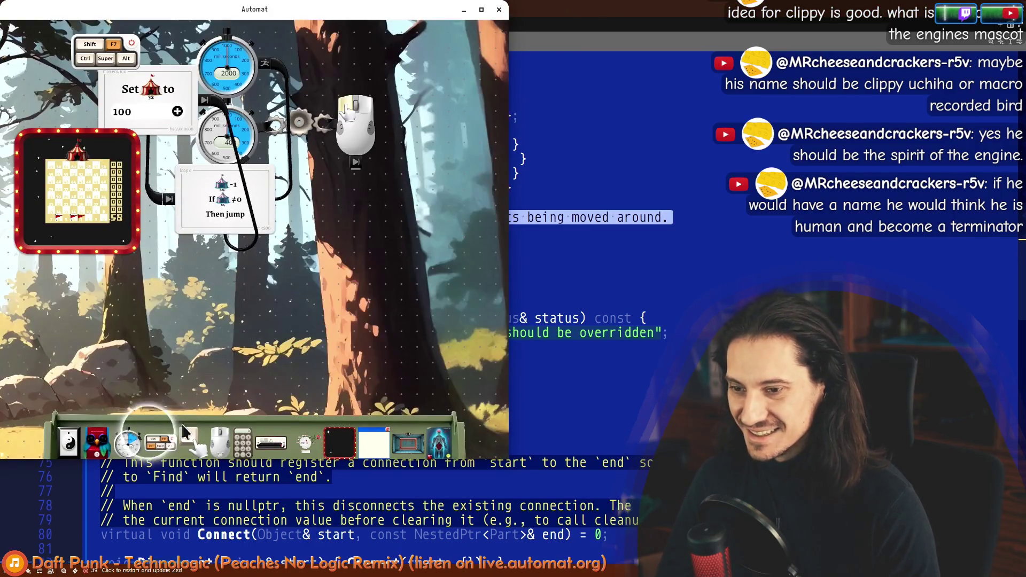
pyautogui.scroll(5, 338, 314)
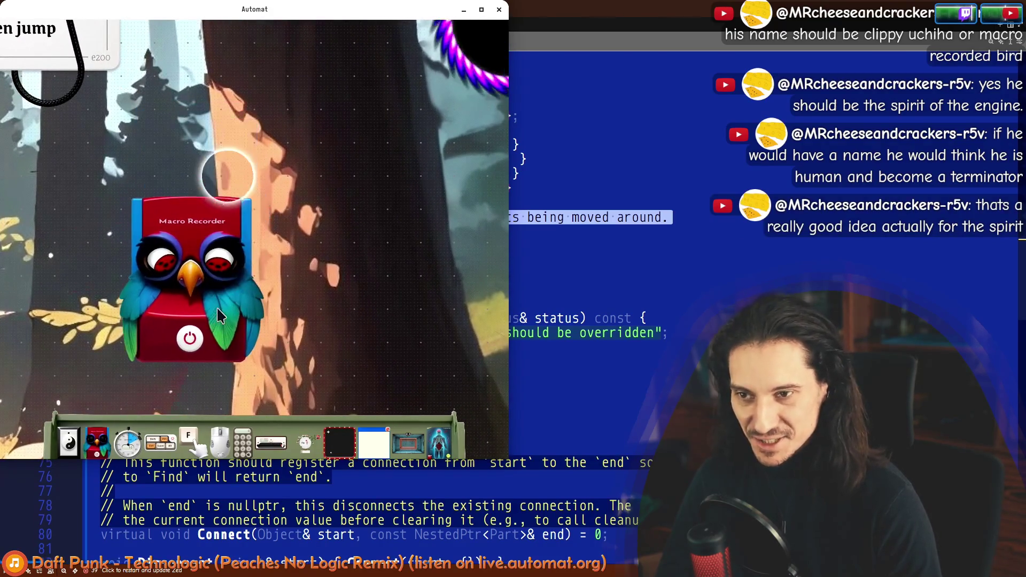
pyautogui.moveTo(217, 306); pyautogui.dragTo(488, 54)
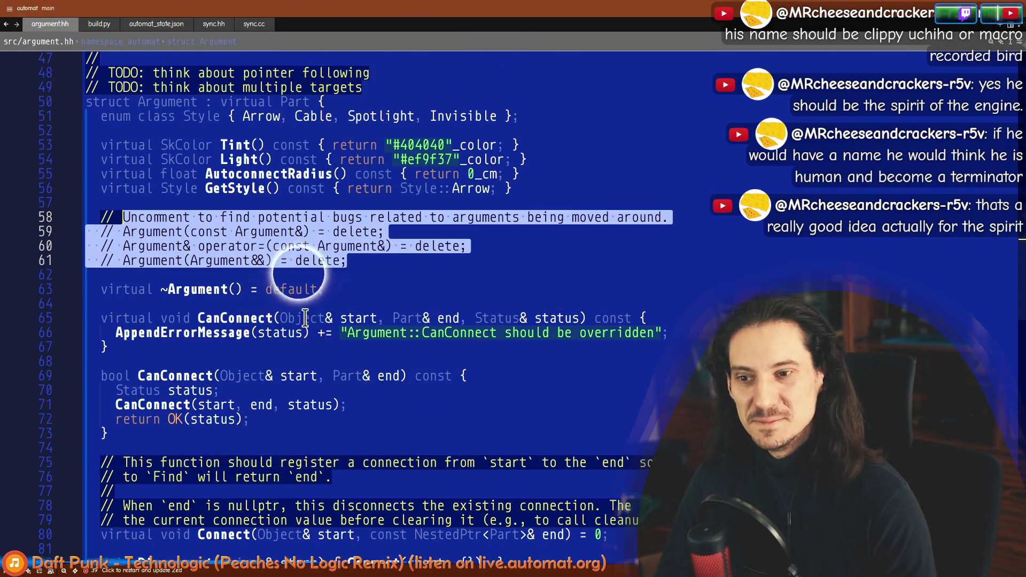
# Step: Select the three commented-out copy and move declarations on lines 59–61 of argument.hh
pyautogui.moveTo(367, 256); pyautogui.dragTo(137, 227)
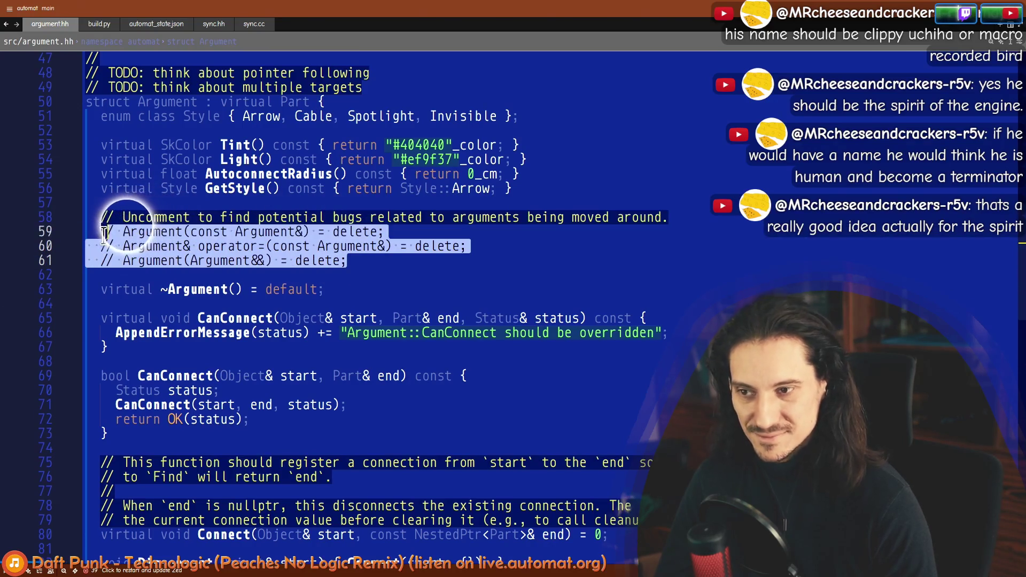
pyautogui.moveTo(497, 260); pyautogui.dragTo(81, 233)
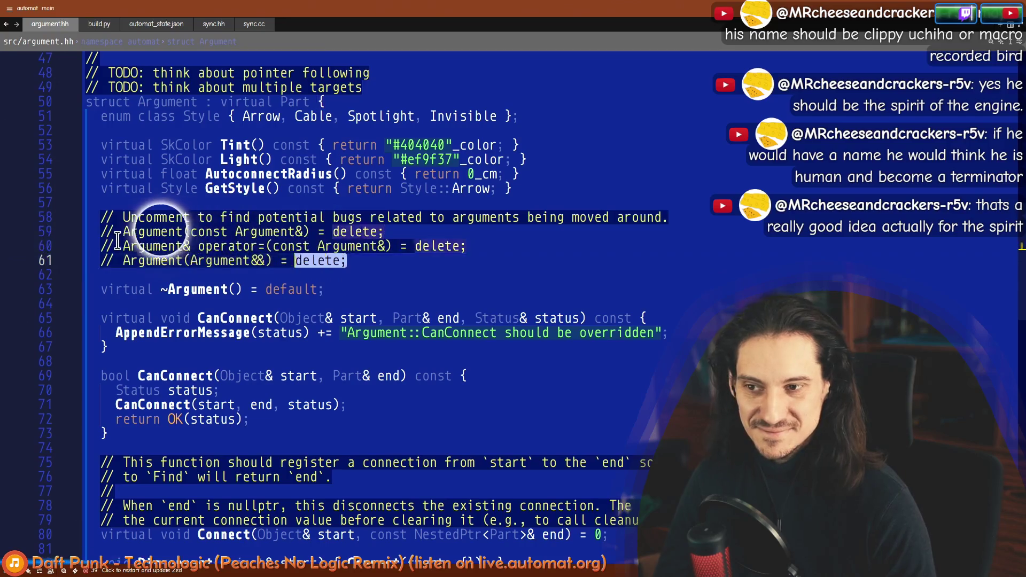
pyautogui.moveTo(359, 273); pyautogui.dragTo(69, 230)
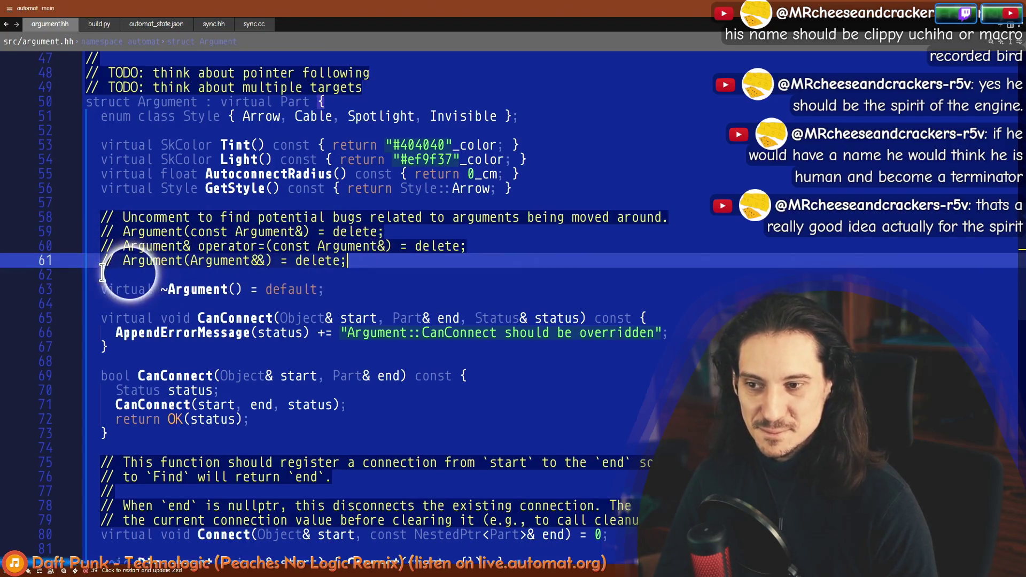
pyautogui.click(145, 216)
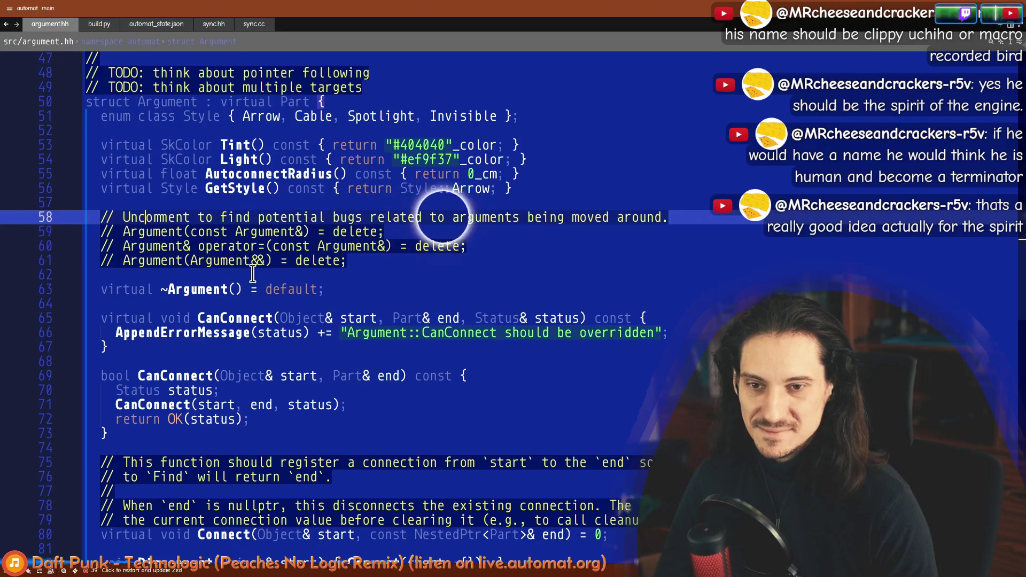
pyautogui.scroll(-1, 235, 240)
pyautogui.scroll(-2, 244, 326)
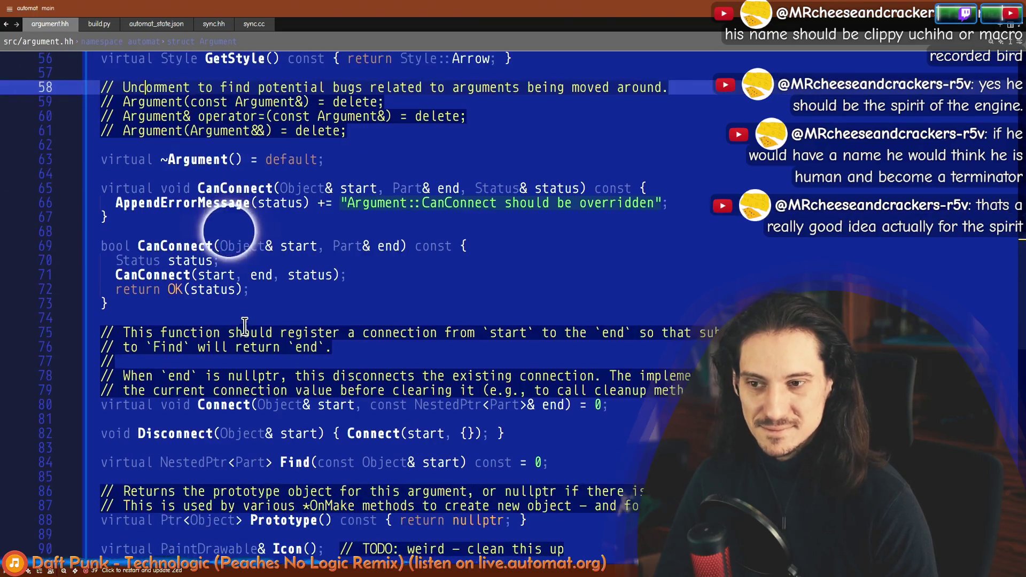
# Step: Inspect the CanConnect, Connect, Disconnect, Find and Prototype declarations, then bring Automat back in front
pyautogui.click(218, 199)
pyautogui.scroll(-2, 209, 267)
pyautogui.click(204, 319)
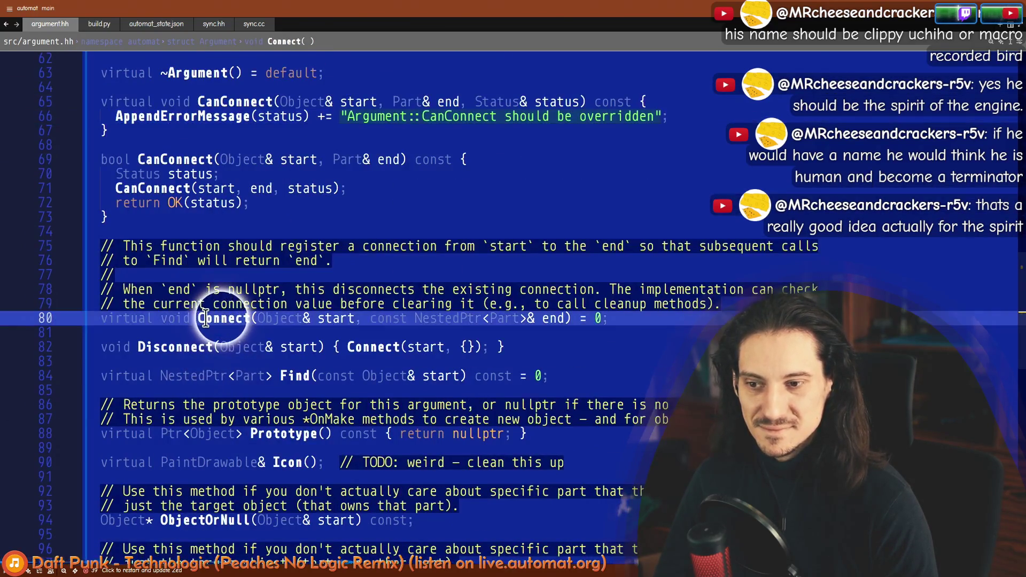
pyautogui.doubleClick(186, 348)
pyautogui.doubleClick(295, 374)
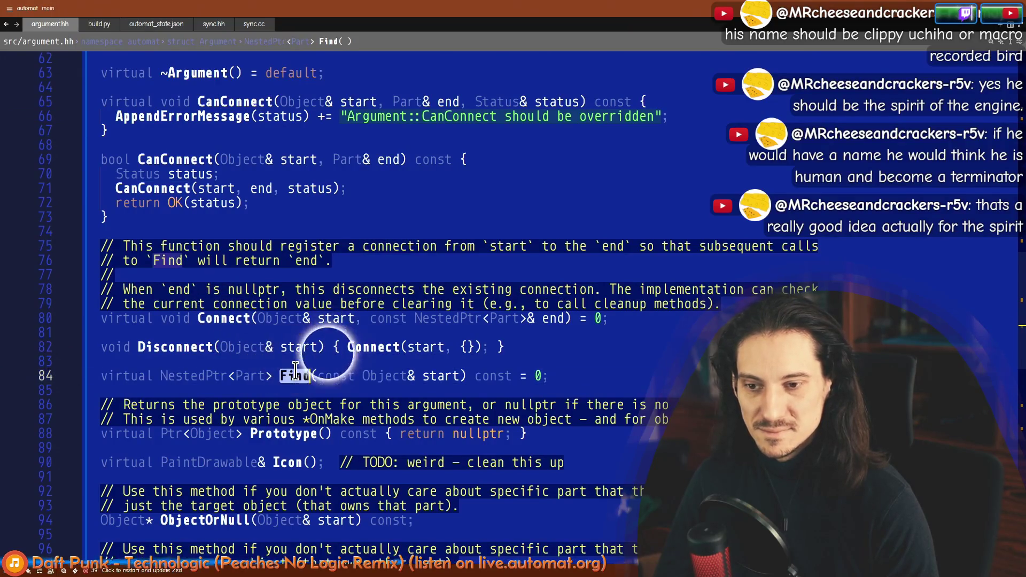
pyautogui.scroll(-2, 292, 368)
pyautogui.doubleClick(274, 347)
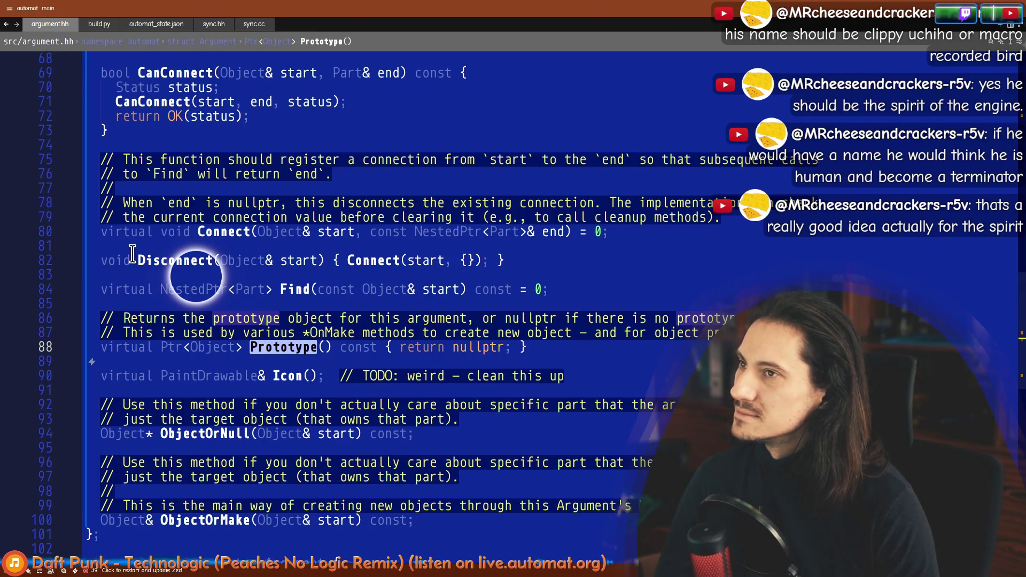
pyautogui.moveTo(290, 286)
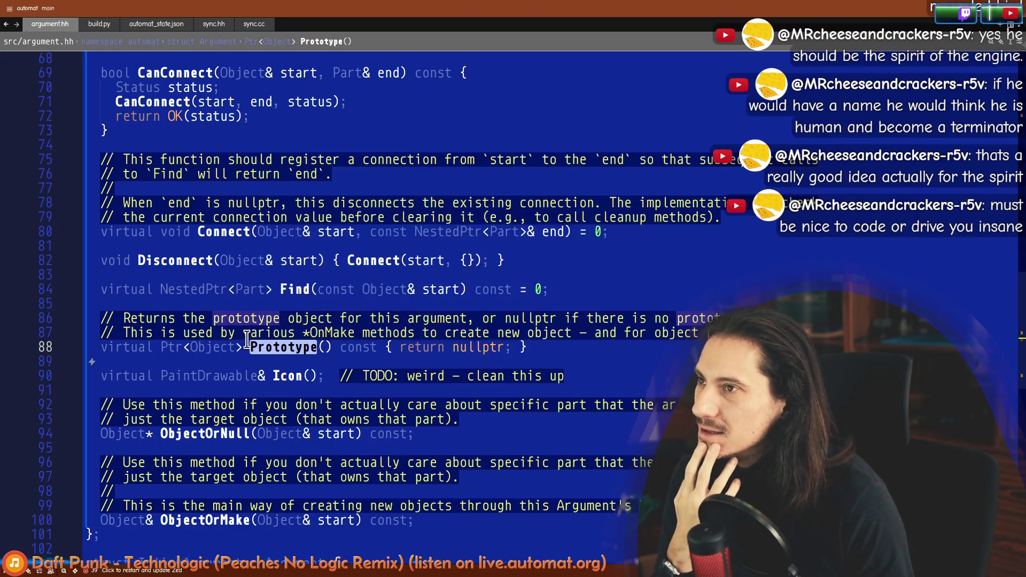
pyautogui.moveTo(230, 344)
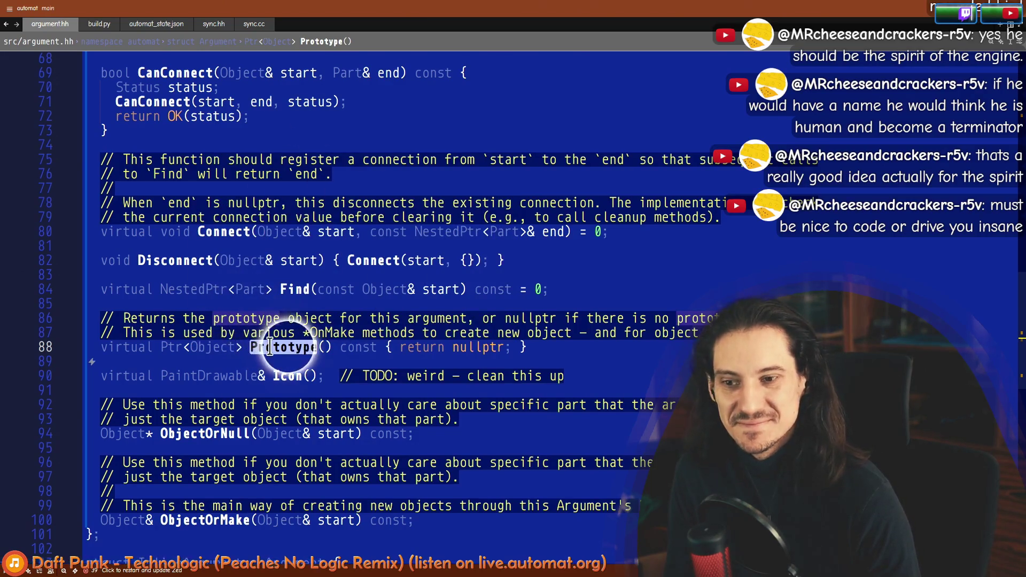
pyautogui.click(288, 375)
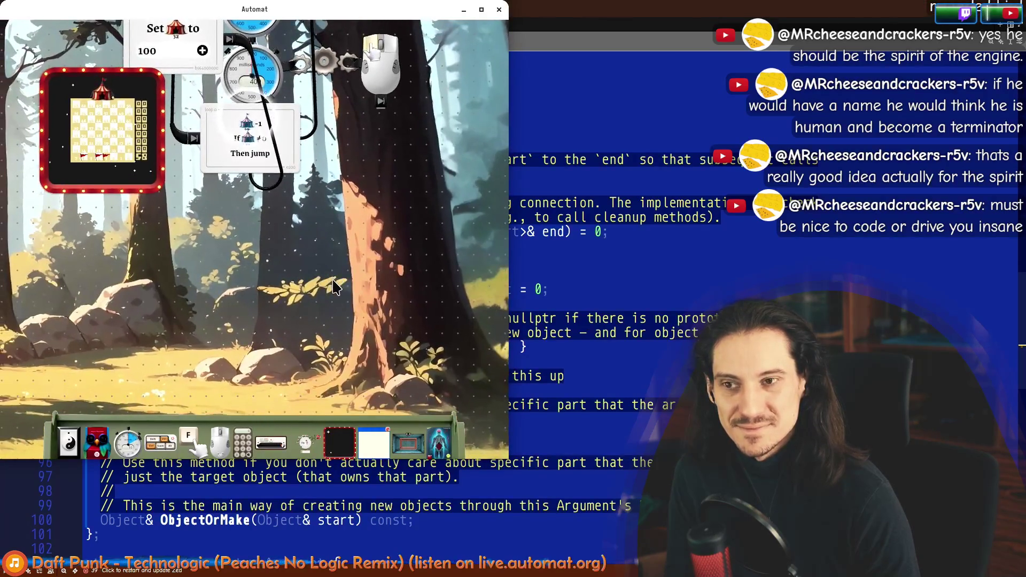
# Step: Pan the Automat canvas up-left toward the If/Then jump card, then switch to the browser
pyautogui.moveTo(332, 286); pyautogui.dragTo(283, 247)
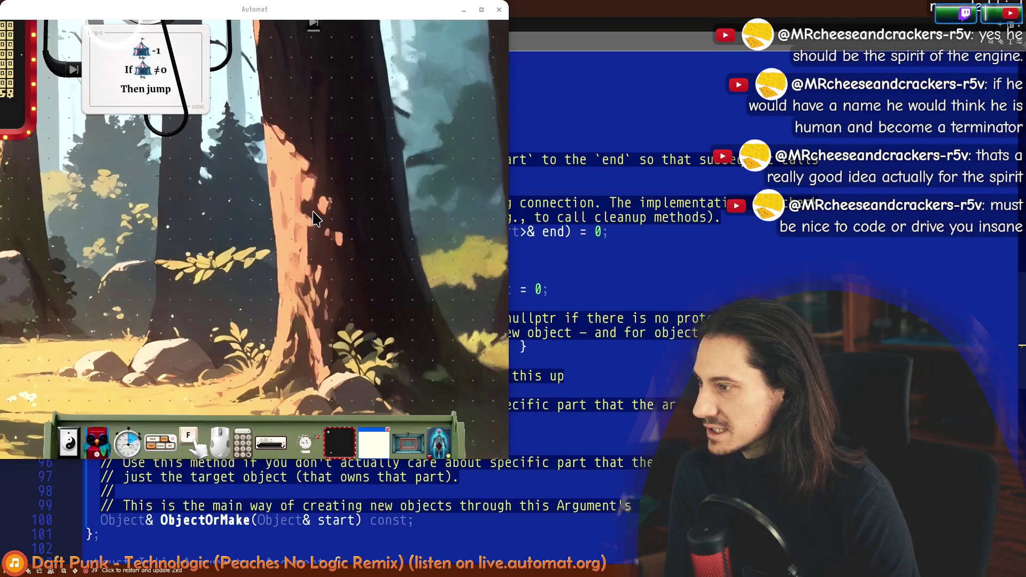
pyautogui.hotkey('alt', 'Tab')
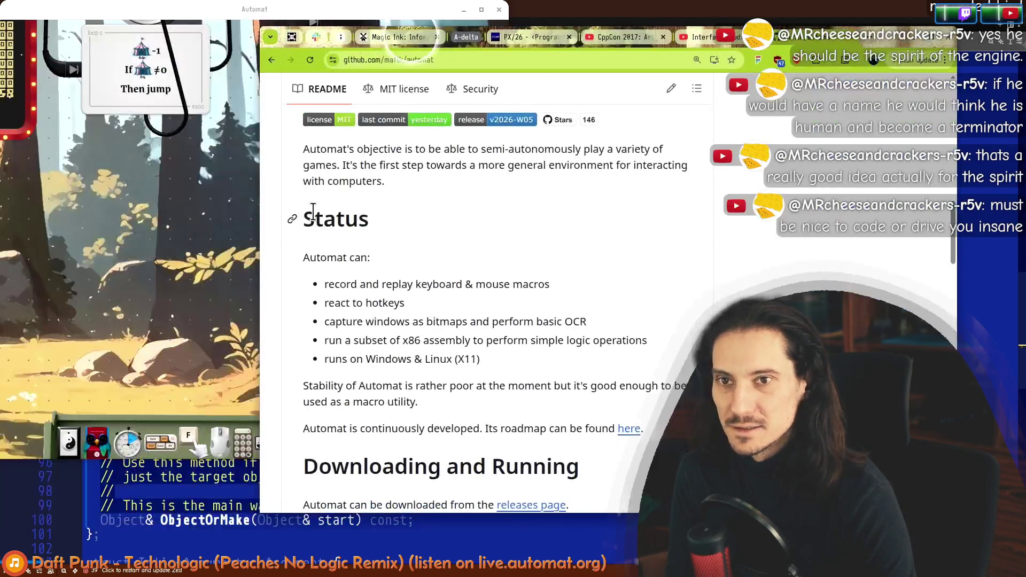
# Step: Google 'peaches no logic', follow the Peaches link in the AI Overview, then hide Chrome
pyautogui.hotkey('ctrl', 't')
pyautogui.write('peach')
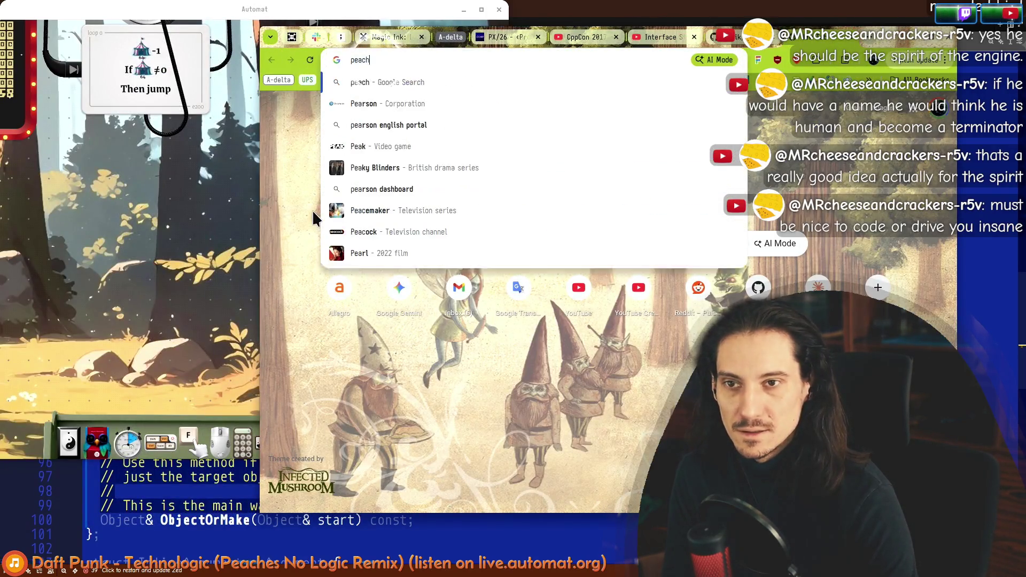
pyautogui.write('es no logic')
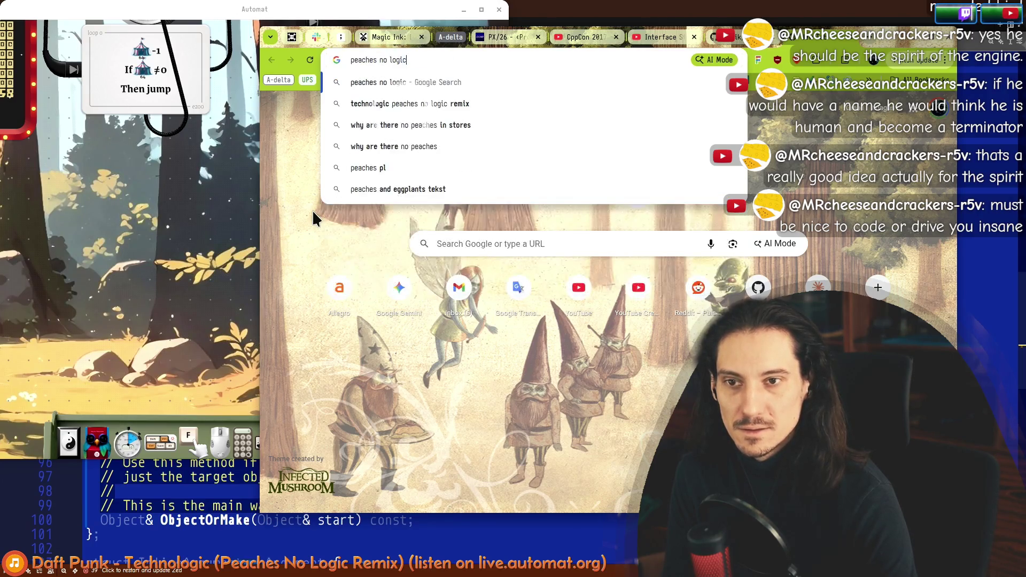
pyautogui.press('Return')
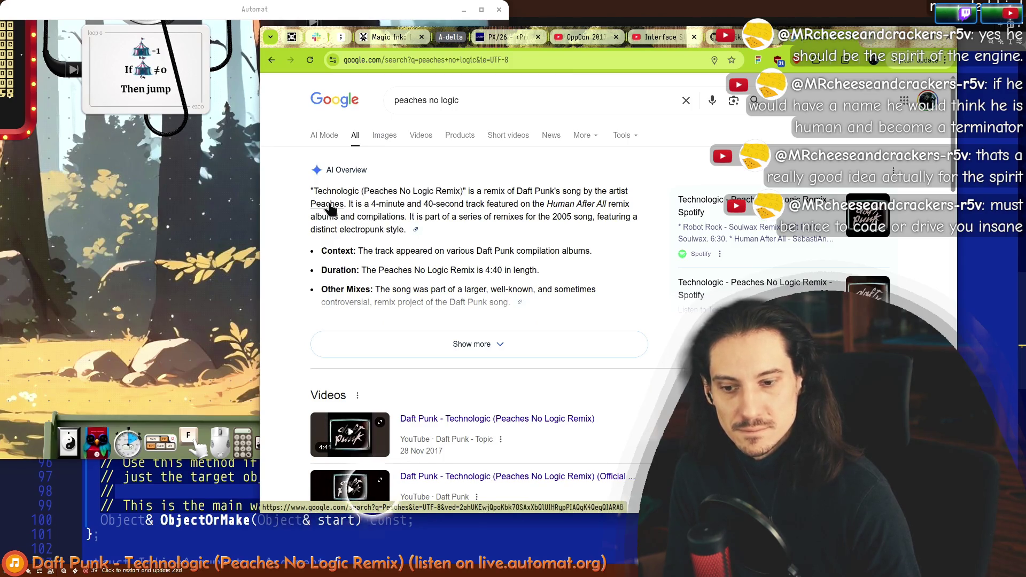
pyautogui.click(329, 204)
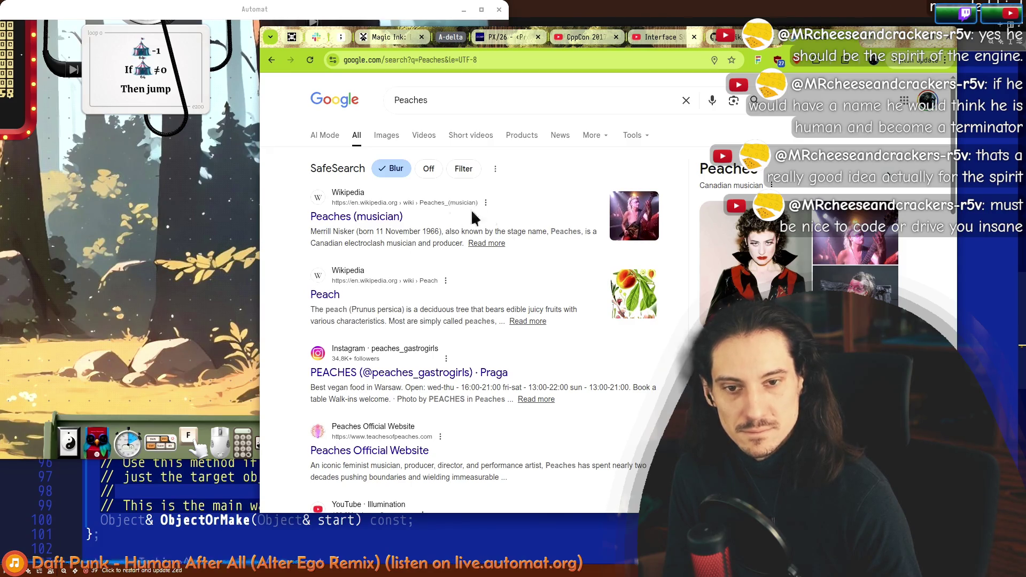
pyautogui.press('super+h')
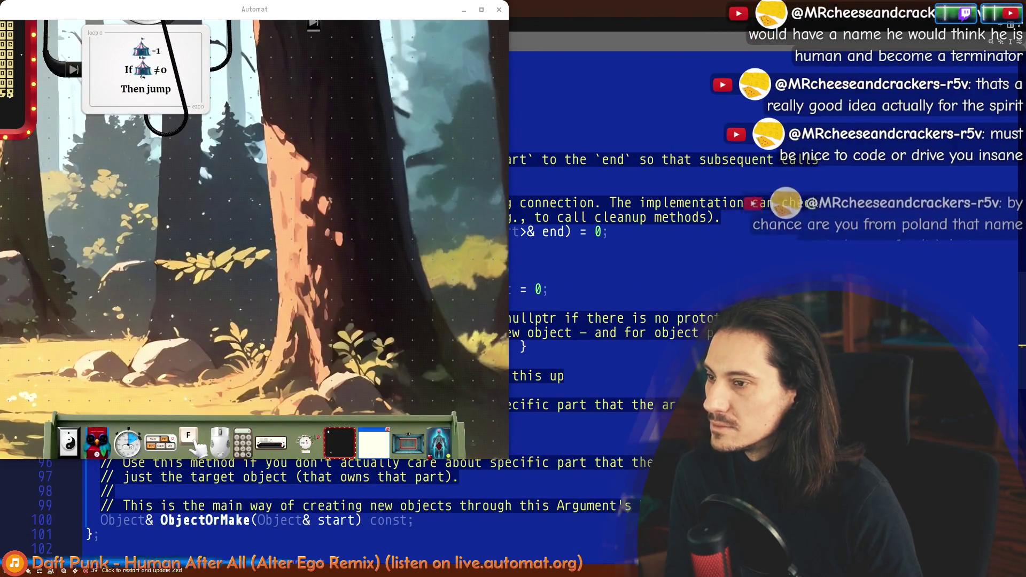
# Step: Pan and zoom the Automat canvas to show the gauges, Set card and mouse object, then return to the editor
pyautogui.moveTo(193, 178); pyautogui.dragTo(323, 322)
pyautogui.scroll(-2, 323, 322)
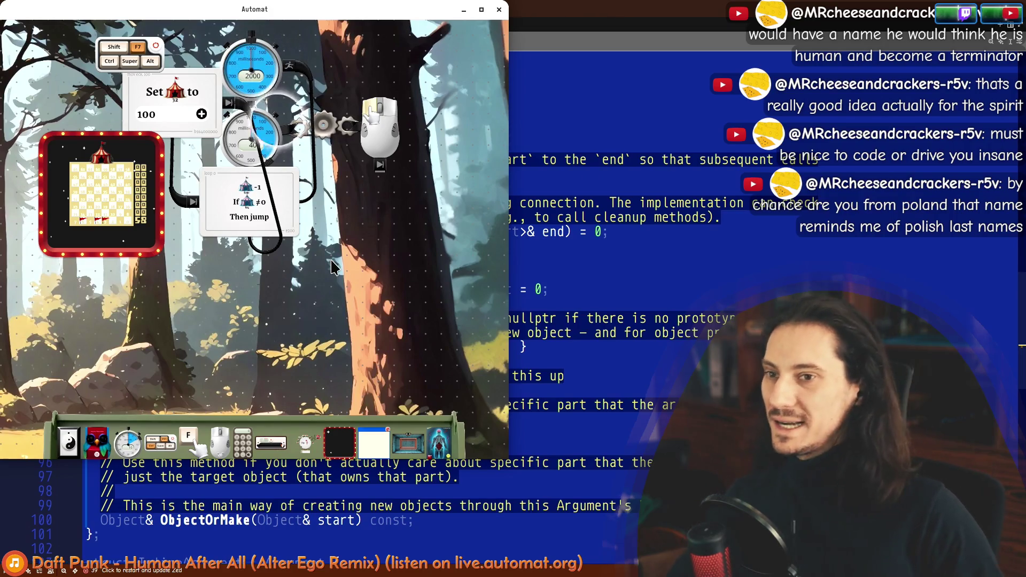
pyautogui.scroll(2, 307, 231)
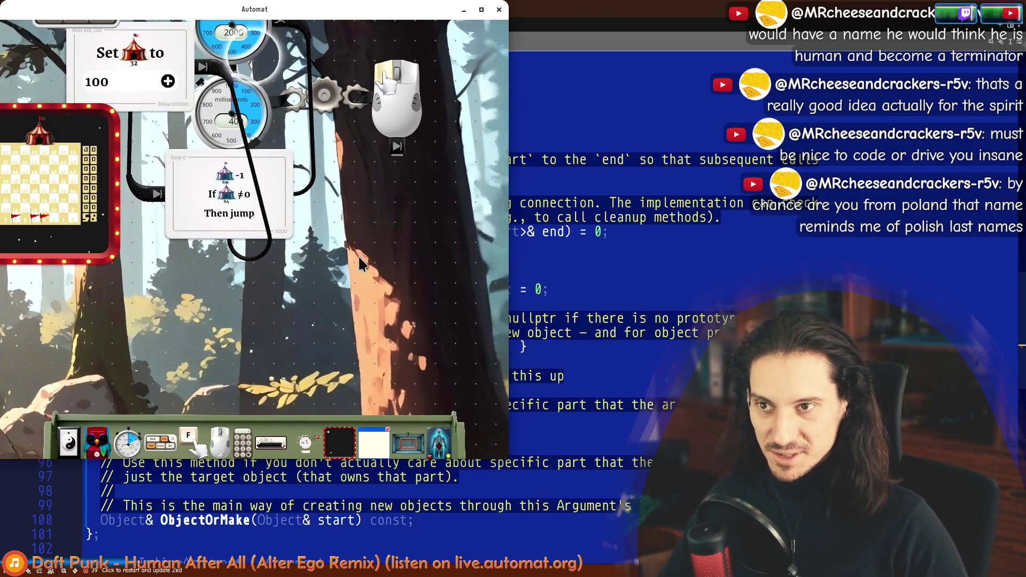
pyautogui.click(580, 296)
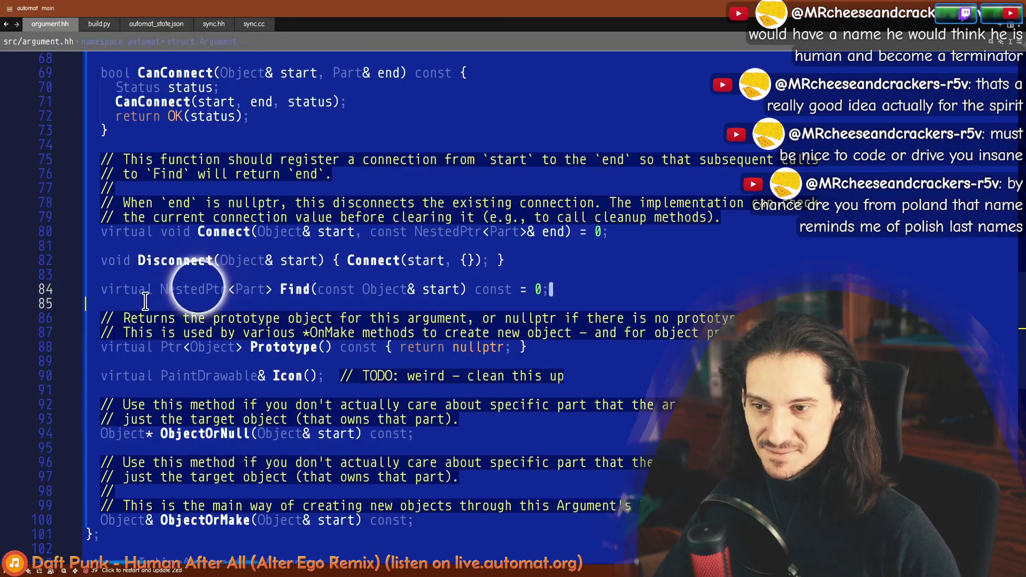
# Step: Select the Find declaration on line 84 and lines 87–100 through ObjectOrMake, then go to Inkscape
pyautogui.moveTo(121, 289); pyautogui.dragTo(307, 289)
pyautogui.hotkey('alt', 'Tab')
pyautogui.hotkey('alt', 'Tab')
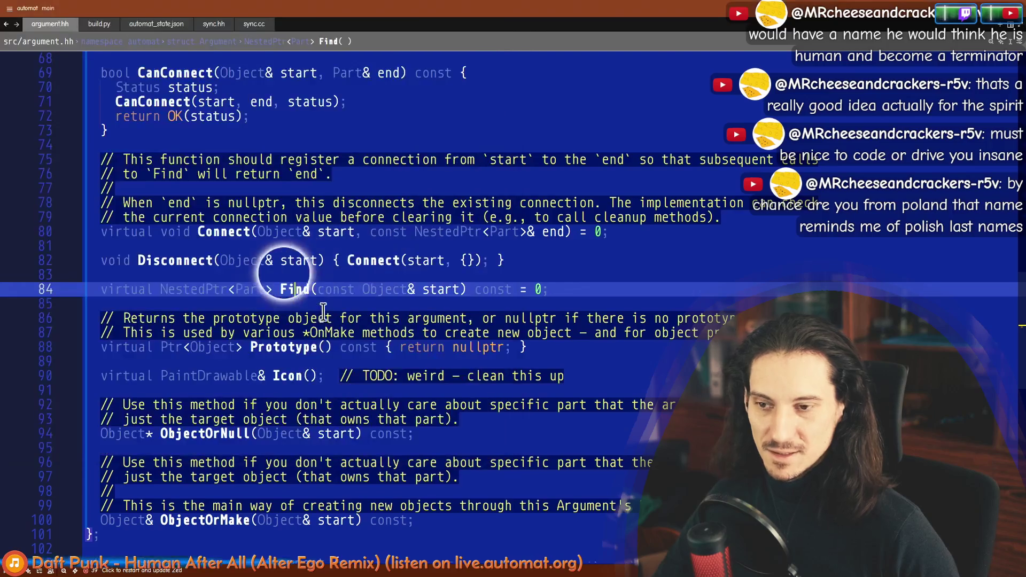
pyautogui.scroll(-2, 289, 246)
pyautogui.click(292, 261)
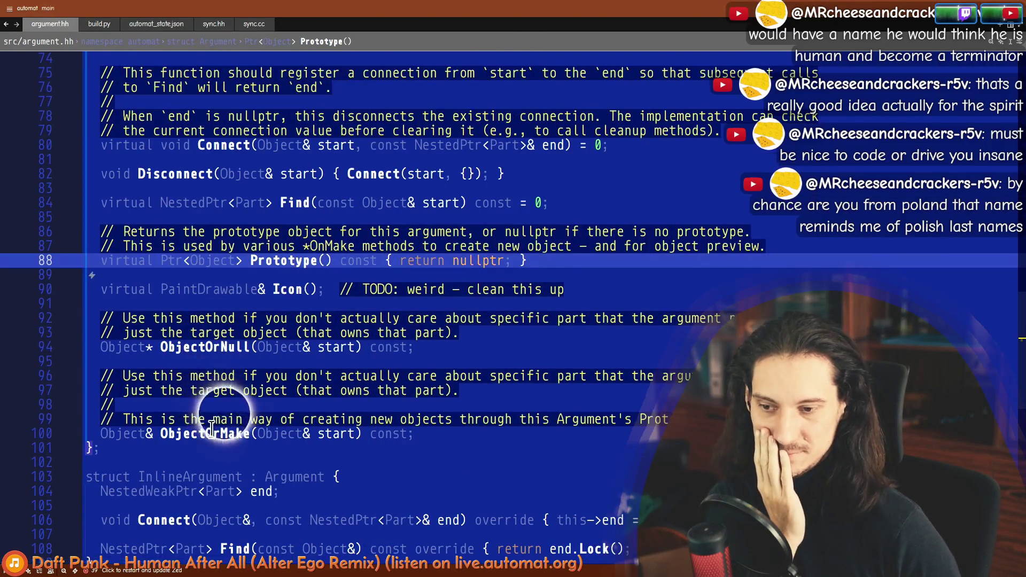
pyautogui.moveTo(213, 375); pyautogui.dragTo(198, 246)
pyautogui.moveTo(219, 405); pyautogui.dragTo(219, 436)
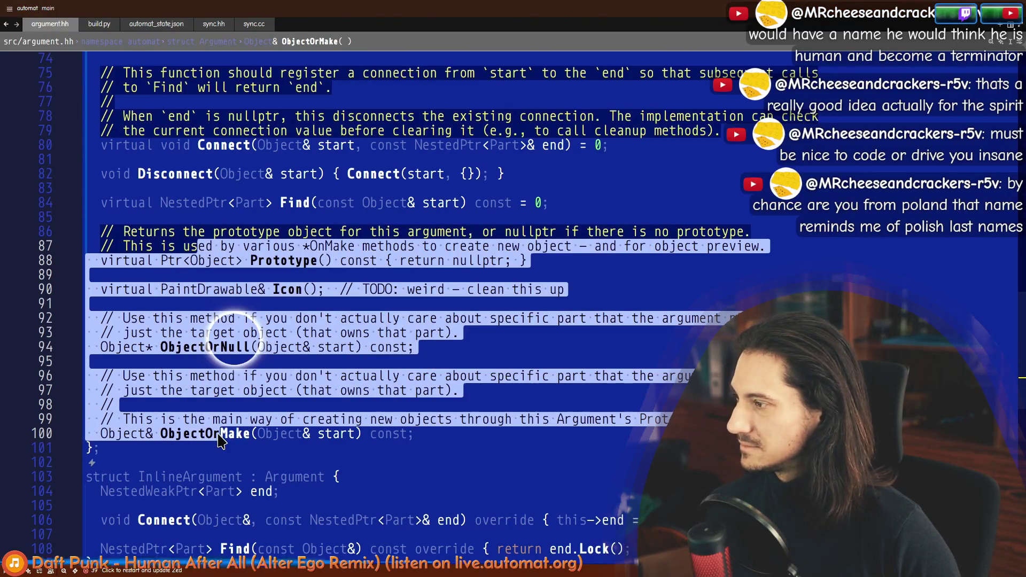
pyautogui.hotkey('alt', 'Tab')
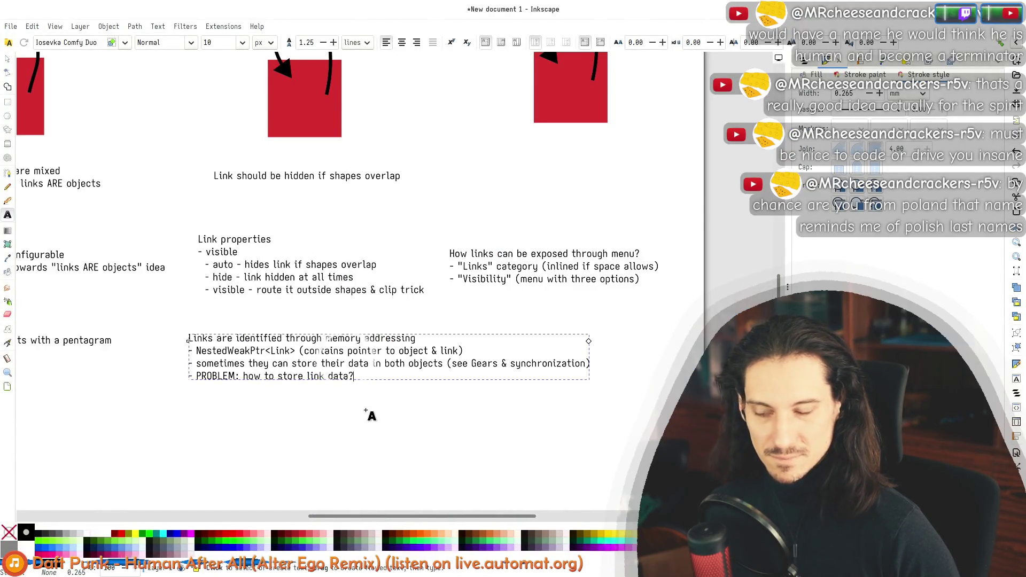
# Step: Under the PROBLEM line, add the bullet '- most links could store the data as "string"'
pyautogui.moveTo(193, 338); pyautogui.dragTo(241, 375)
pyautogui.click(257, 375)
pyautogui.write('- ONE end of the link could be responsible for this')
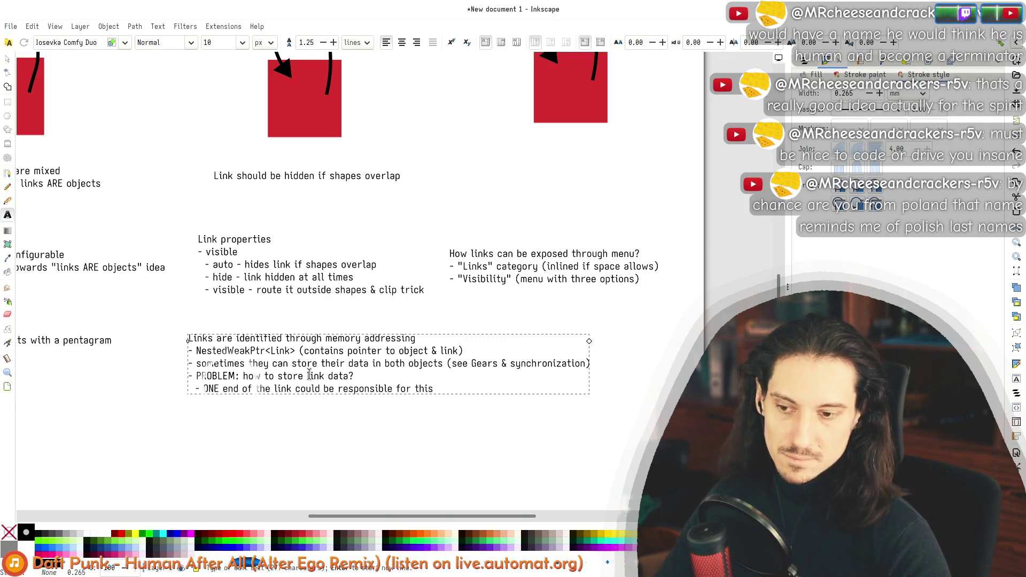
pyautogui.write('- most links could store the data as ')
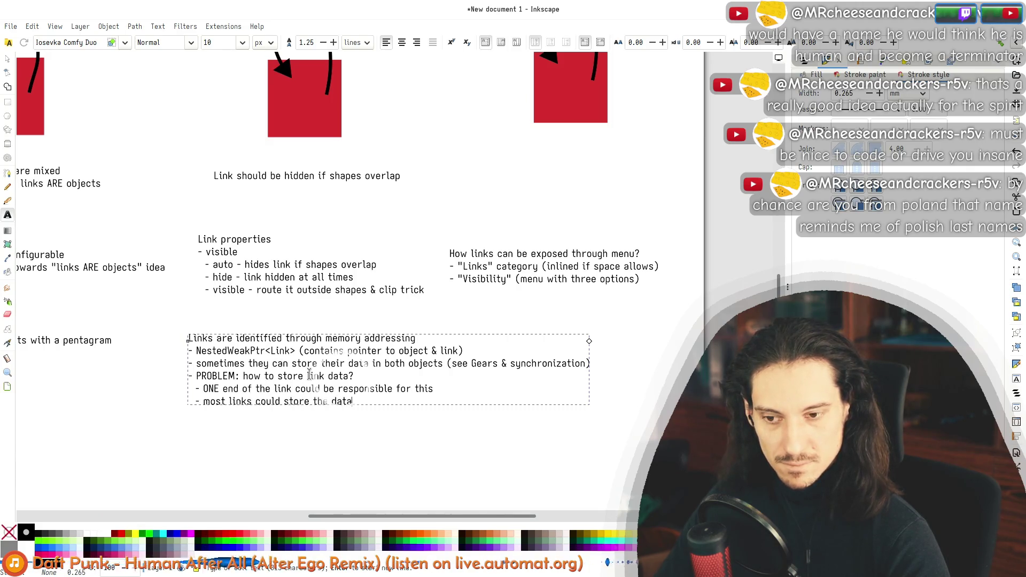
pyautogui.write('"')
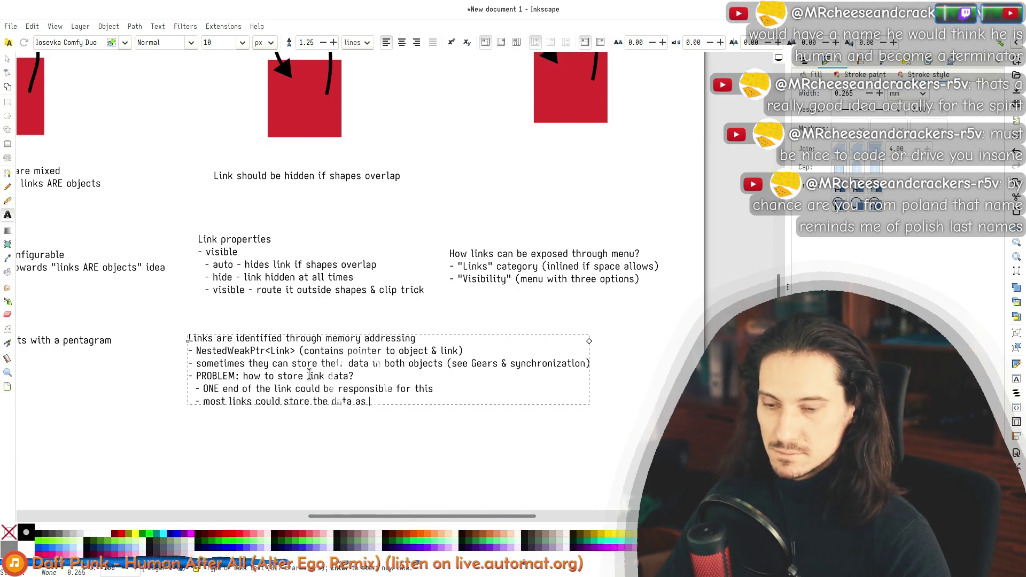
pyautogui.write('string" -')
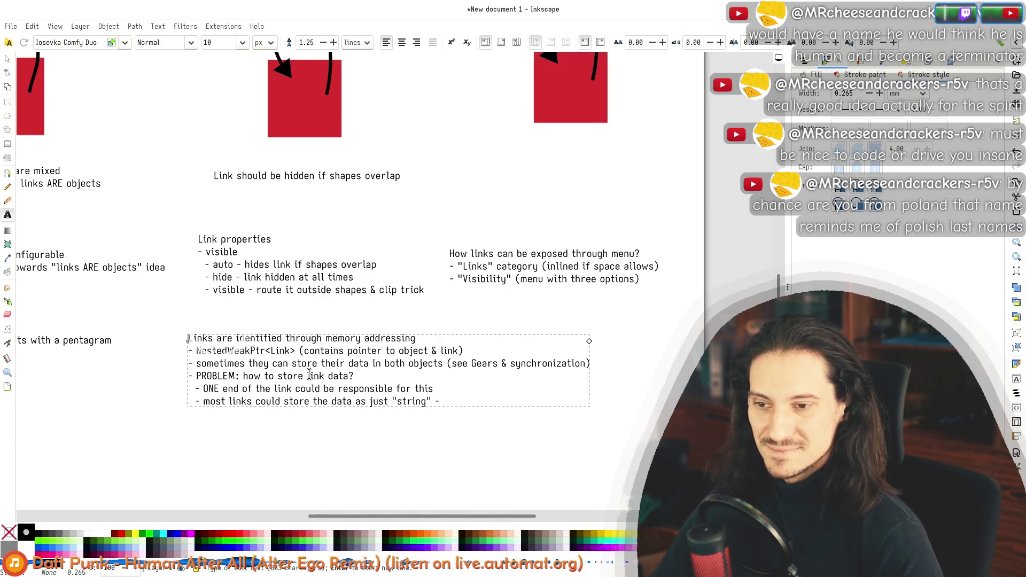
pyautogui.hotkey('ctrl', 'a')
# Step: Start a new bullet below the responsible-for-this line and type its opening words
pyautogui.click(309, 374)
pyautogui.hotkey('ctrl', 'a')
pyautogui.press('Right')
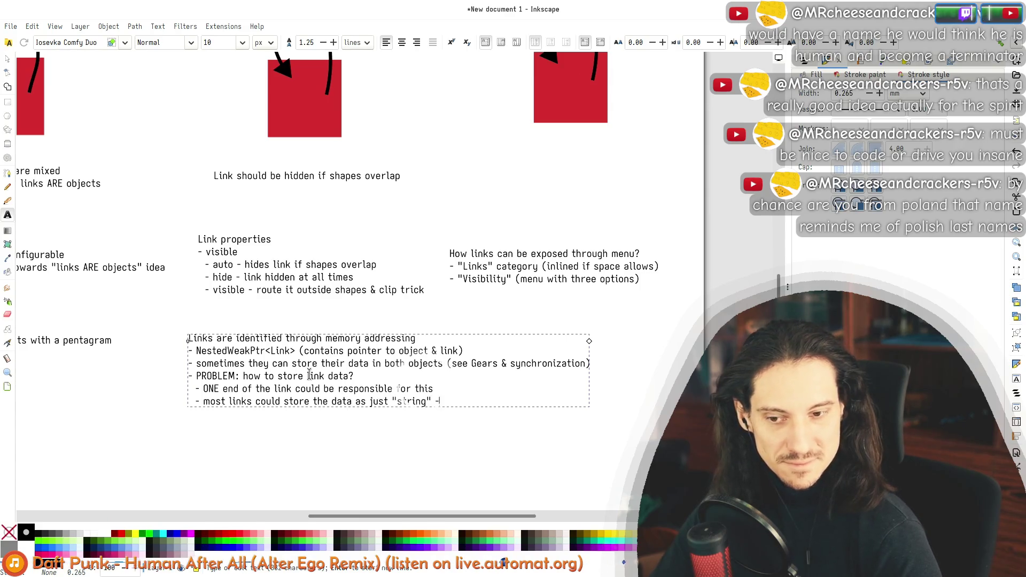
pyautogui.press('Up')
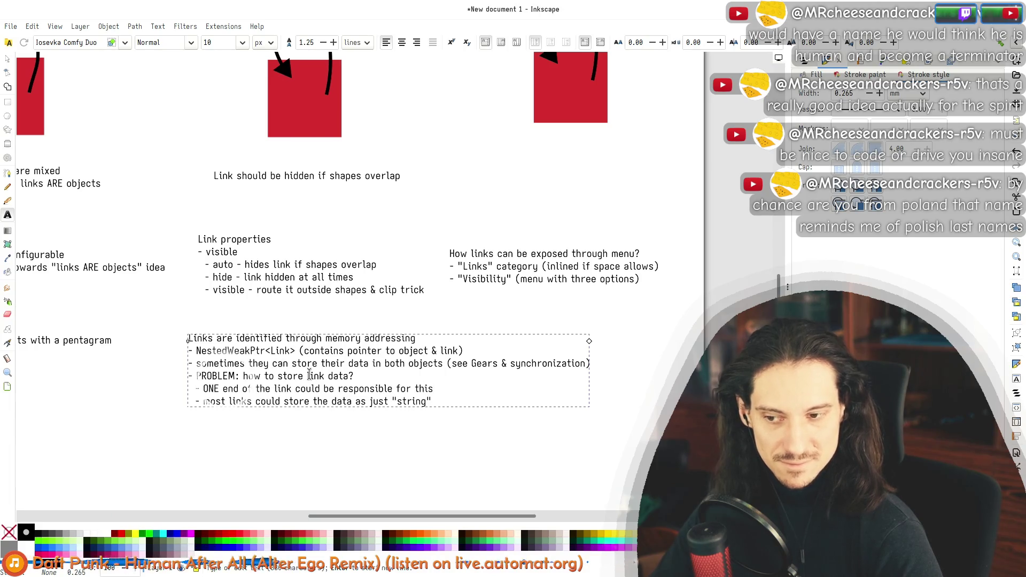
pyautogui.press('Return')
pyautogui.write('daat')
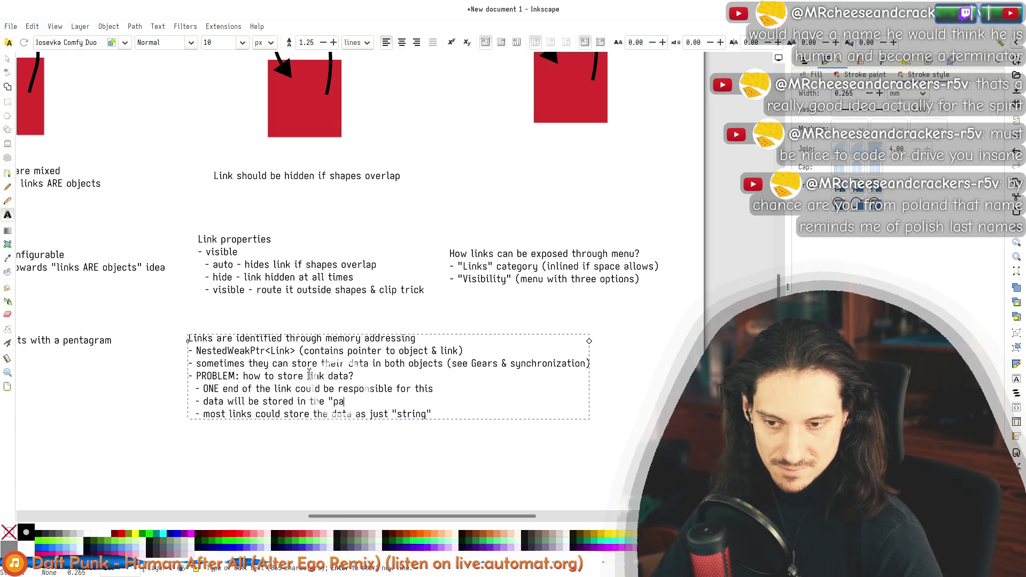
pyautogui.write('" sect')
# Step: Replace the phrase after 'stored' with 'as object keys'
pyautogui.press('Home')
pyautogui.press('Right')
pyautogui.press('Right')
pyautogui.press('Right')
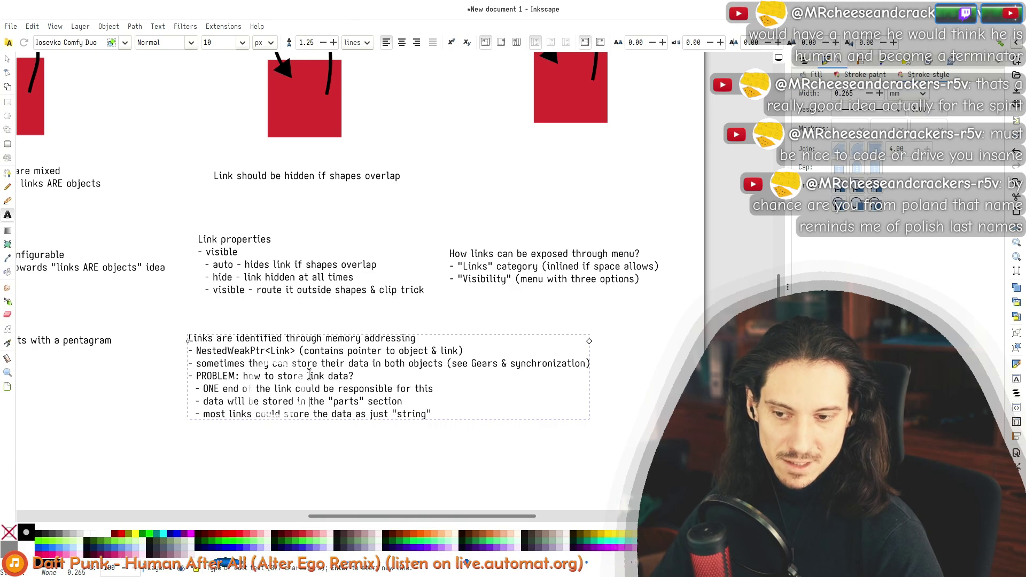
pyautogui.hotkey('ctrl', 'Right')
pyautogui.hotkey('ctrl', 'Right')
pyautogui.hotkey('ctrl', 'Right')
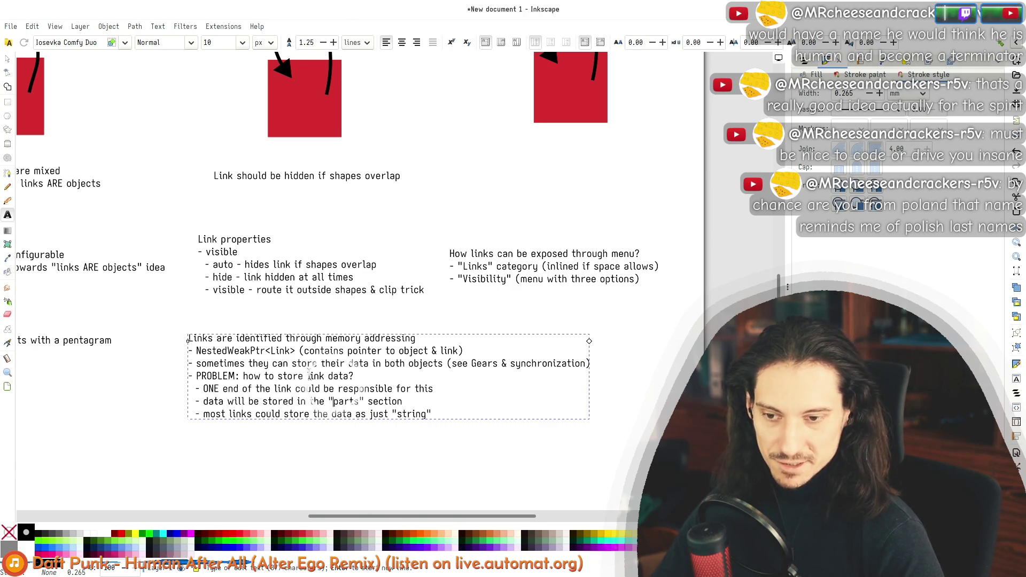
pyautogui.hotkey('ctrl', 'Left')
pyautogui.hotkey('ctrl', 'Left')
pyautogui.hotkey('shift', 'End')
pyautogui.write('as object keys')
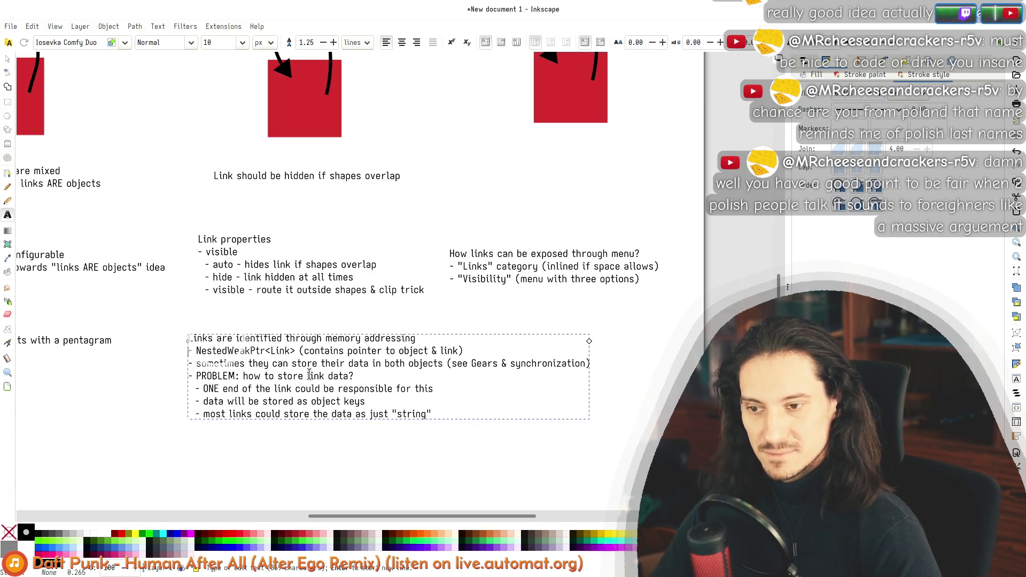
# Step: Review the new bullets and select the first four lines of the notes
pyautogui.press('Down')
pyautogui.press('Down')
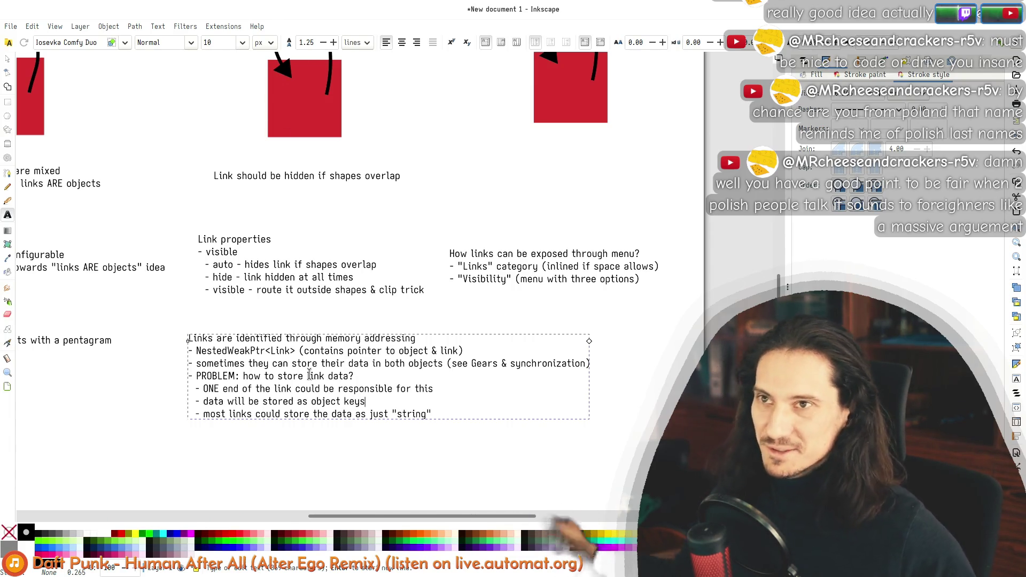
pyautogui.press('Down')
pyautogui.press('Down')
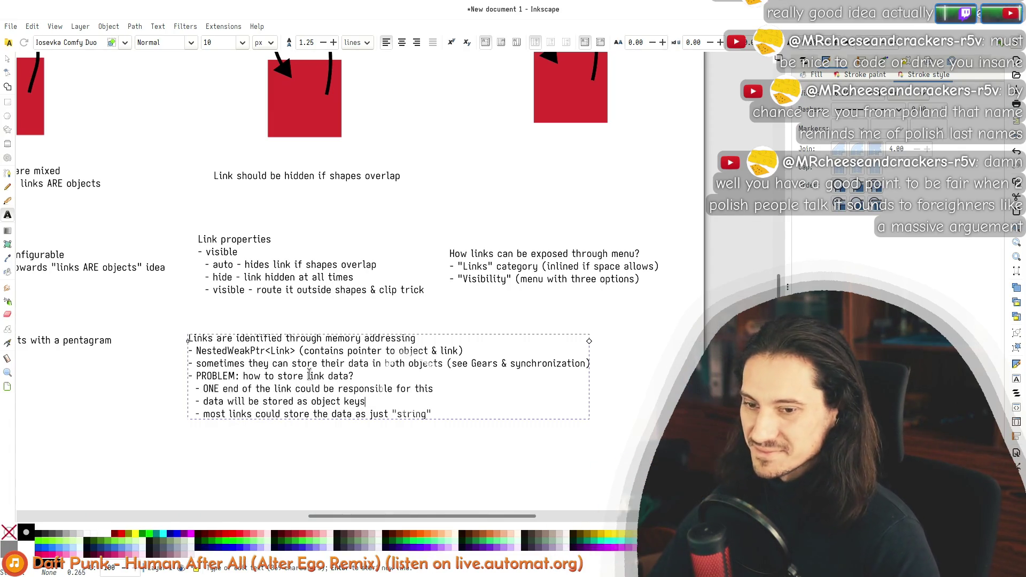
pyautogui.press('Up')
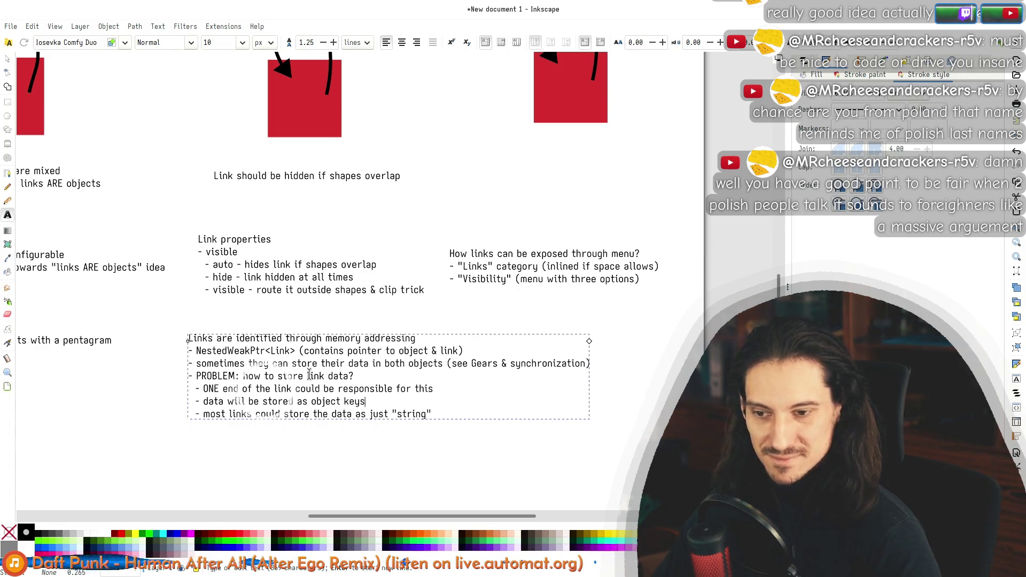
pyautogui.press('Up')
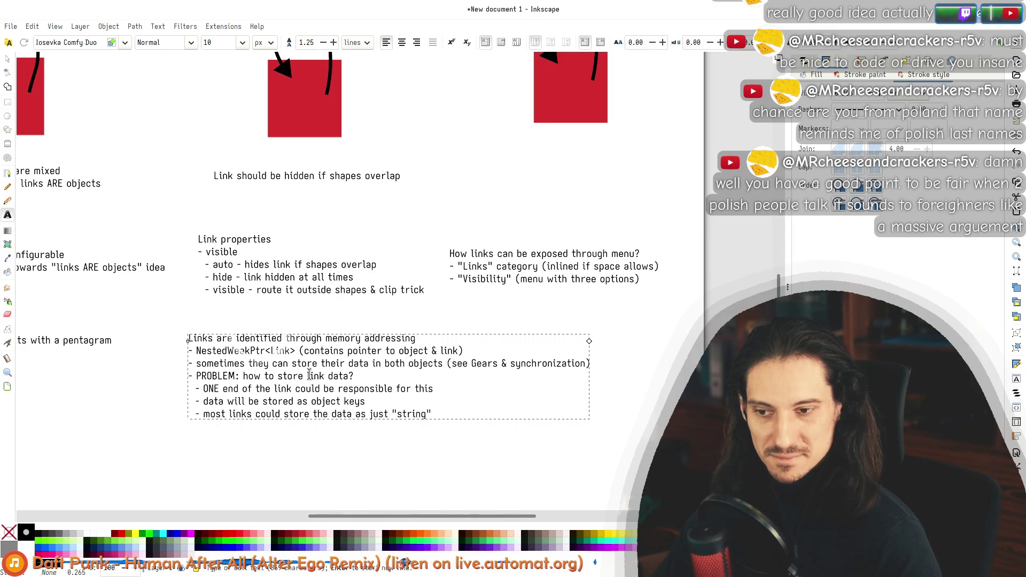
pyautogui.hotkey('ctrl', 'Home')
pyautogui.hotkey('shift', 'Down')
pyautogui.hotkey('shift', 'Down')
pyautogui.hotkey('shift', 'Down')
pyautogui.hotkey('shift', 'Down')
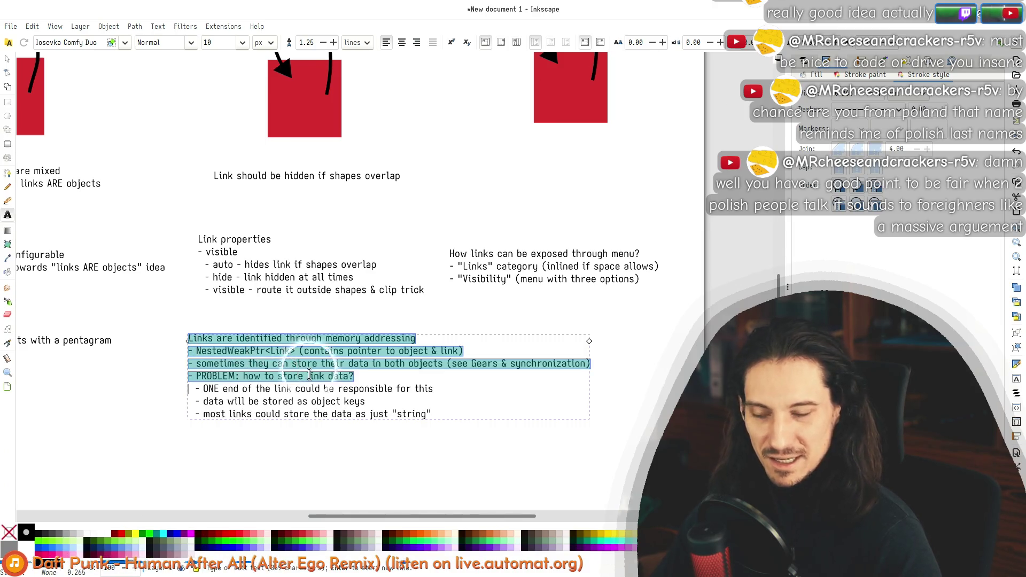
pyautogui.hotkey('shift', 'Down')
pyautogui.hotkey('shift', 'Down')
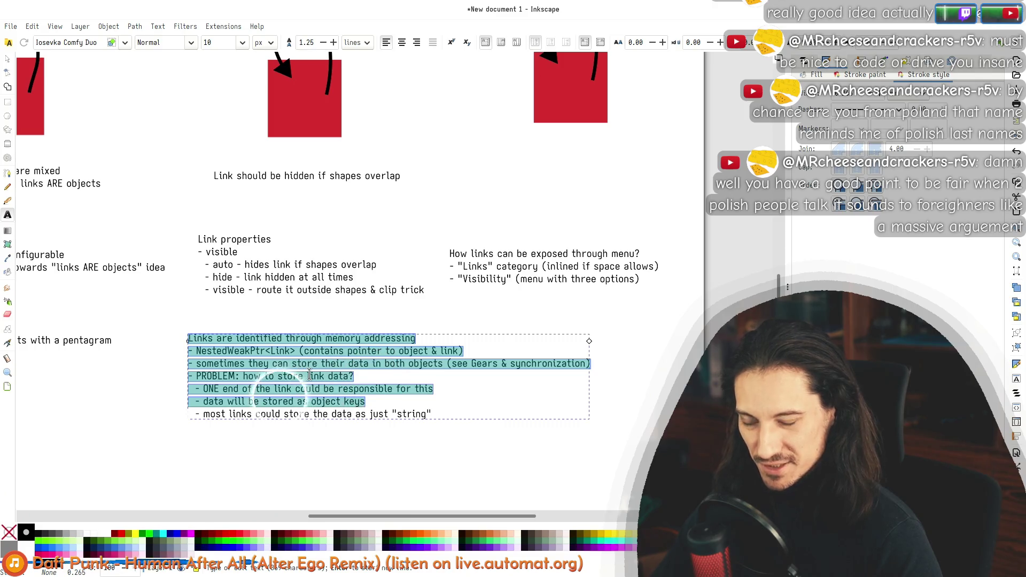
pyautogui.hotkey('shift', 'Down')
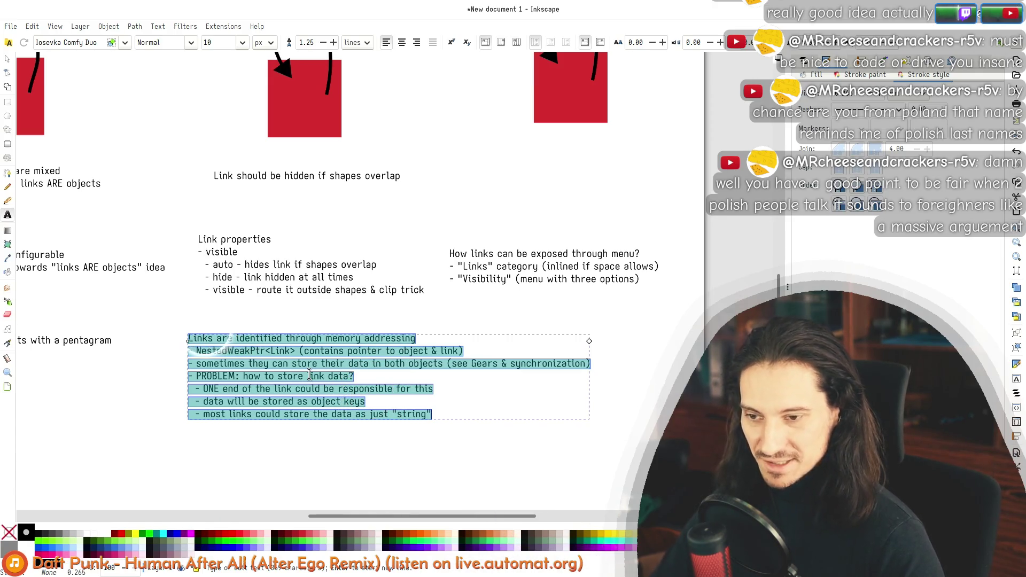
pyautogui.press('Home')
pyautogui.press('End')
pyautogui.hotkey('ctrl', 'Home')
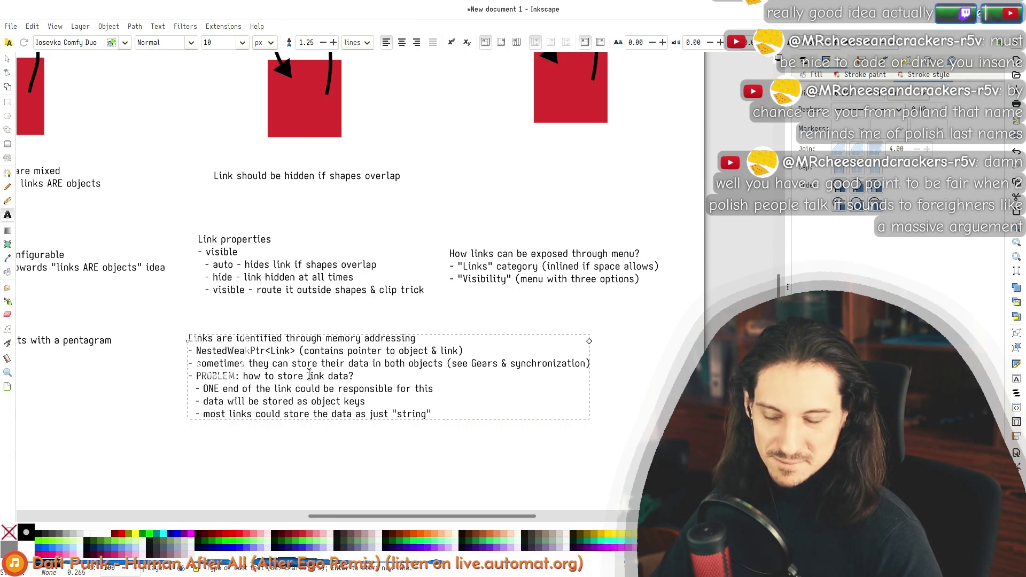
pyautogui.hotkey('shift', 'Down')
pyautogui.hotkey('shift', 'Down')
pyautogui.hotkey('shift', 'Down')
pyautogui.hotkey('shift', 'Down')
pyautogui.hotkey('shift', 'Down')
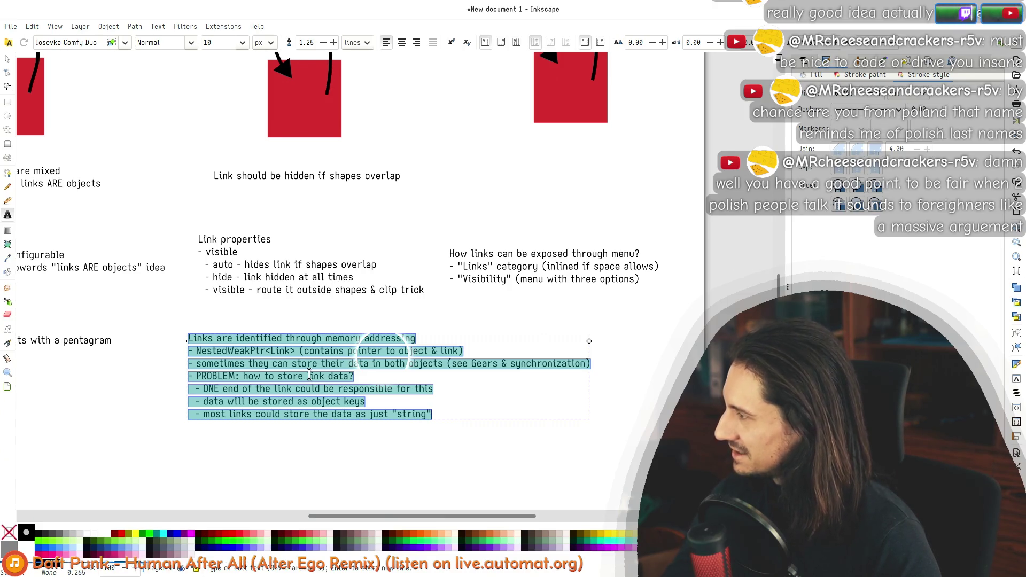
pyautogui.press('Right')
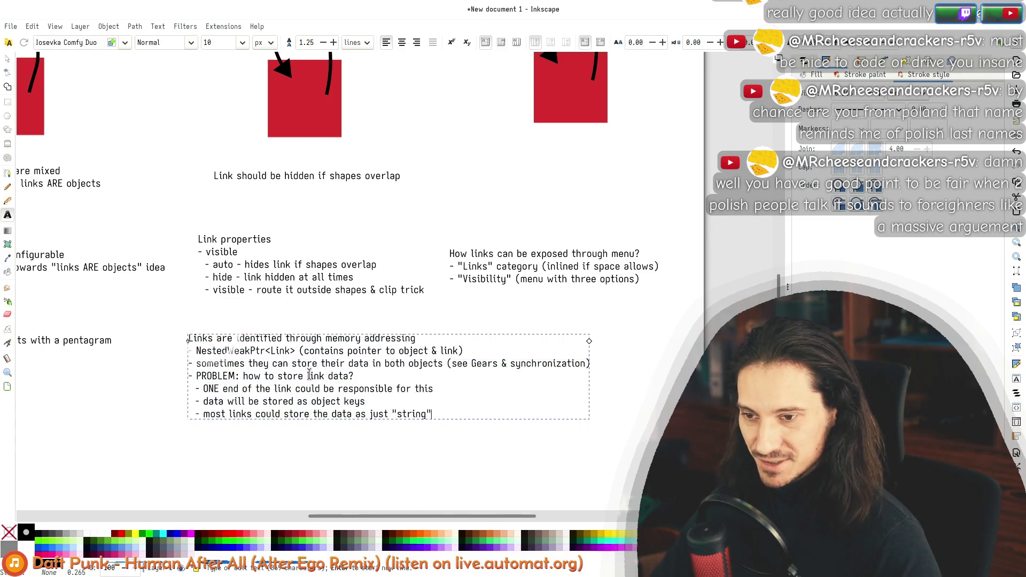
pyautogui.hotkey('ctrl', 'a')
pyautogui.press('Right')
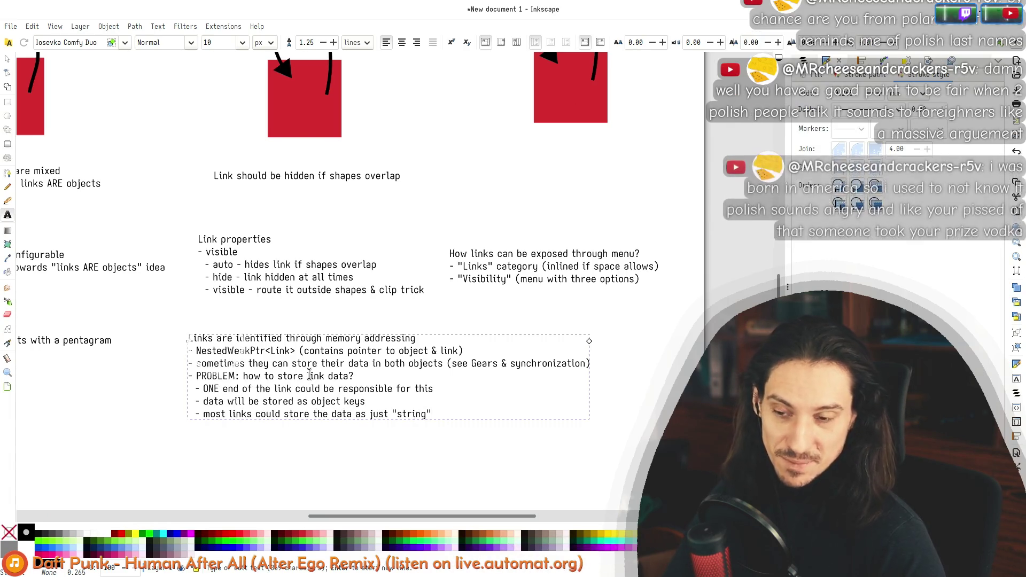
pyautogui.hotkey('ctrl', 'a')
pyautogui.press('Right')
pyautogui.hotkey('ctrl', 'a')
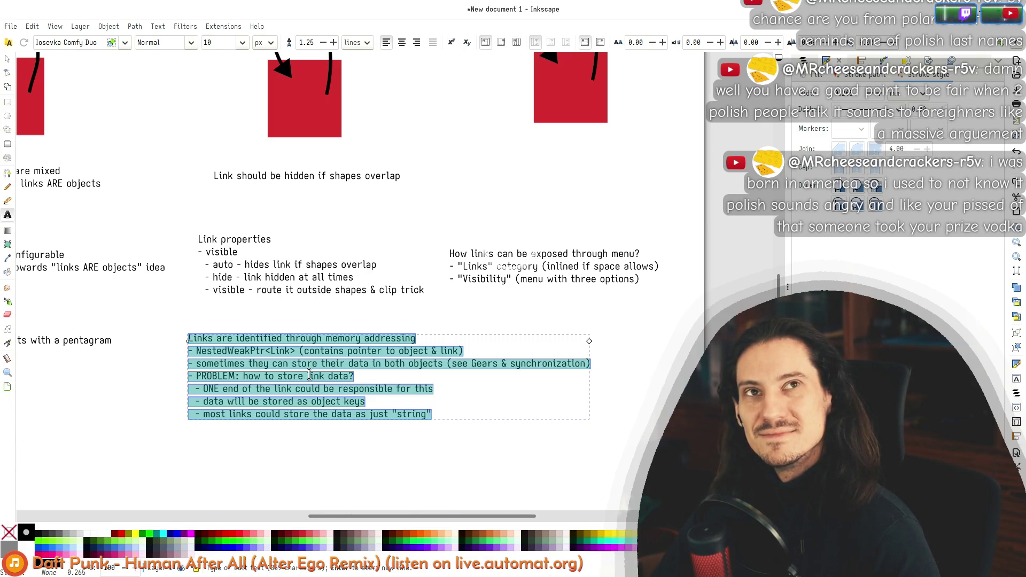
pyautogui.click(310, 376)
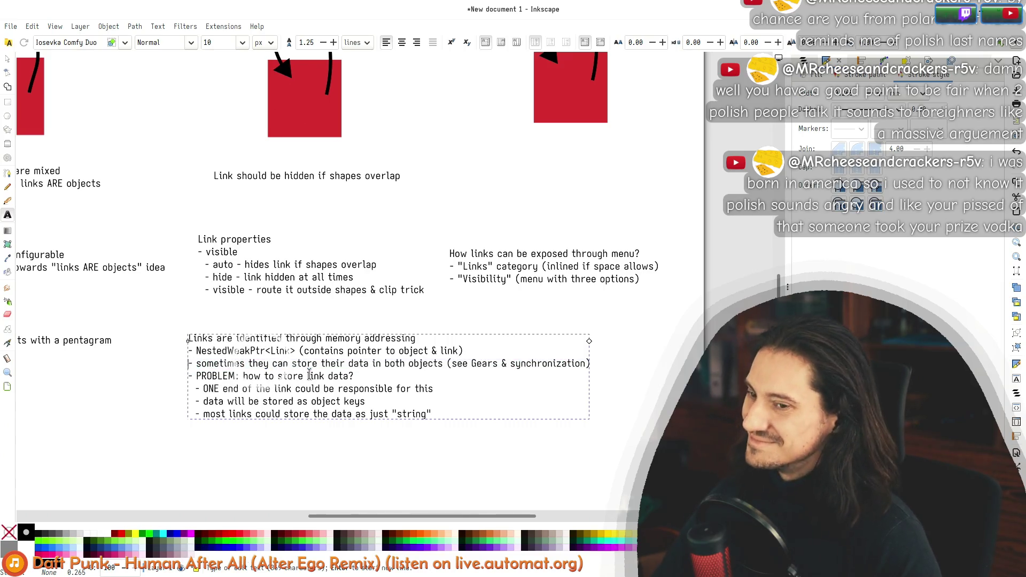
pyautogui.hotkey('shift', 'Down')
pyautogui.press('Down')
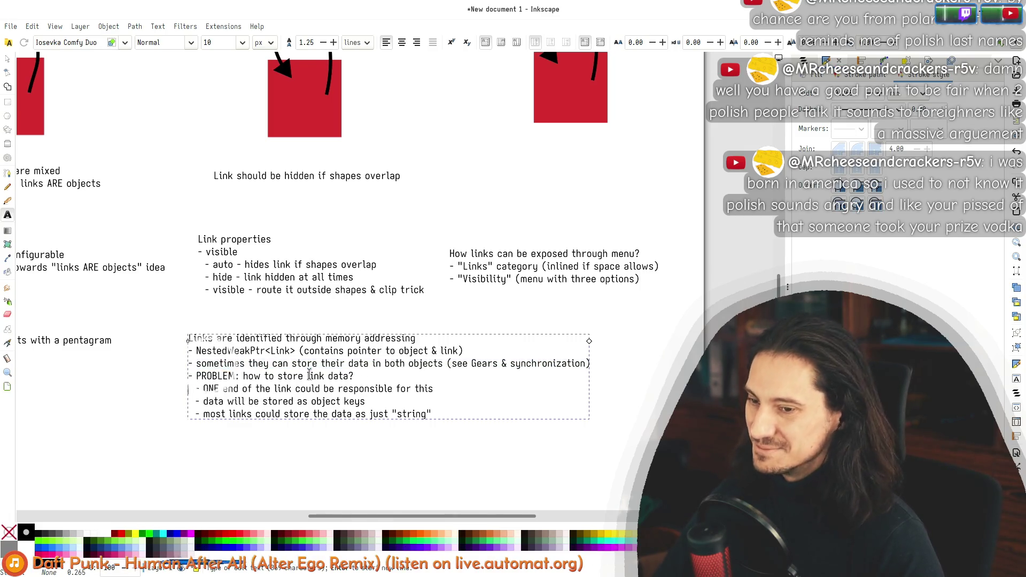
pyautogui.hotkey('shift', 'Down')
pyautogui.hotkey('shift', 'Down')
pyautogui.hotkey('shift', 'Down')
pyautogui.hotkey('shift', 'Down')
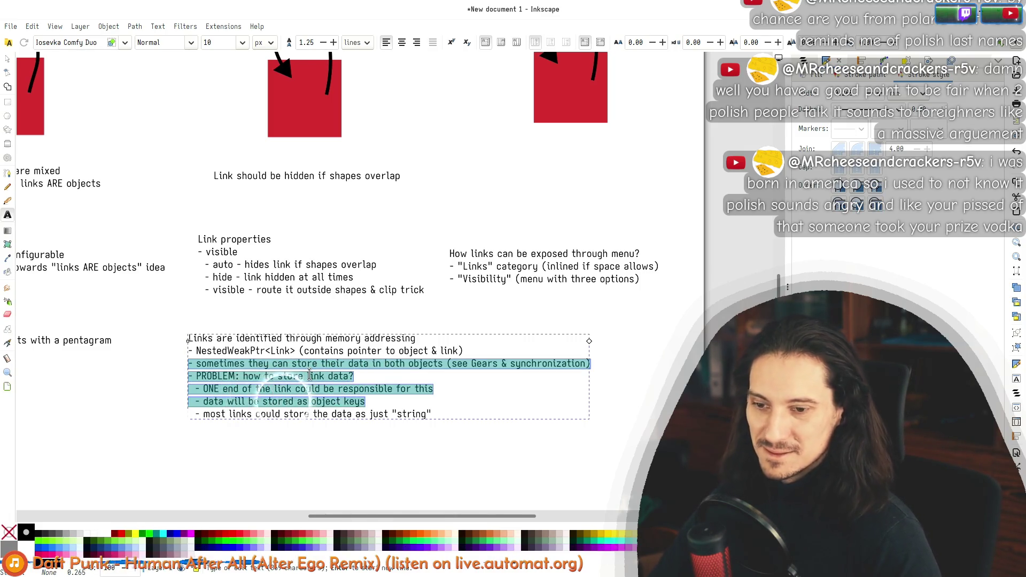
pyautogui.press('End')
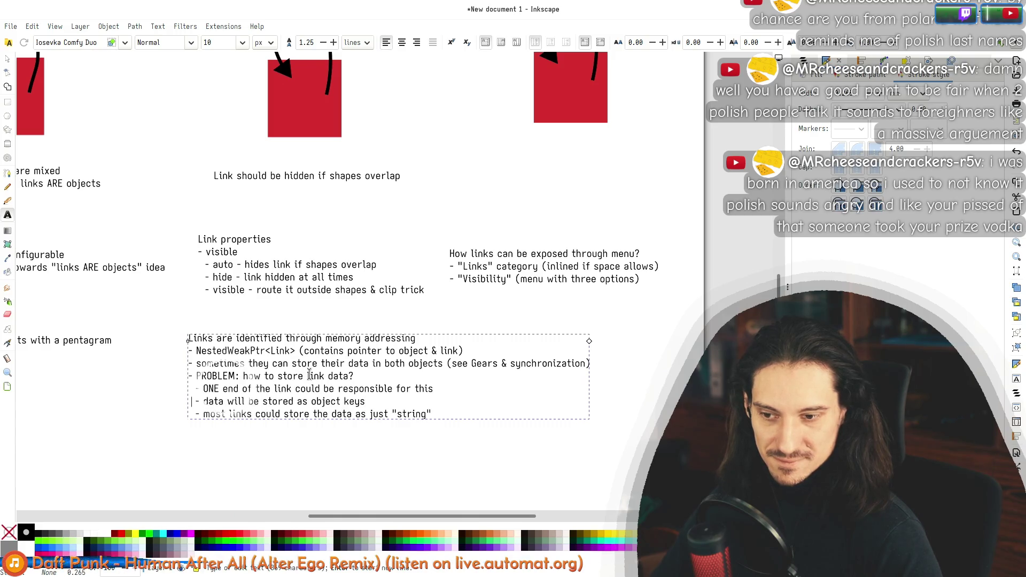
pyautogui.hotkey('shift', 'End')
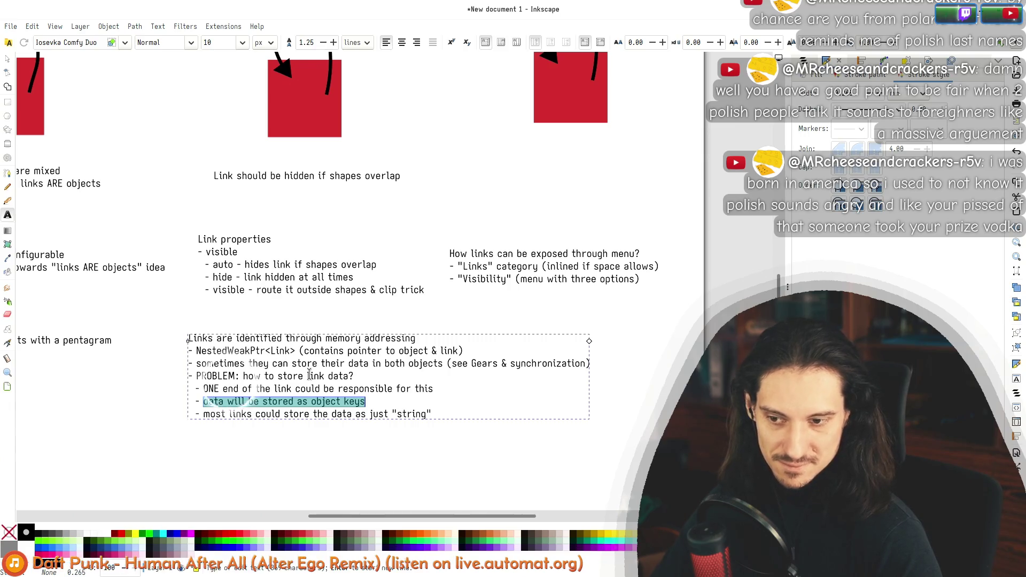
# Step: Reword the bullet to 'each link is a part so the part name is the JSON key'
pyautogui.write('part')
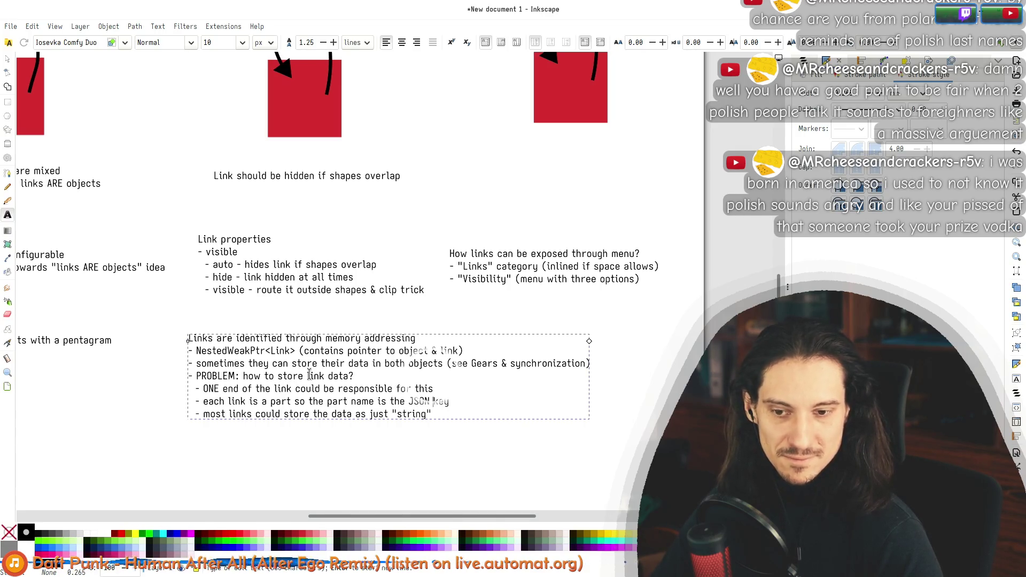
pyautogui.press('Home')
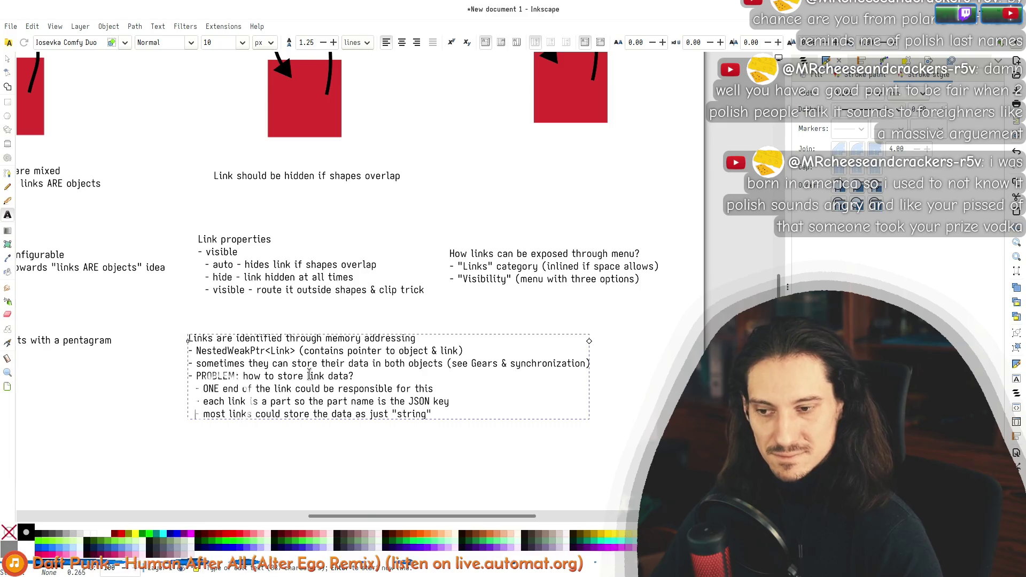
pyautogui.hotkey('shift', 'End')
pyautogui.press('End')
pyautogui.hotkey('shift', 'Home')
pyautogui.press('End')
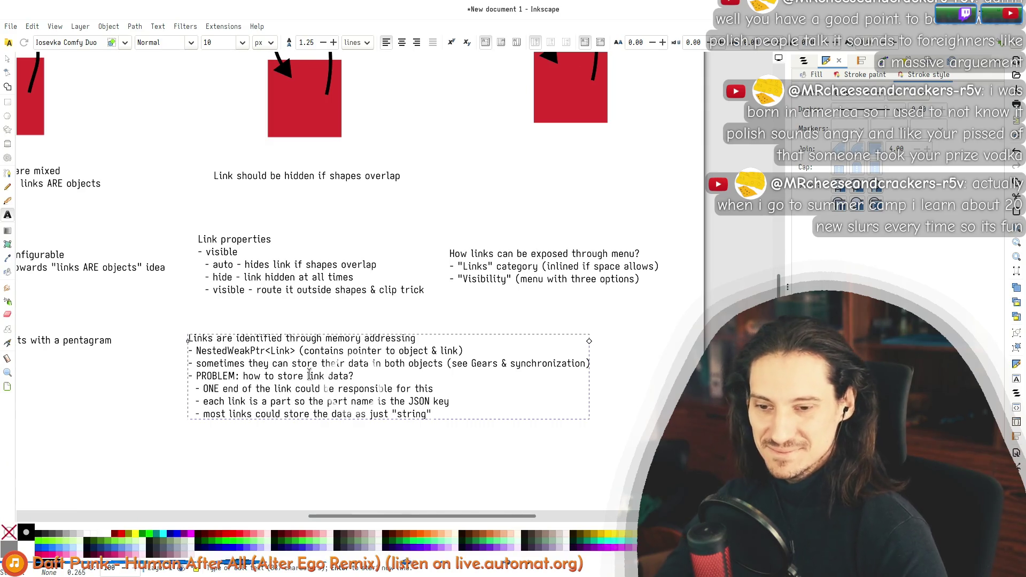
pyautogui.hotkey('ctrl', 'Home')
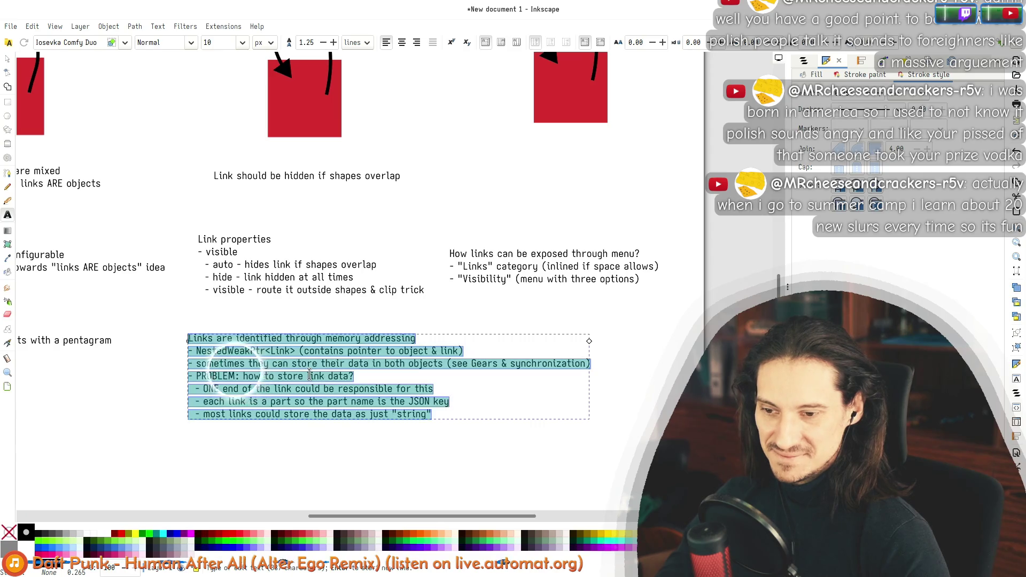
pyautogui.hotkey('ctrl', 'a')
pyautogui.press('Right')
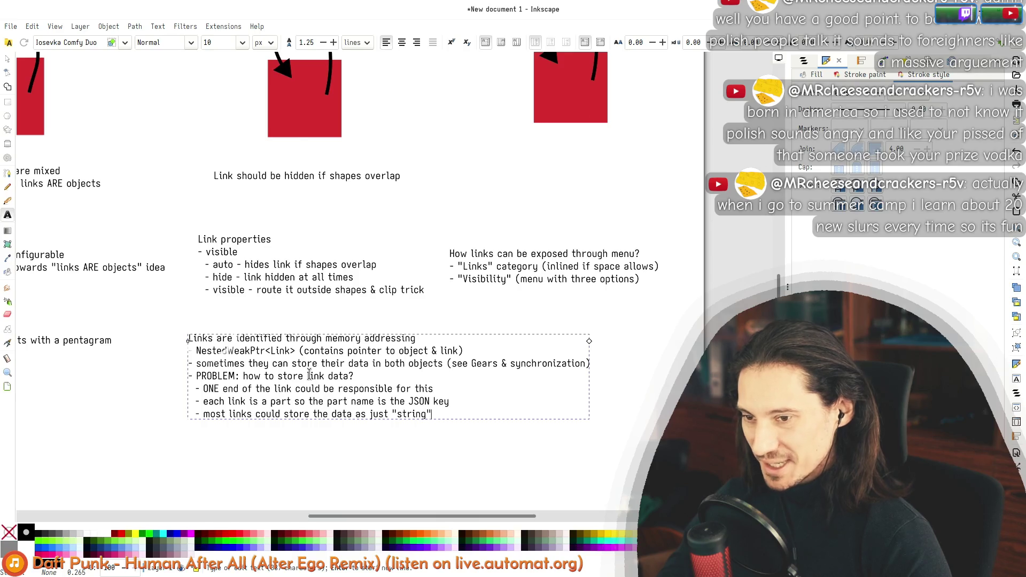
pyautogui.hotkey('ctrl', 'a')
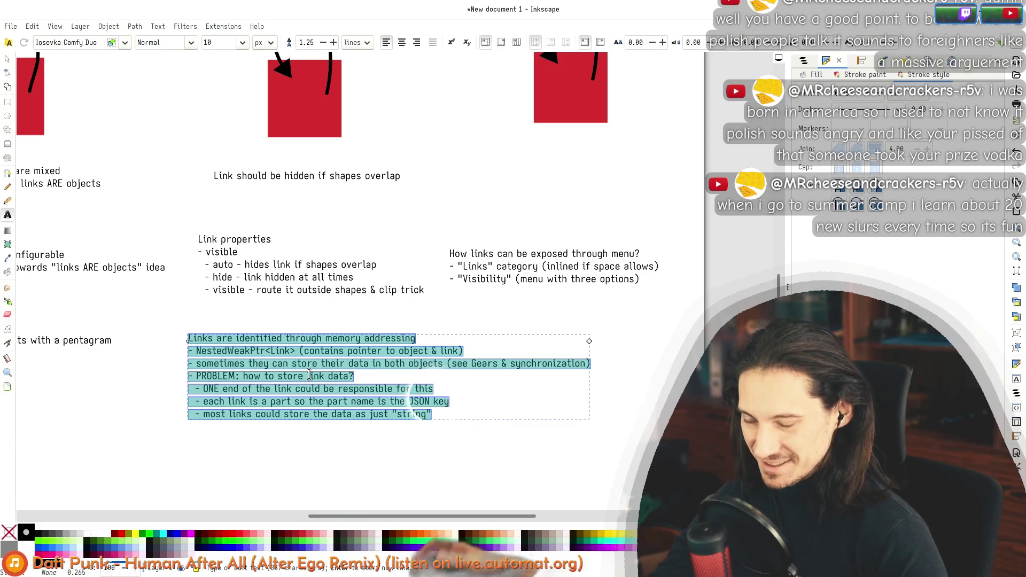
pyautogui.press('Left')
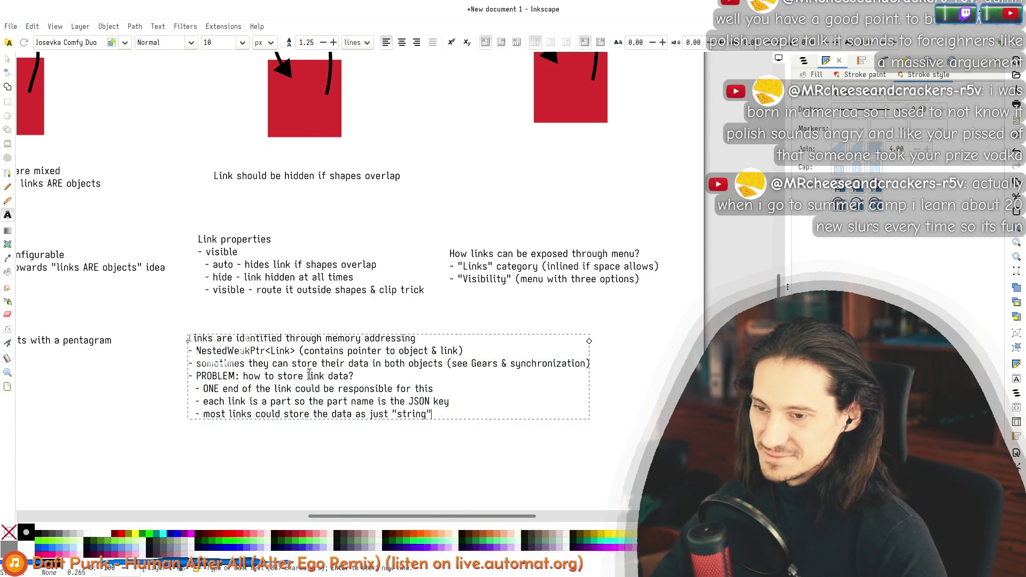
pyautogui.hotkey('shift', 'Home')
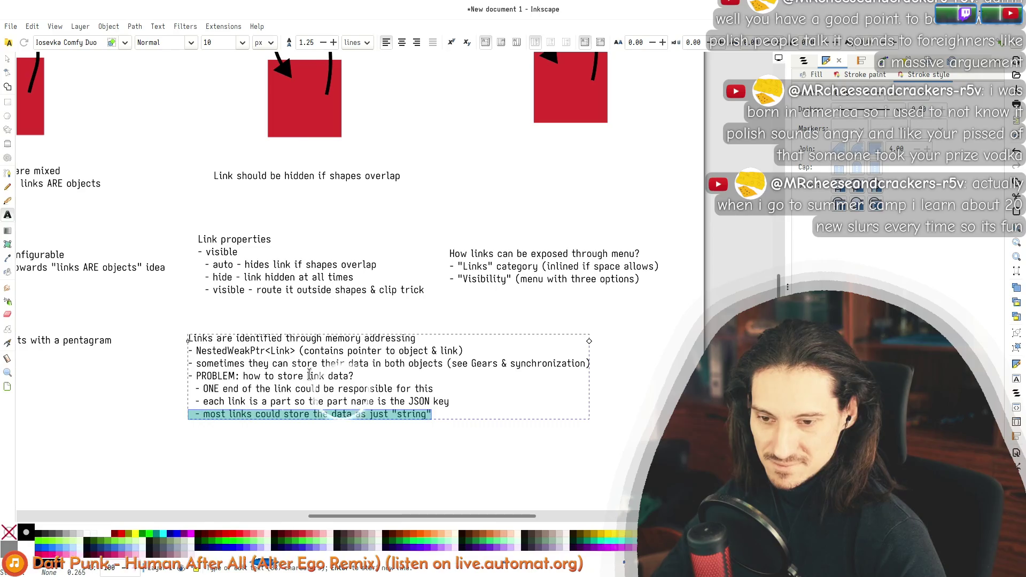
pyautogui.hotkey('shift', 'Up')
pyautogui.hotkey('shift', 'Up')
pyautogui.hotkey('shift', 'Up')
pyautogui.hotkey('shift', 'Up')
pyautogui.hotkey('shift', 'Up')
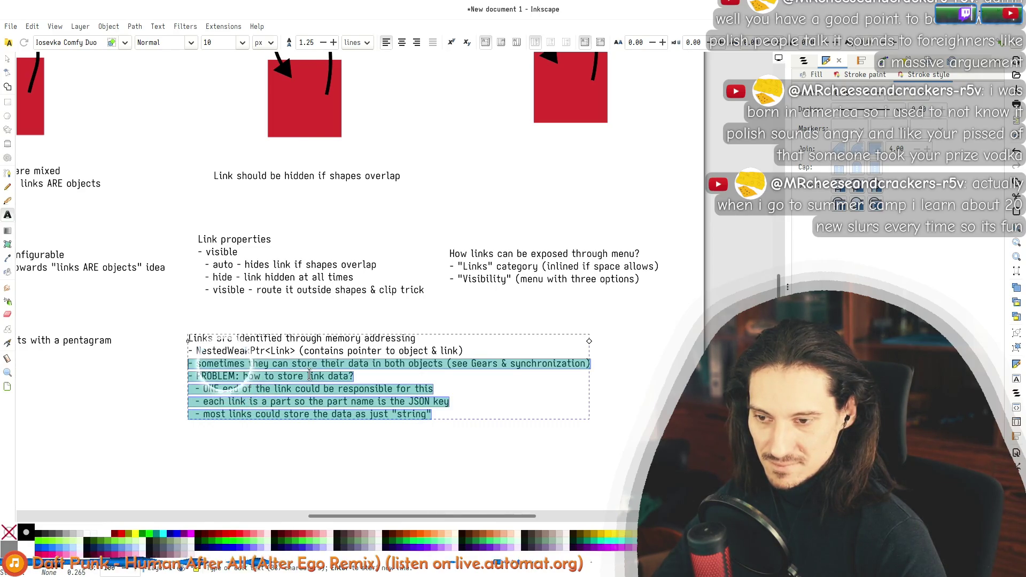
pyautogui.hotkey('shift', 'Up')
pyautogui.press('Right')
pyautogui.press('Up')
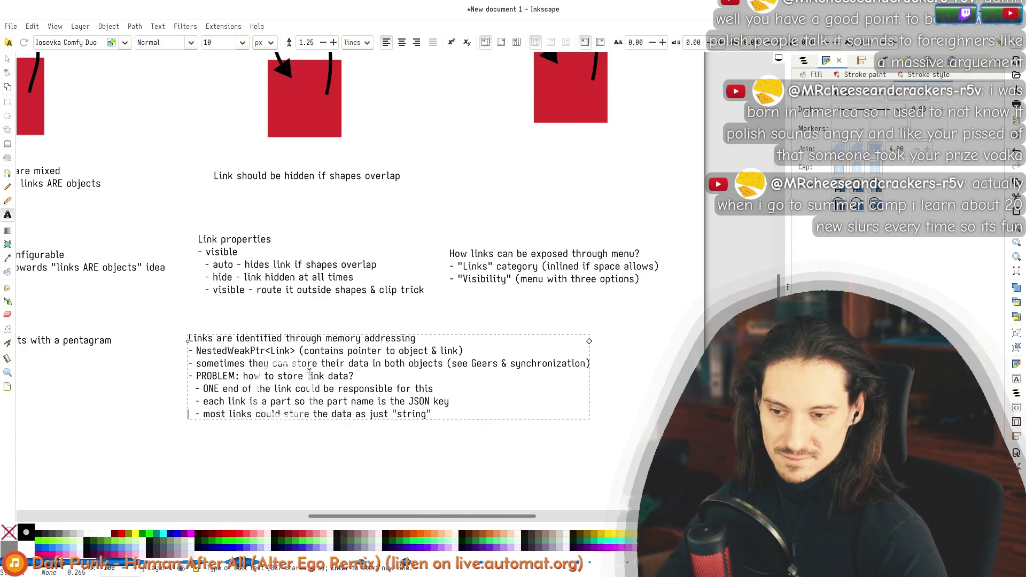
pyautogui.press('Down')
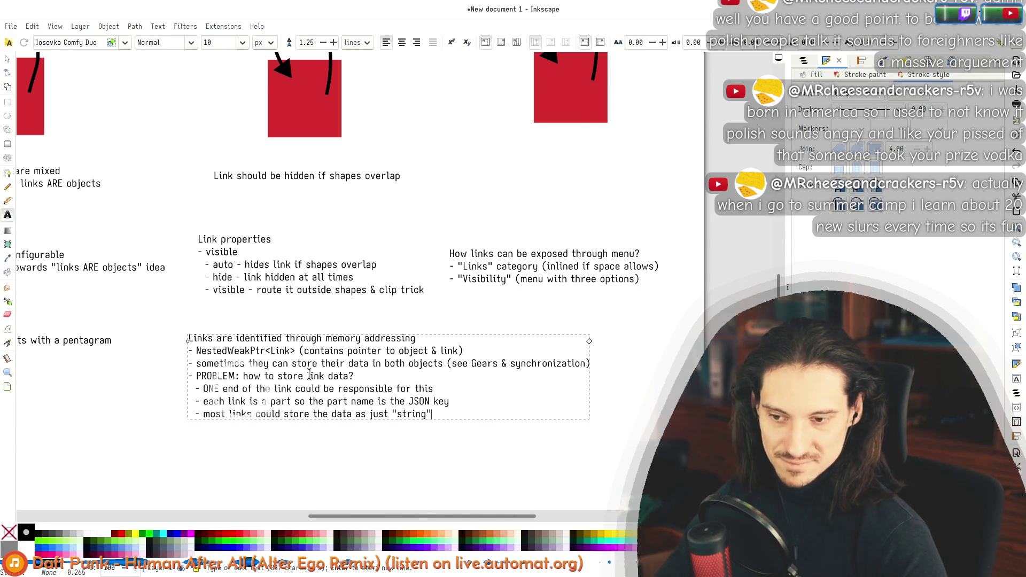
pyautogui.press('Up')
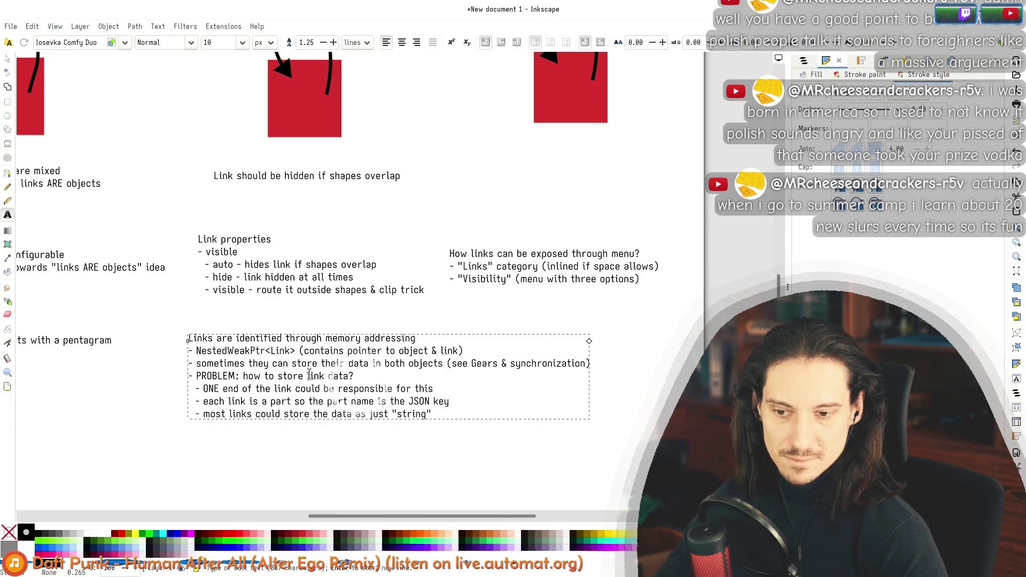
pyautogui.press('Return')
pyautogui.write('(th')
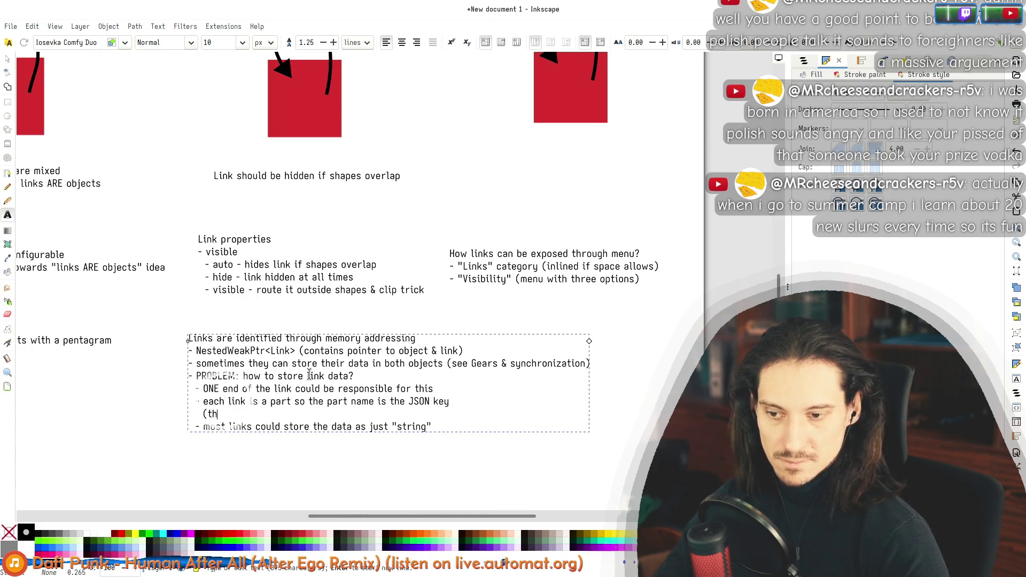
# Step: Type '(this also plays nice with objects that have multiple copies of some link - under different names)'
pyautogui.write('is also plays nice ')
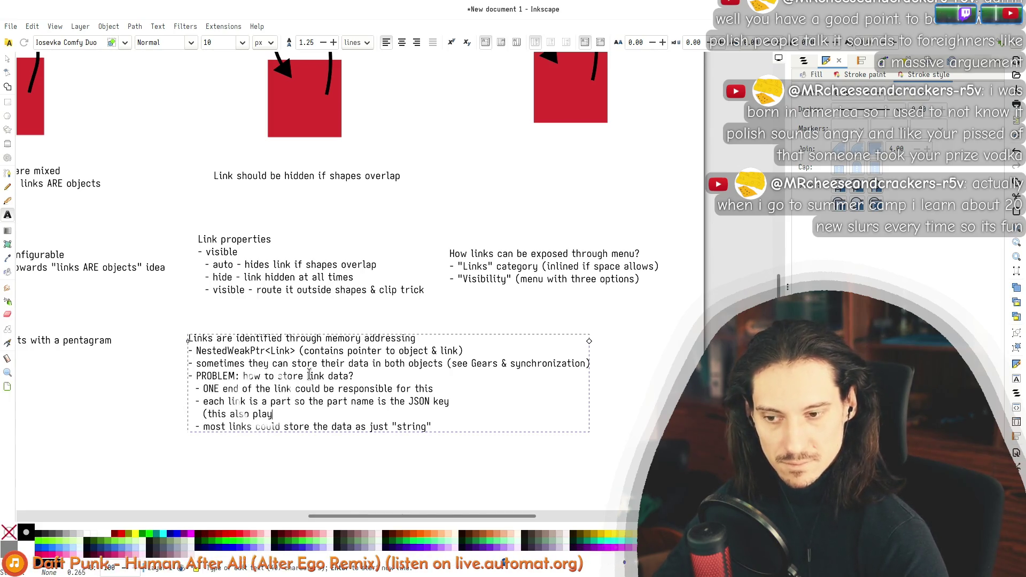
pyautogui.write('with objects that have some link ')
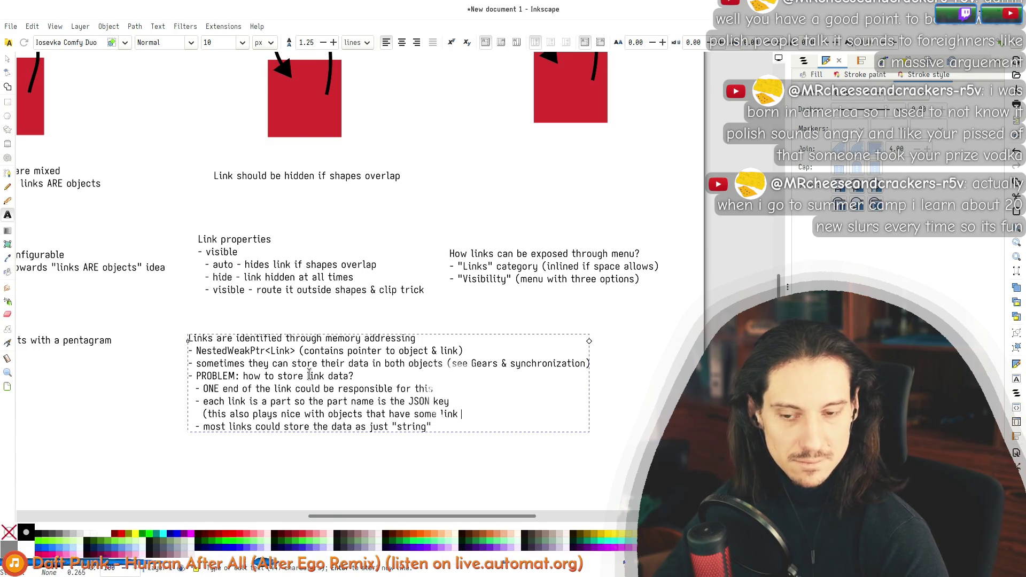
pyautogui.write('multiple ')
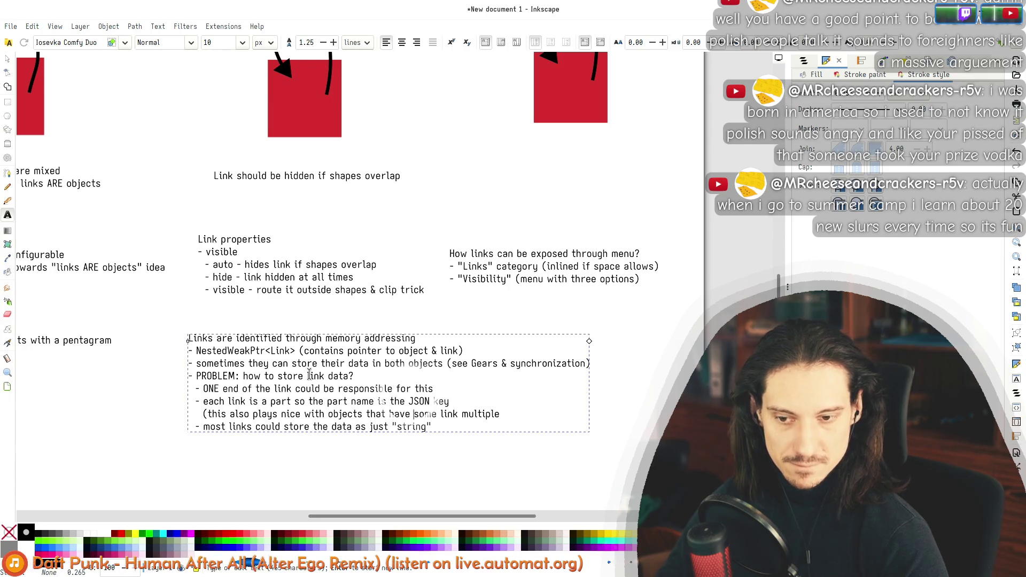
pyautogui.write('multiple copies of')
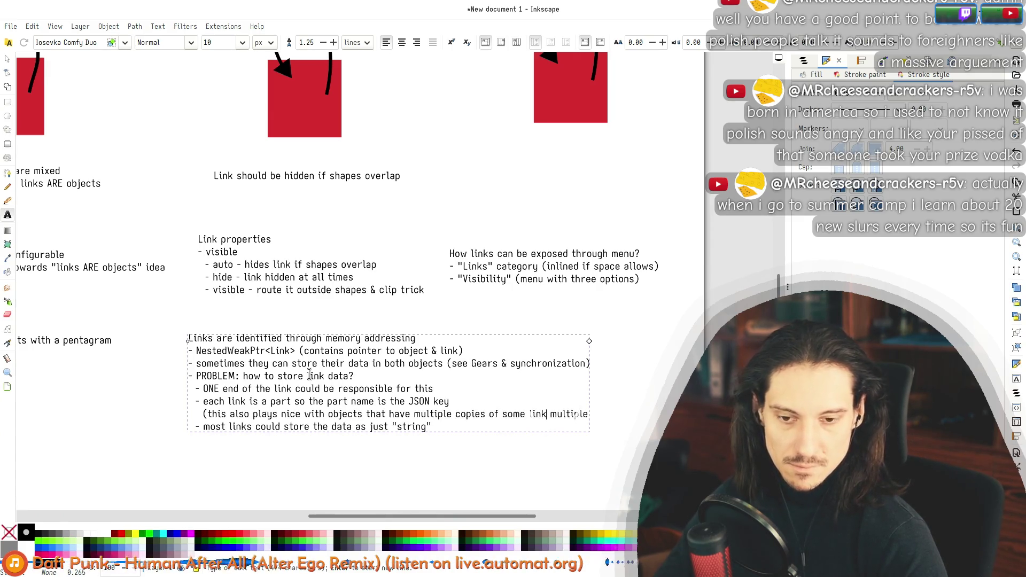
pyautogui.write('different names)')
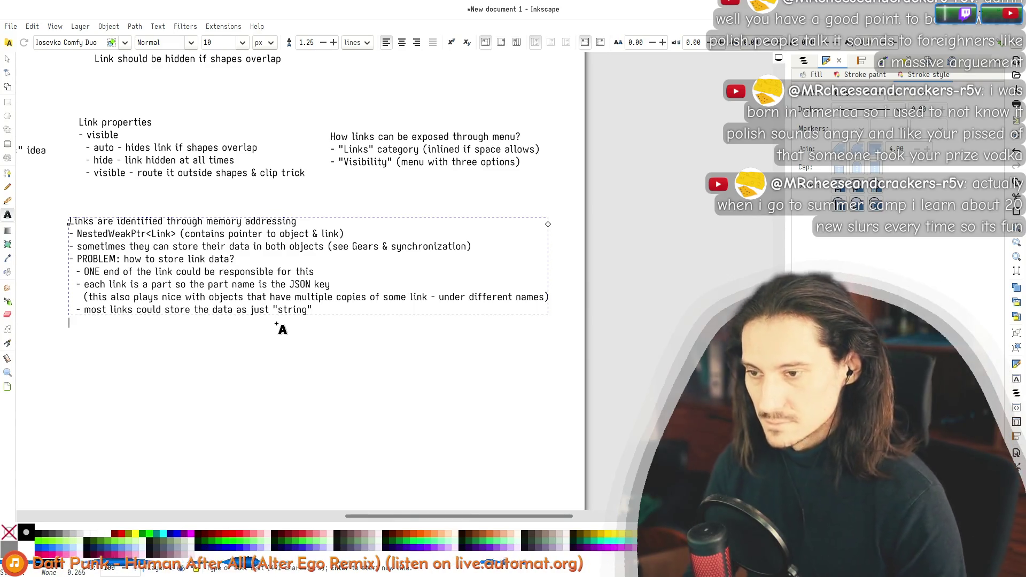
# Step: Begin a new '-' bullet line below the 'string' sub-point
pyautogui.press('Return')
pyautogui.write('-')
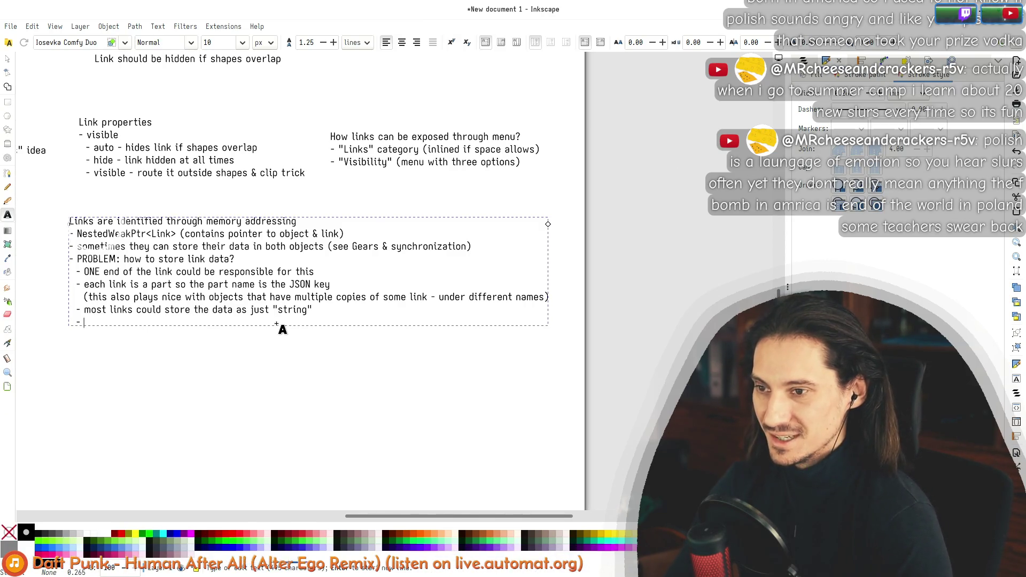
# Step: Re-enter the notes text block and move between the NestedWeakPtr line and the last bullet
pyautogui.hotkey('ctrl', 'a')
pyautogui.click(277, 324)
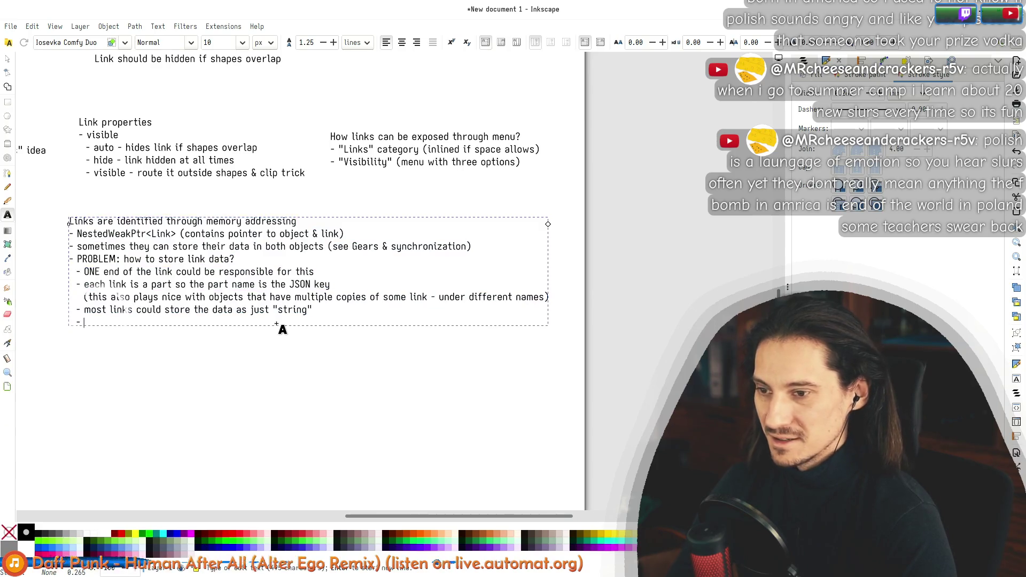
pyautogui.hotkey('ctrl', 'a')
pyautogui.click(277, 324)
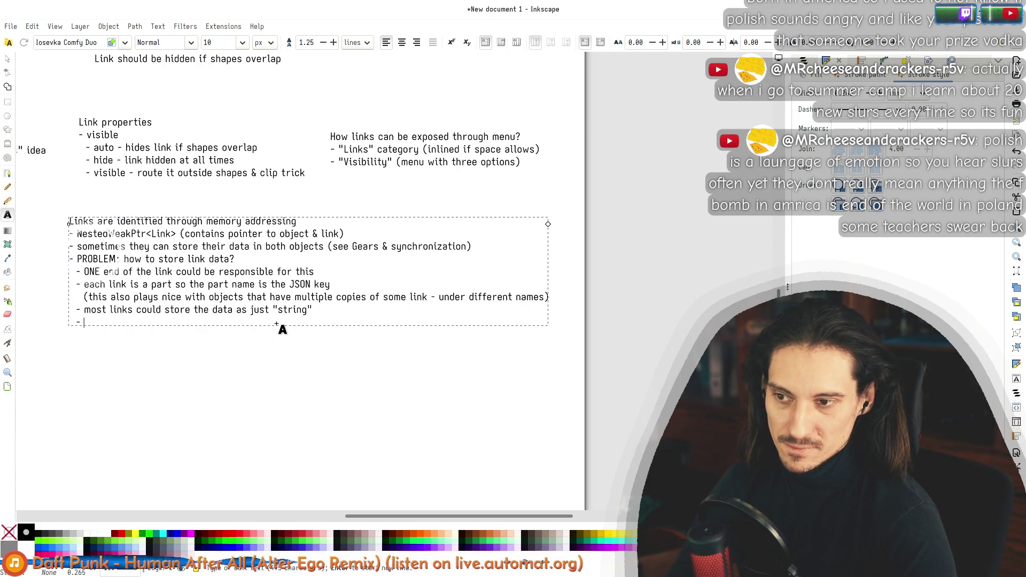
pyautogui.hotkey('ctrl', 'a')
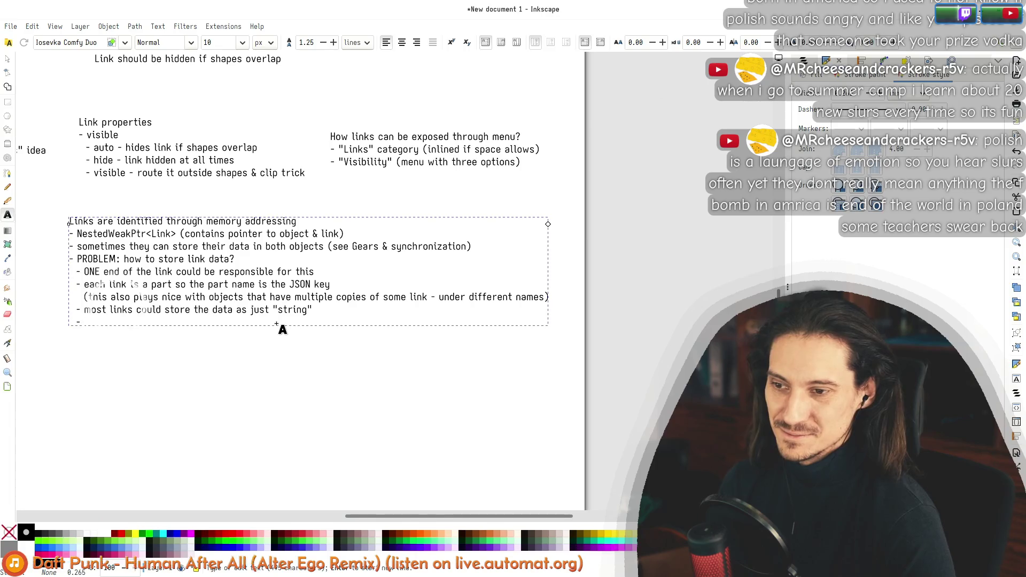
pyautogui.press('Up')
pyautogui.press('Up')
pyautogui.press('Up')
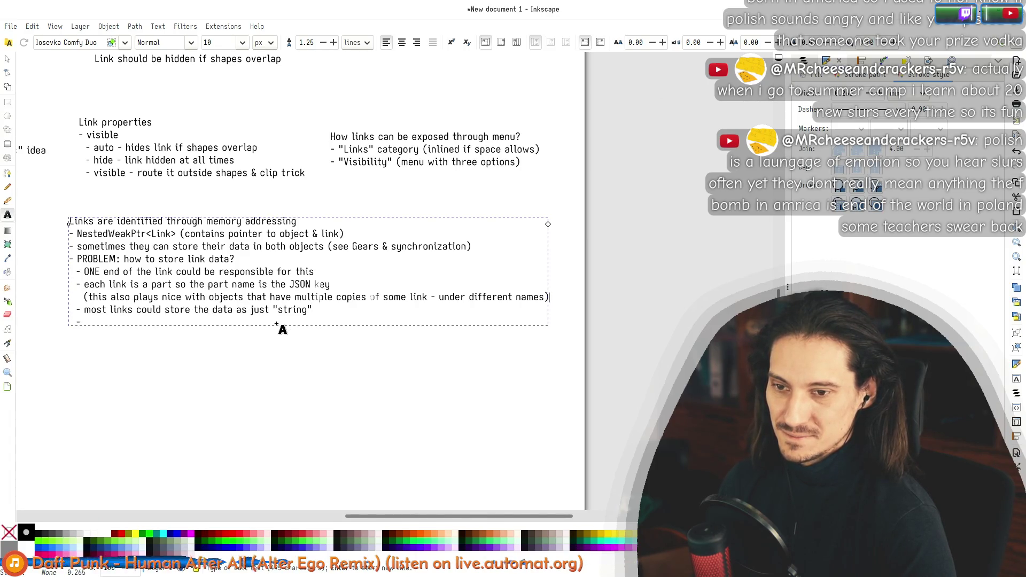
pyautogui.press('End')
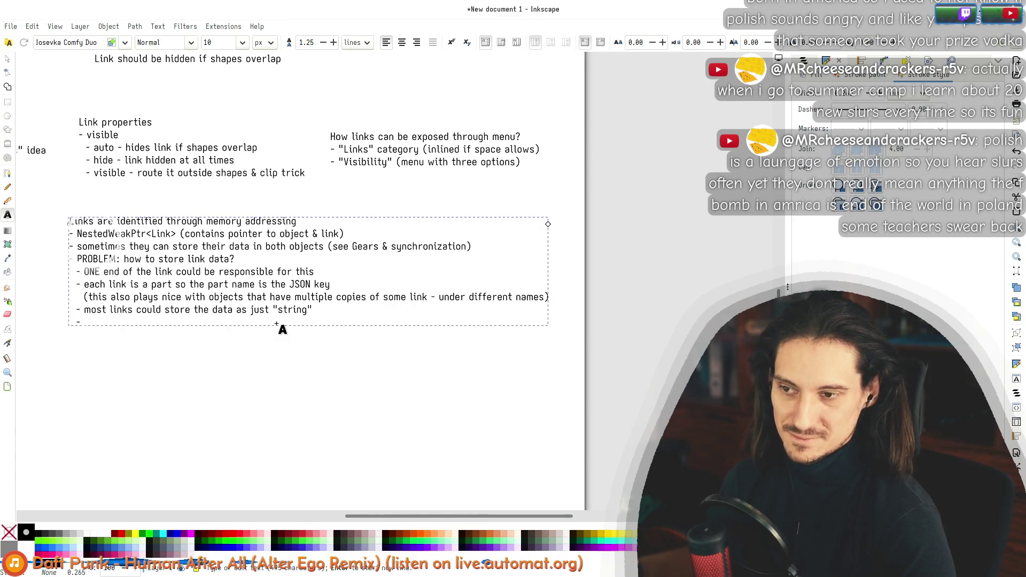
pyautogui.hotkey('ctrl', 'a')
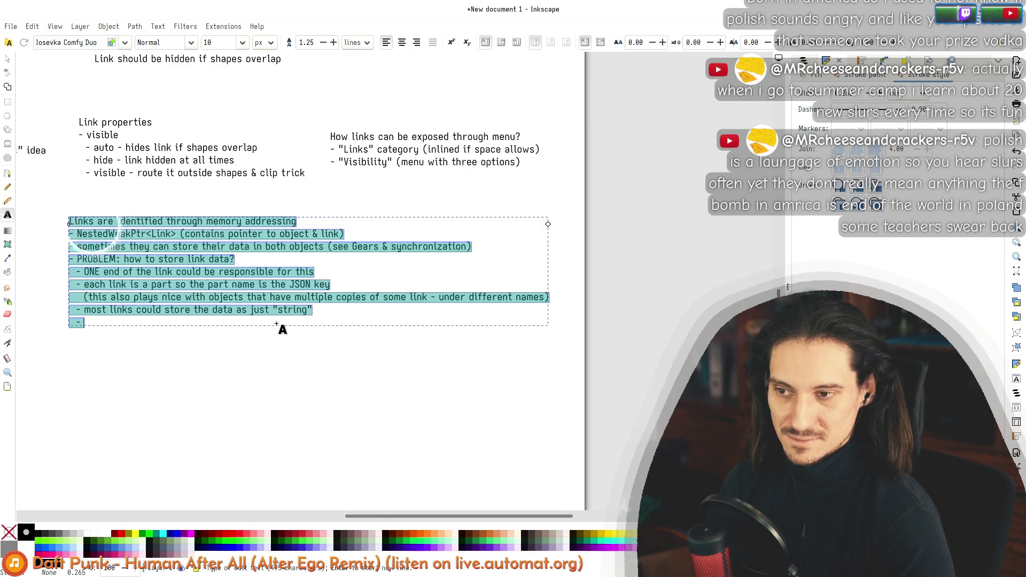
pyautogui.press('Left')
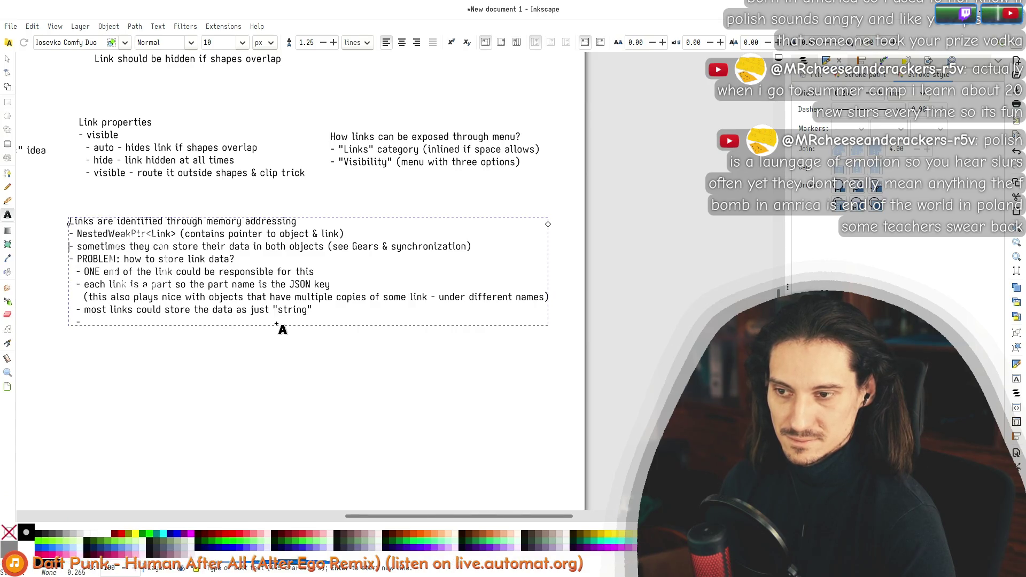
pyautogui.press('Down')
pyautogui.press('Down')
pyautogui.press('Down')
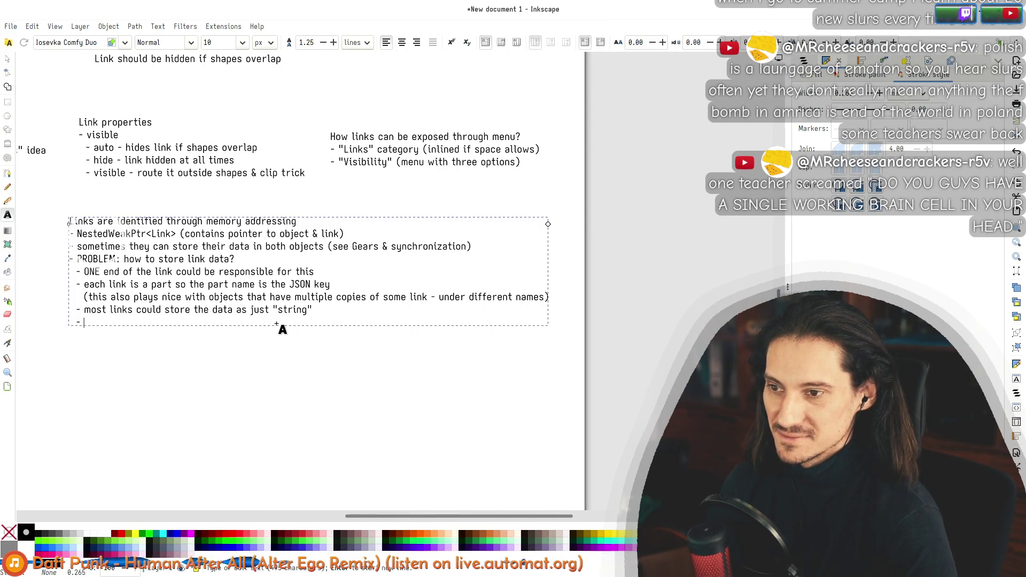
# Step: Place the caret at the end of the empty last bullet
pyautogui.hotkey('ctrl', 'a')
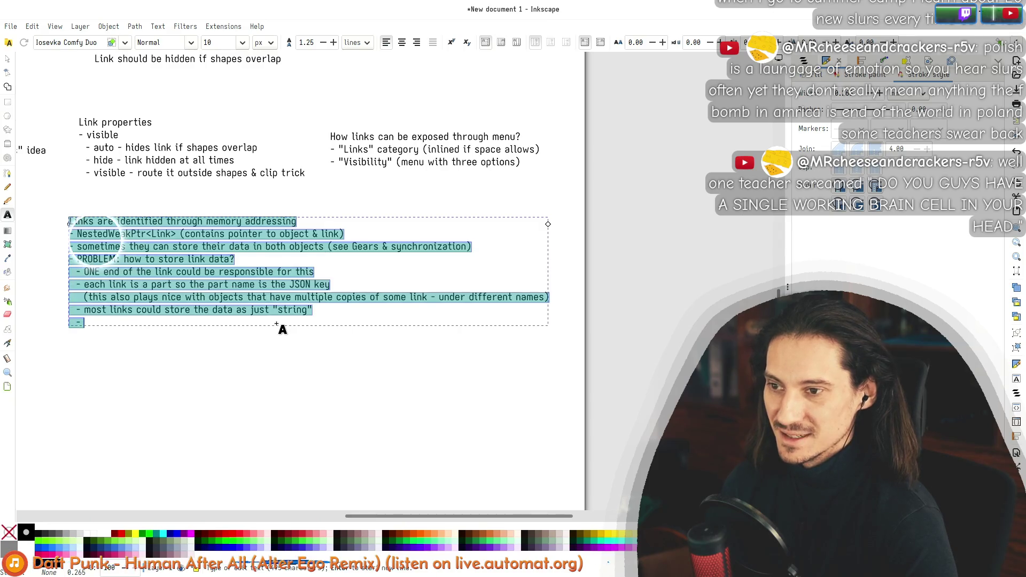
pyautogui.press('Right')
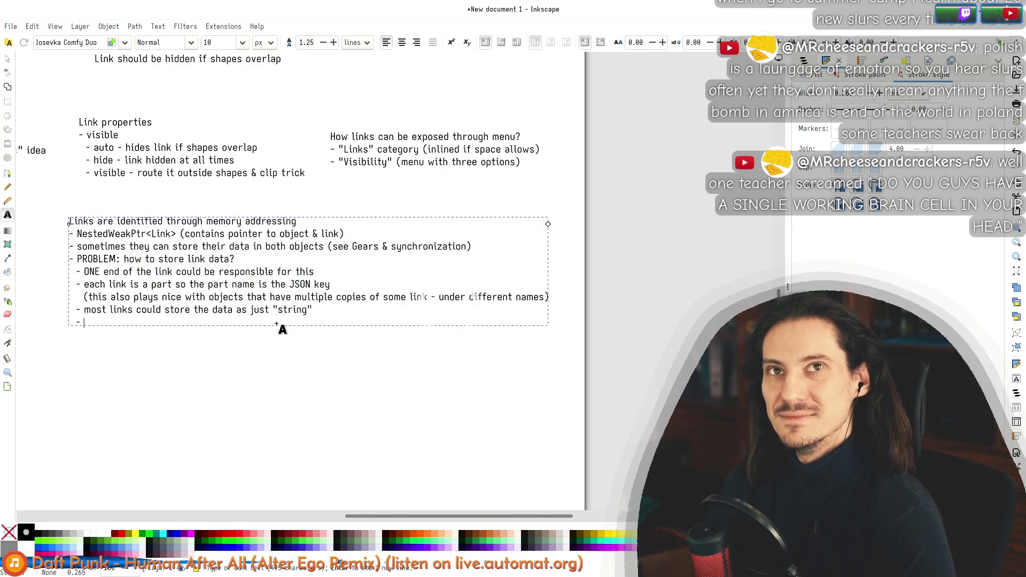
pyautogui.hotkey('ctrl', 'a')
pyautogui.press('Right')
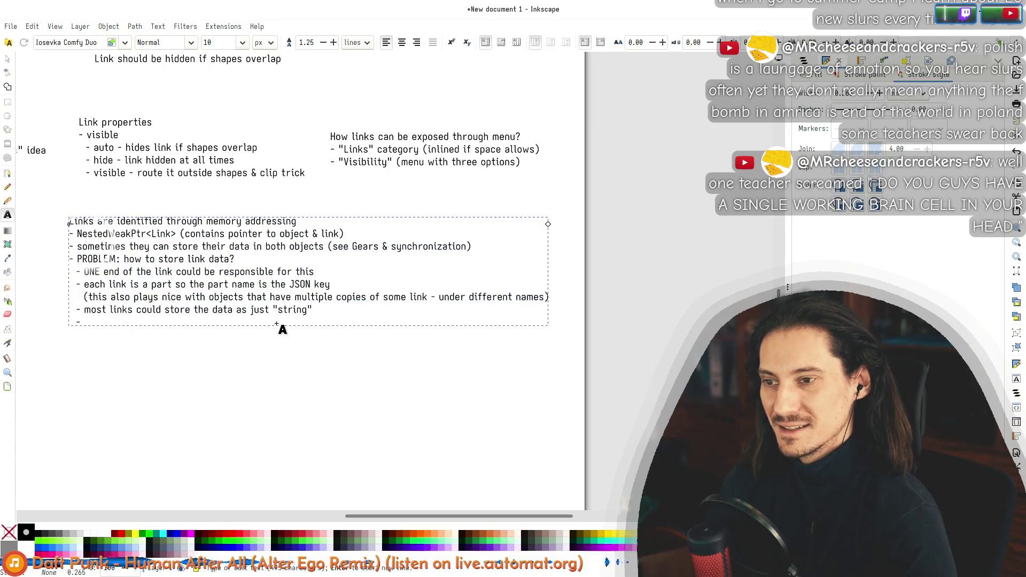
pyautogui.hotkey('ctrl', 'a')
pyautogui.press('Left')
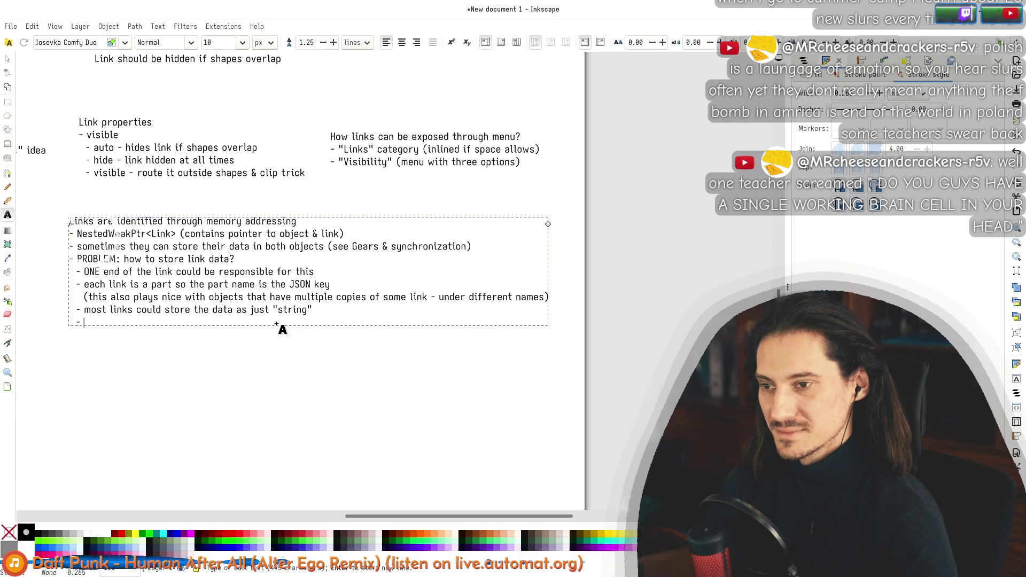
pyautogui.hotkey('ctrl', 'a')
pyautogui.press('Right')
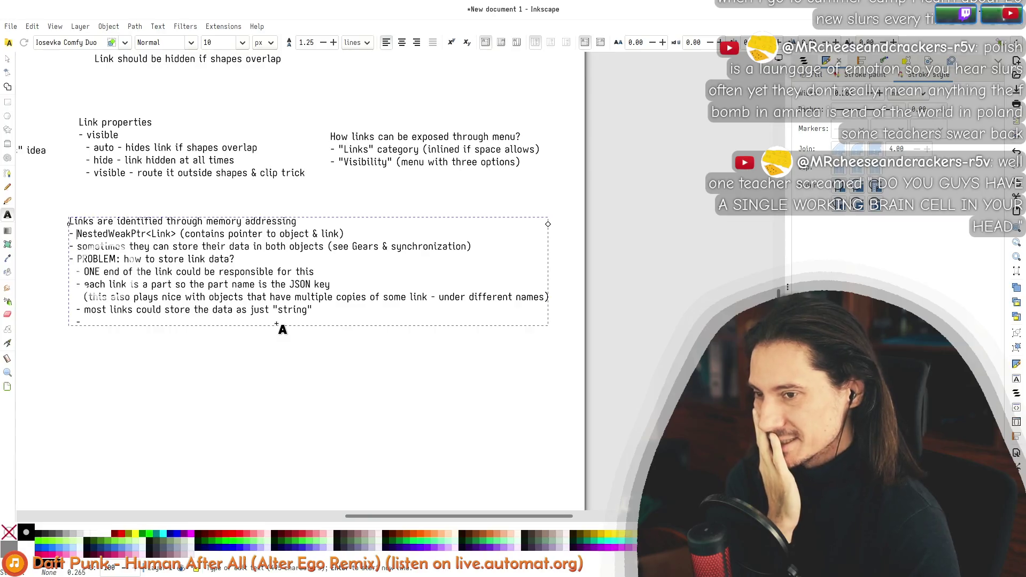
pyautogui.press('Down')
pyautogui.press('Down')
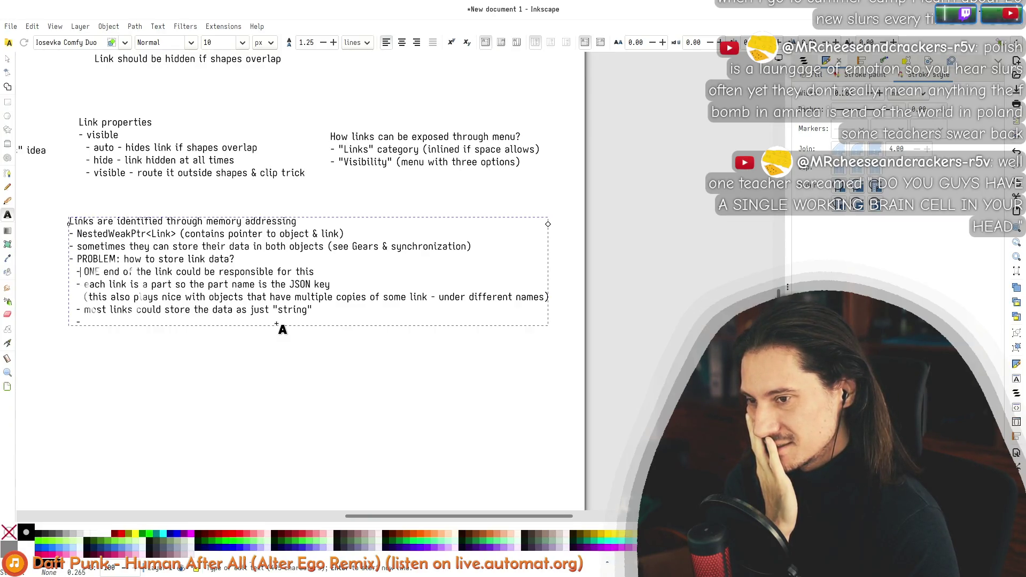
pyautogui.press('Up')
pyautogui.press('Up')
pyautogui.press('Up')
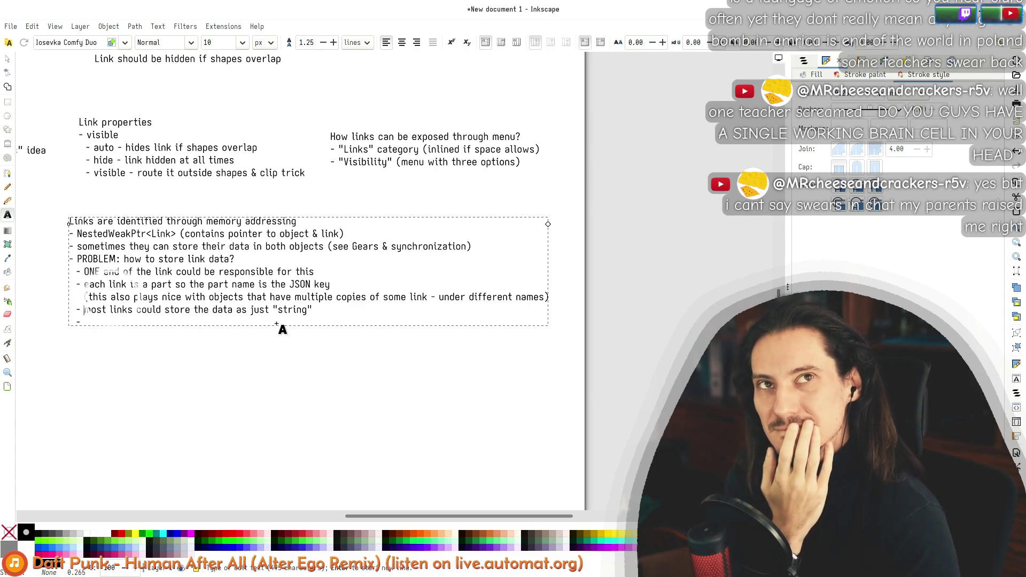
pyautogui.press('Down')
pyautogui.press('Down')
pyautogui.press('Down')
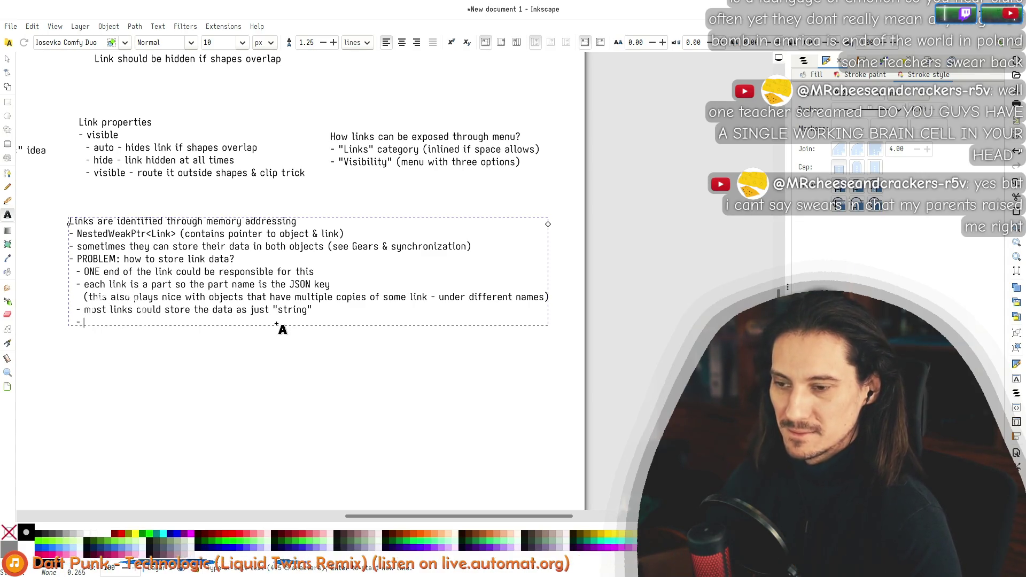
pyautogui.hotkey('ctrl', 'a')
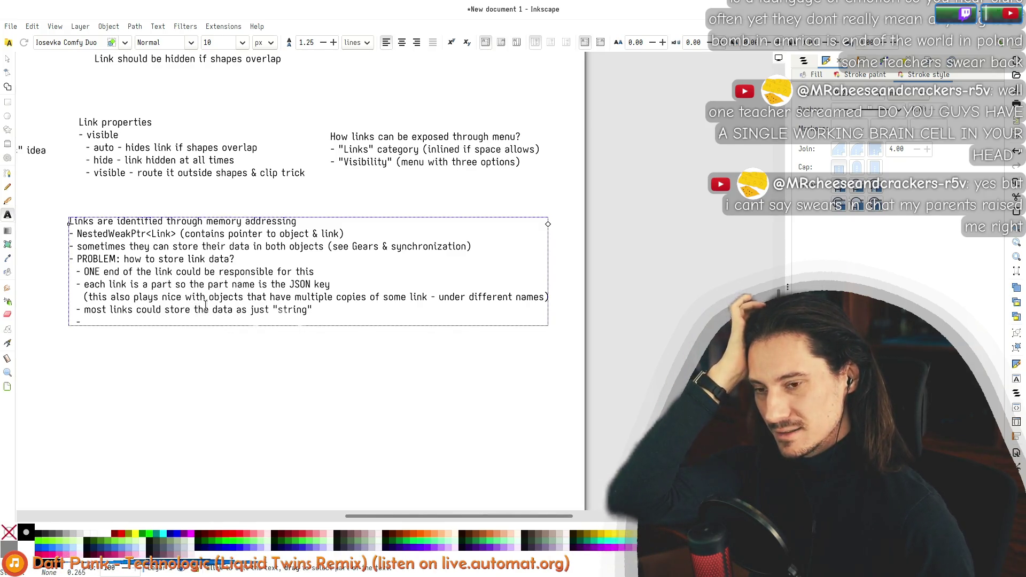
# Step: Type 'if there is more data, links could store their stuff as part of larger objects'
pyautogui.write('if there is mo')
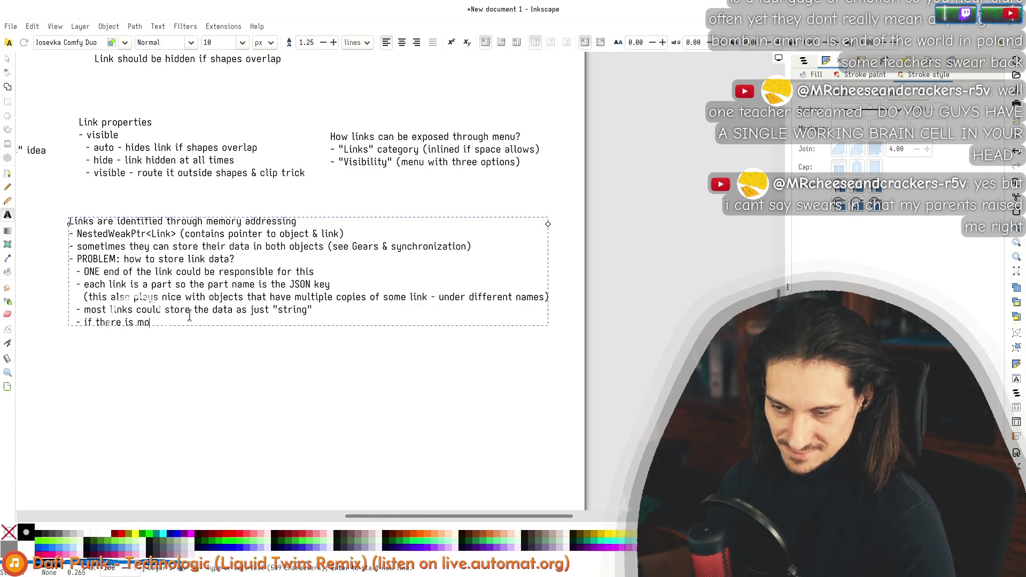
pyautogui.write('re data,')
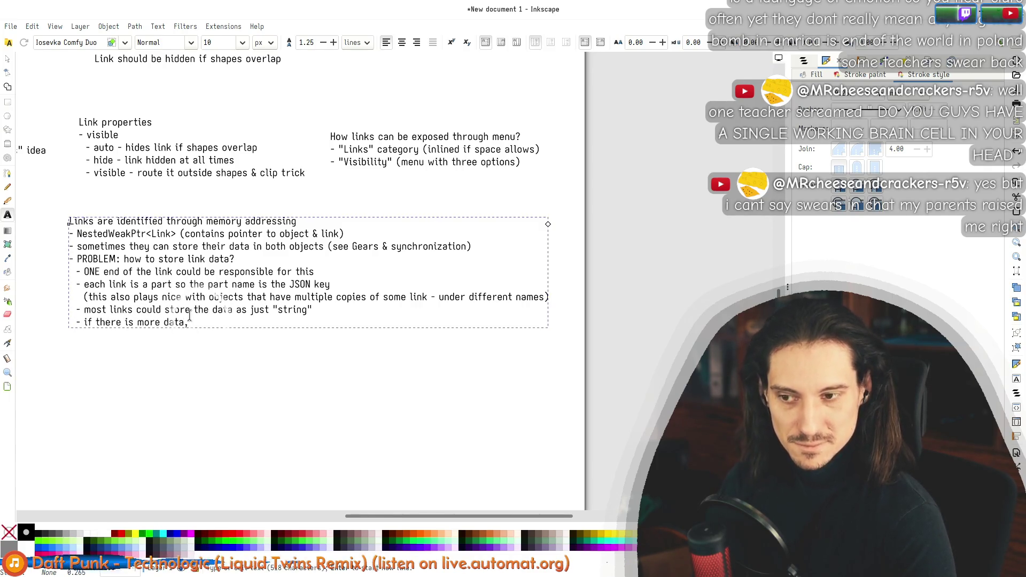
pyautogui.write(' links could store ')
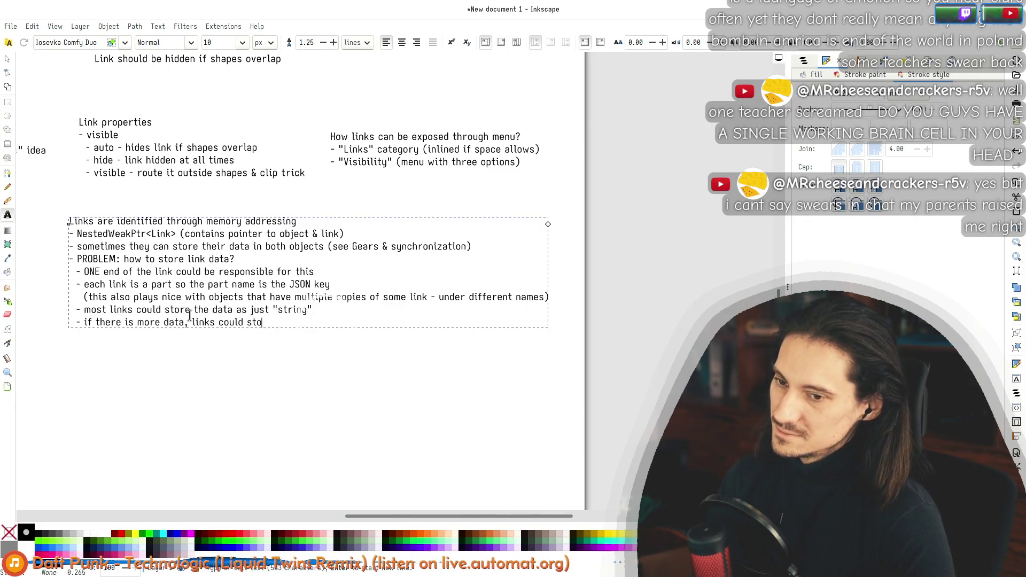
pyautogui.write('the stuff as large')
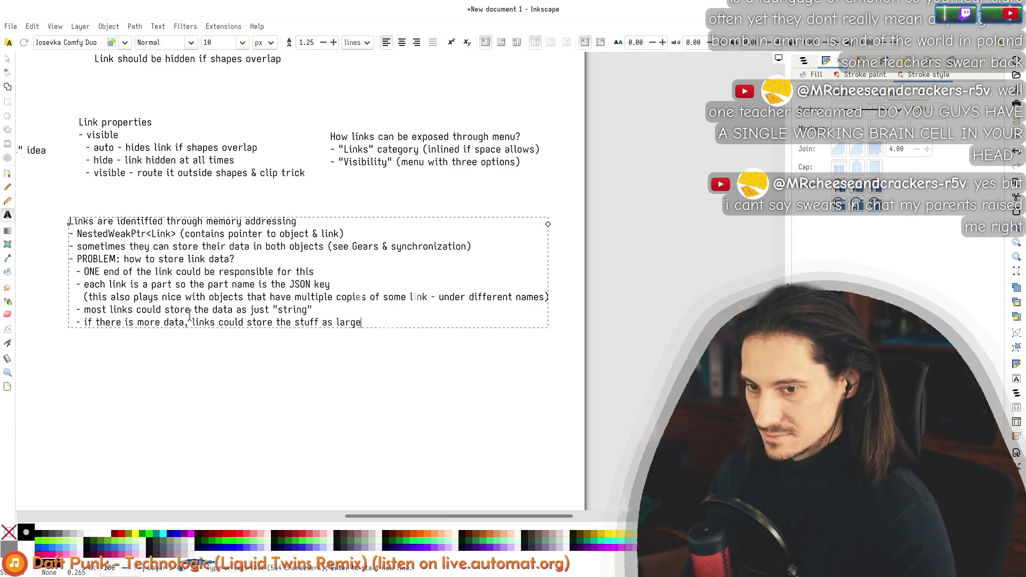
pyautogui.write('r objects')
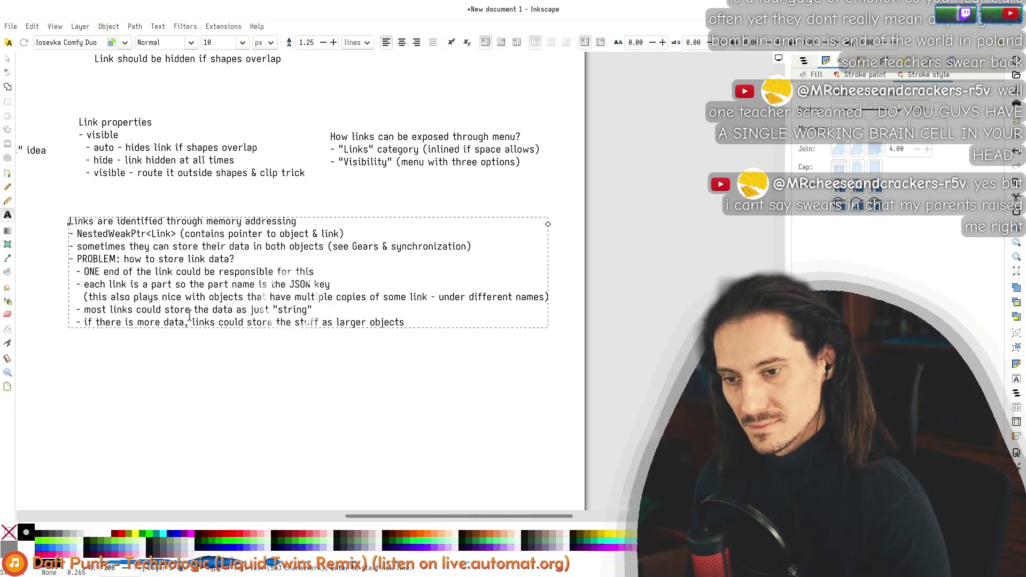
pyautogui.hotkey('ctrl', 'Left')
pyautogui.hotkey('ctrl', 'Left')
pyautogui.hotkey('ctrl', 'Left')
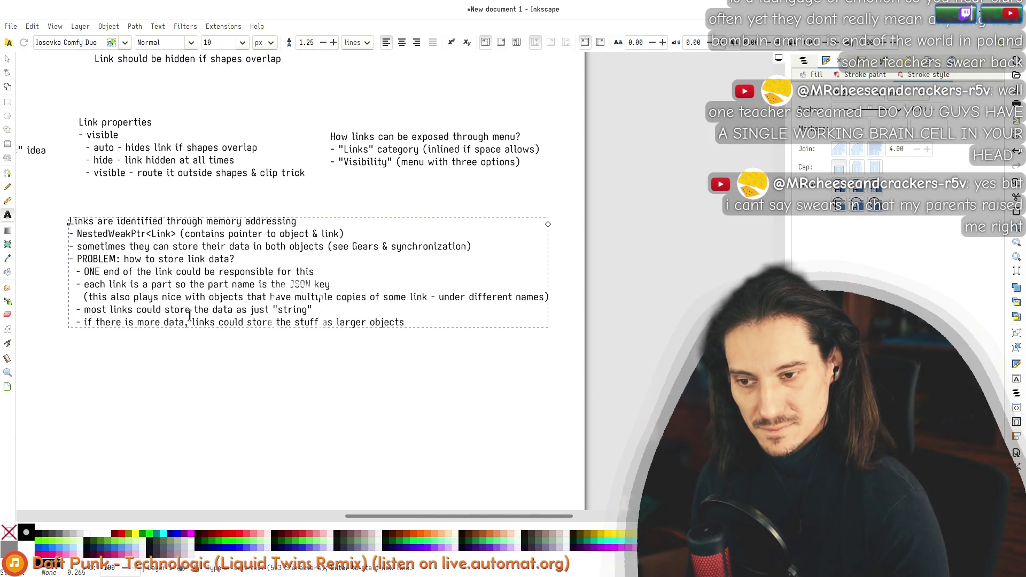
pyautogui.press('Right')
pyautogui.write('ir stuff as ')
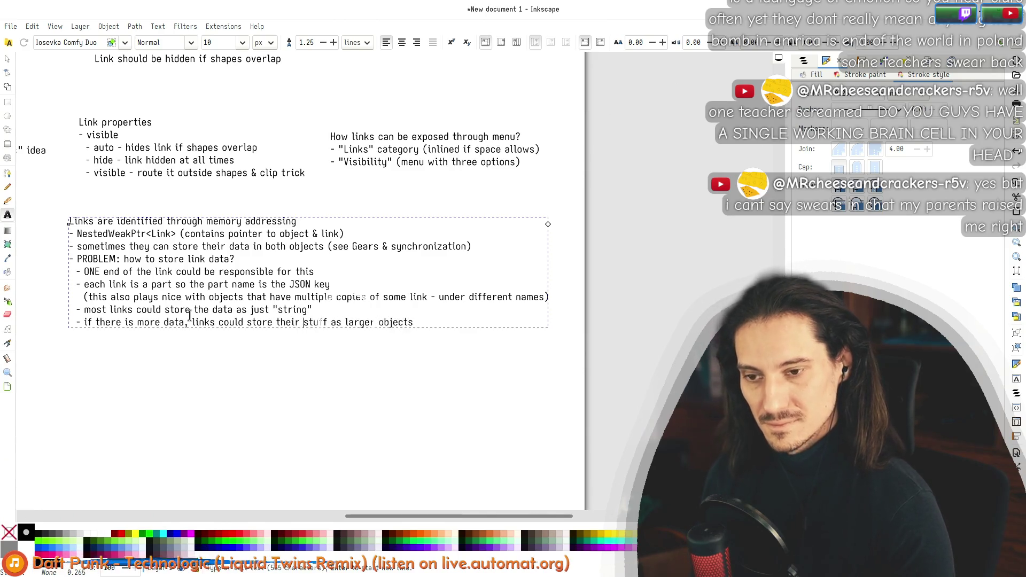
pyautogui.write('part of')
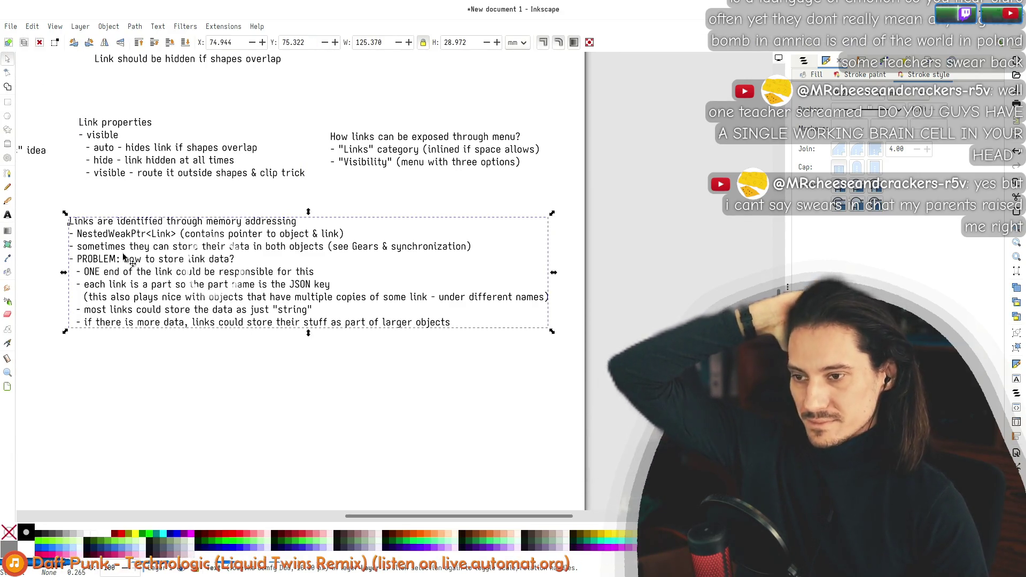
# Step: Add '- can be converted into "<object key>.<part name>" using' below the NestedWeakPtr<Link> line
pyautogui.click(152, 372)
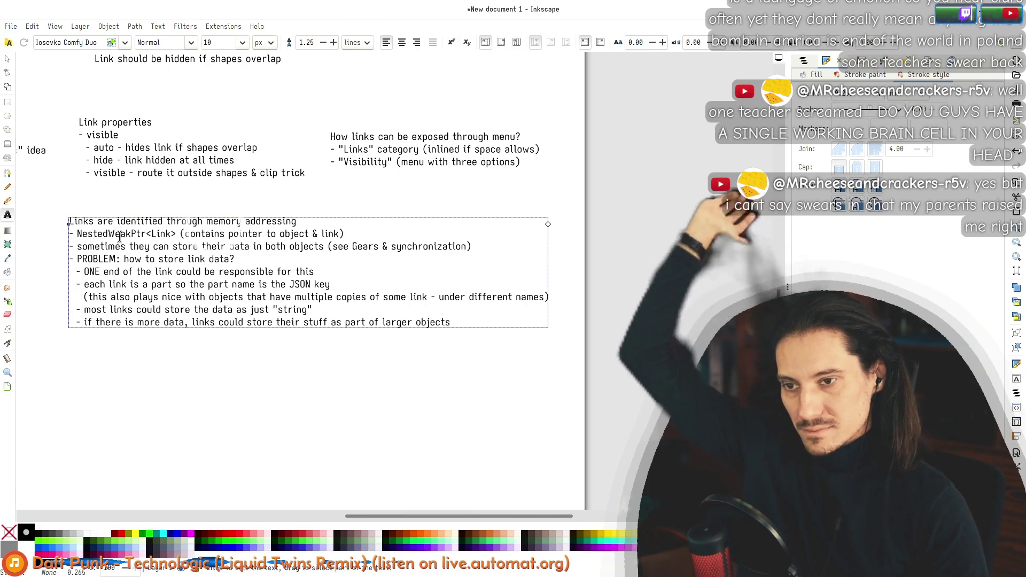
pyautogui.click(126, 304)
pyautogui.press('Up')
pyautogui.press('Up')
pyautogui.press('Up')
pyautogui.press('End')
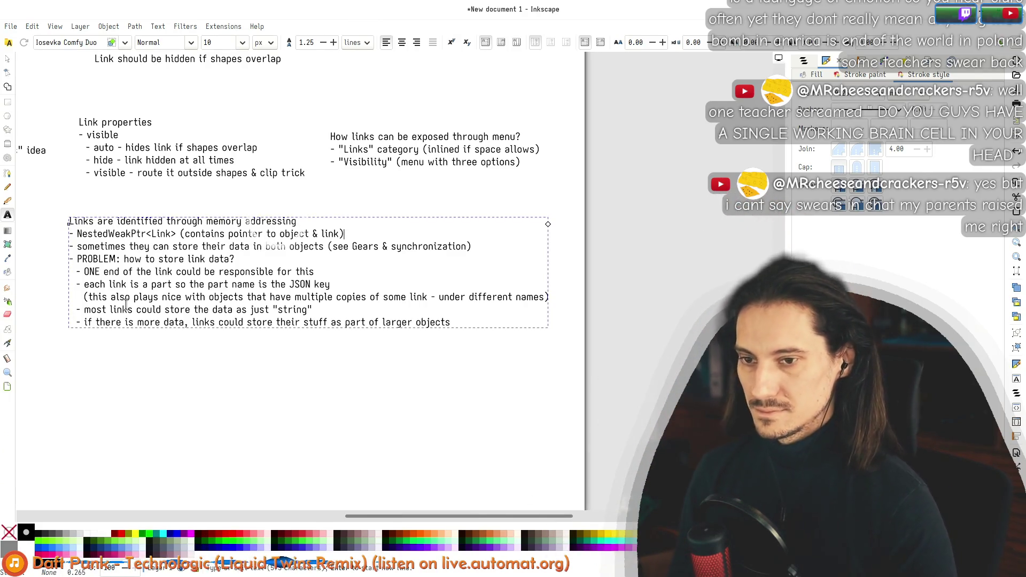
pyautogui.press('Return')
pyautogui.write('- can be converted into "<object key>.<p>')
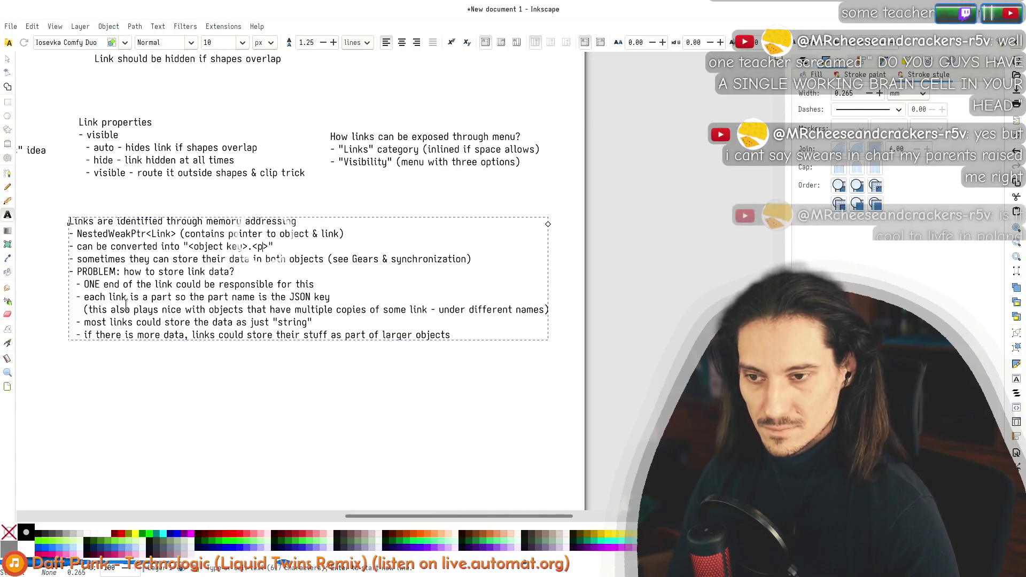
pyautogui.write('part name')
pyautogui.press('End')
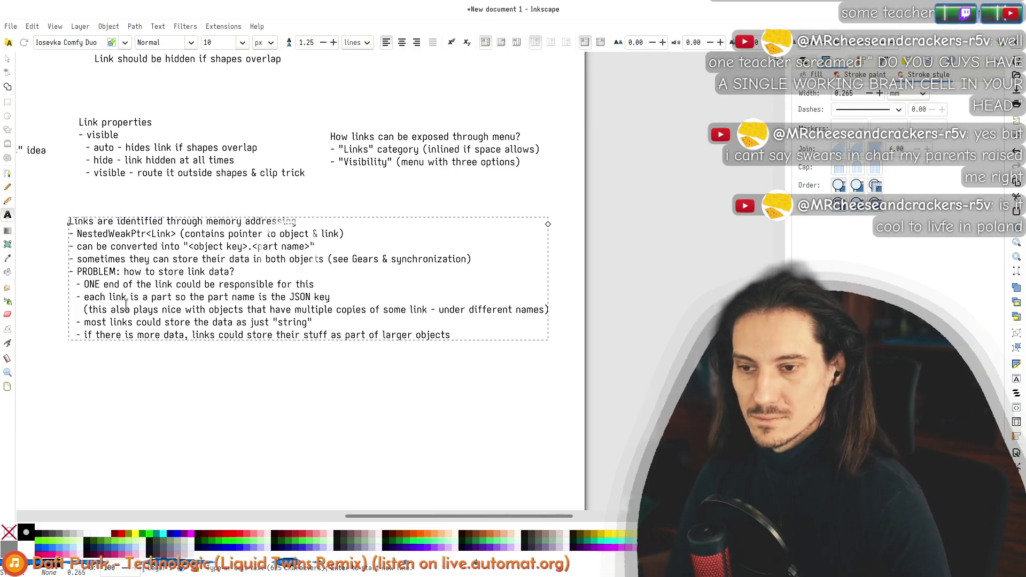
pyautogui.write("using Object's API")
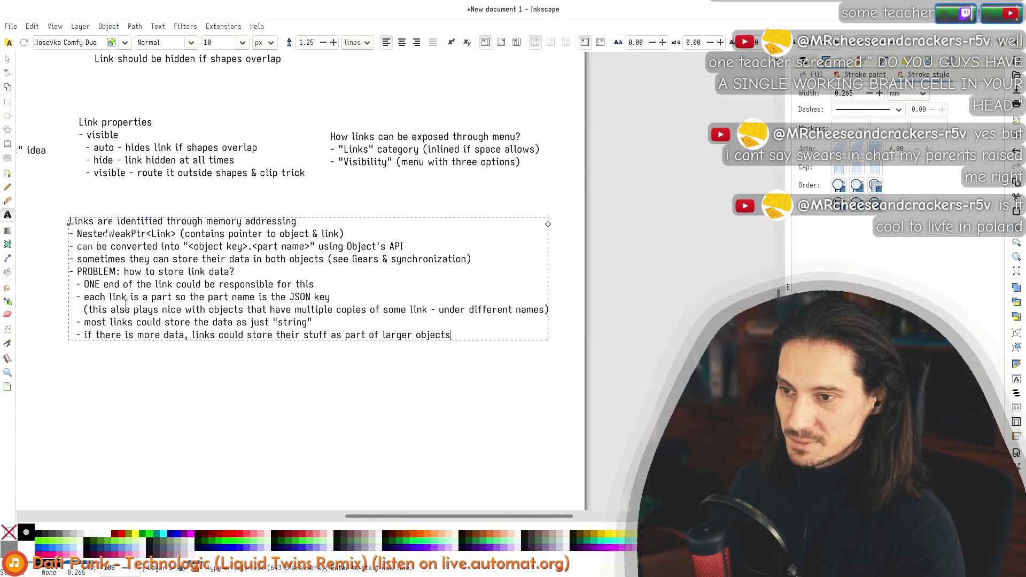
pyautogui.hotkey('ctrl', 'End')
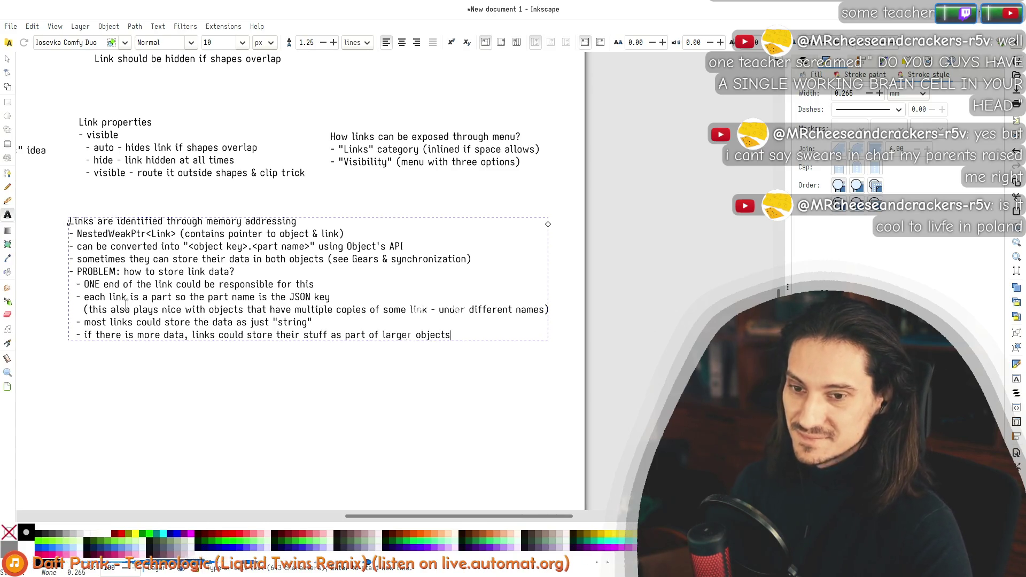
pyautogui.hotkey('ctrl', 'a')
pyautogui.press('Left')
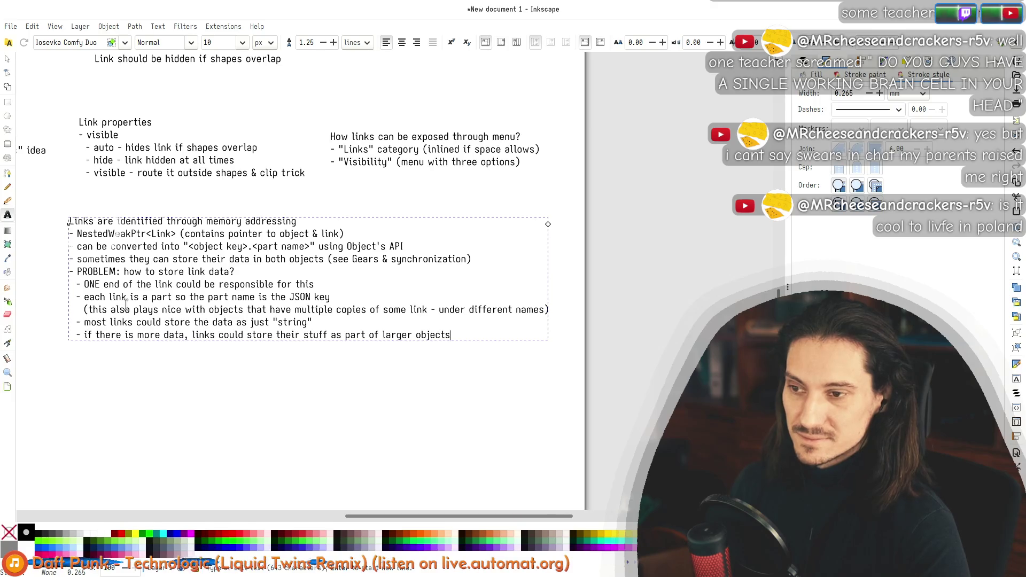
pyautogui.hotkey('ctrl', 'a')
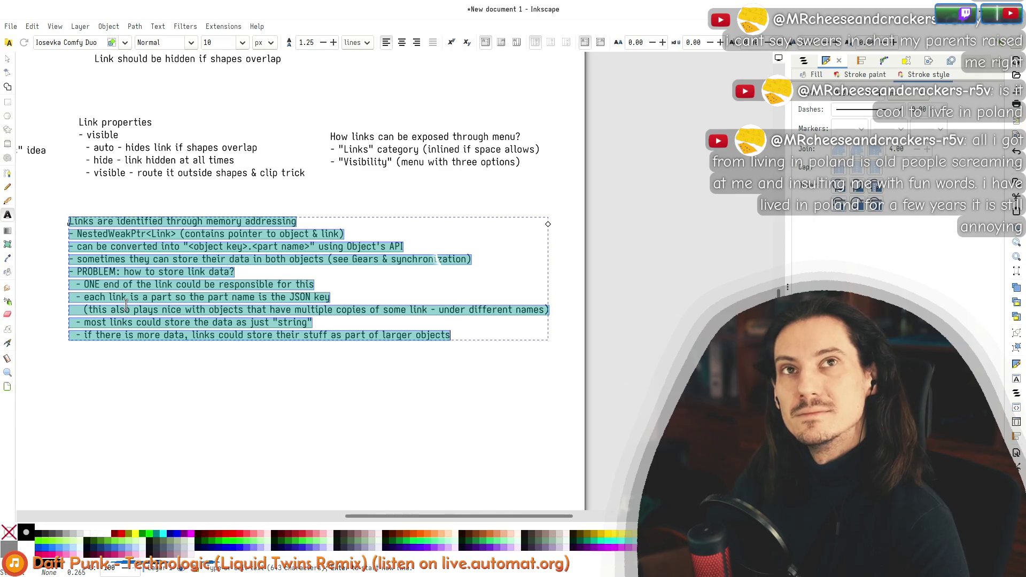
pyautogui.press('Right')
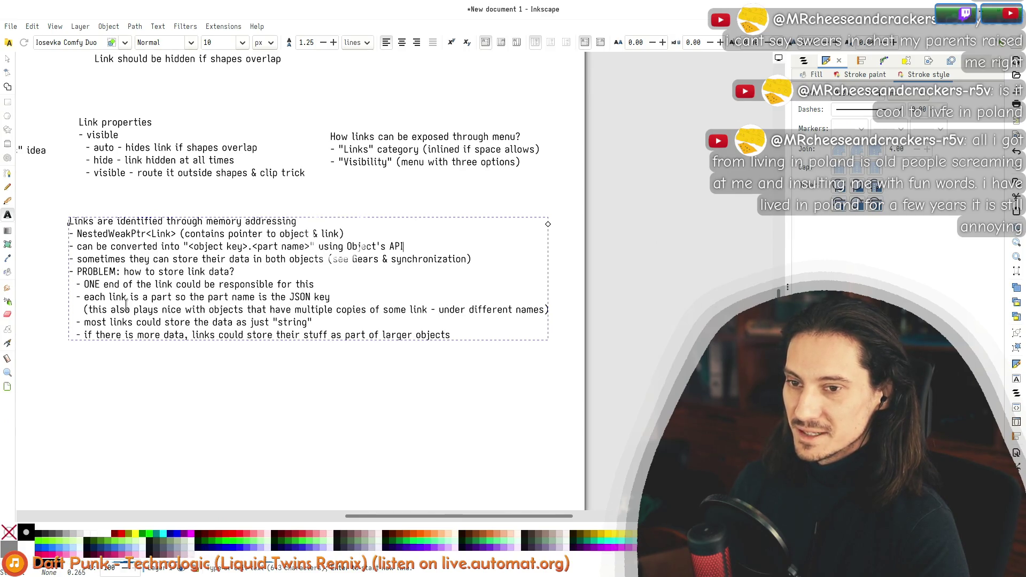
pyautogui.press('Down')
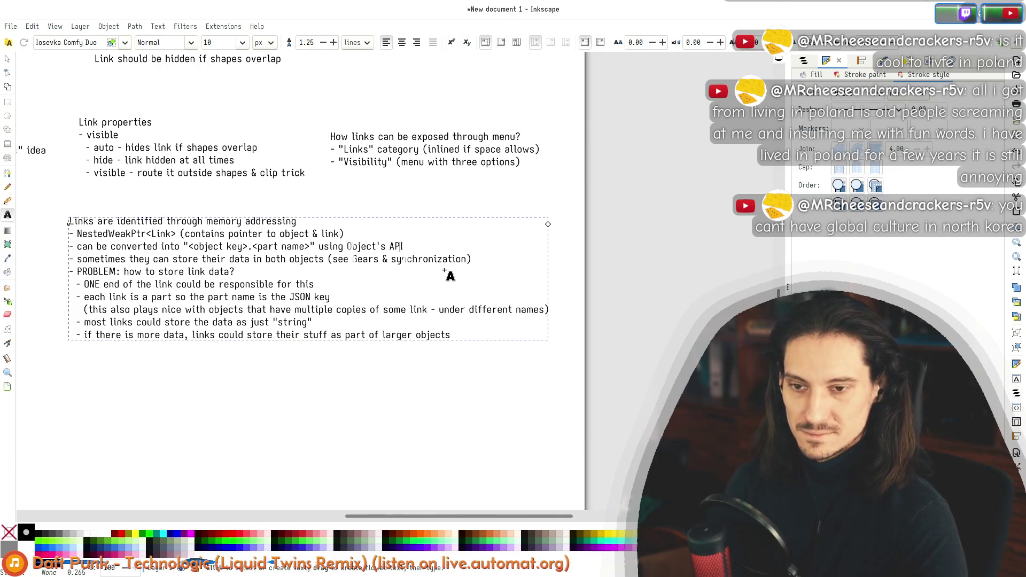
pyautogui.press('Down')
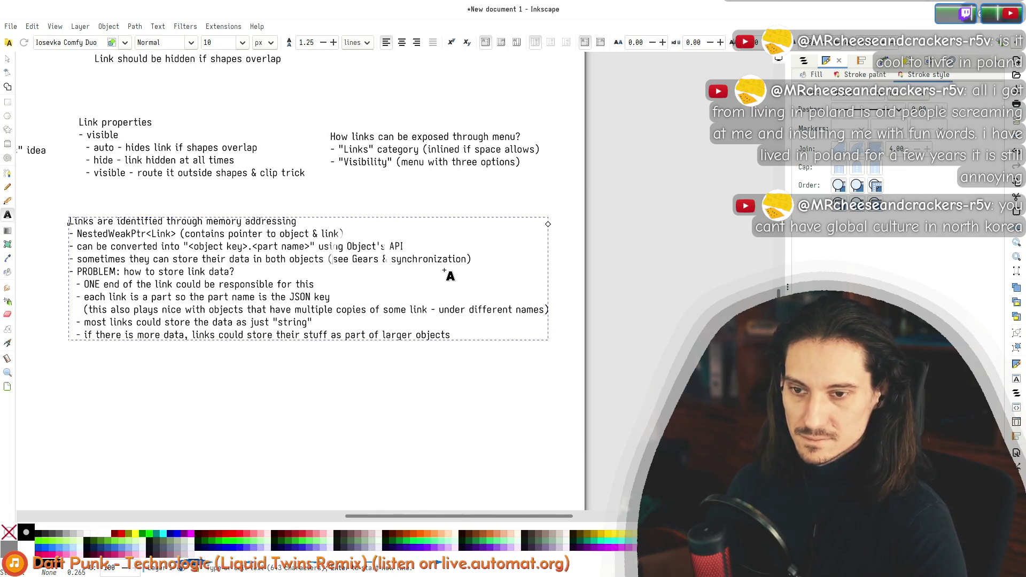
# Step: Change 'see' to 'for example' in the Gears & synchronization reference, then deselect the text
pyautogui.write('for example')
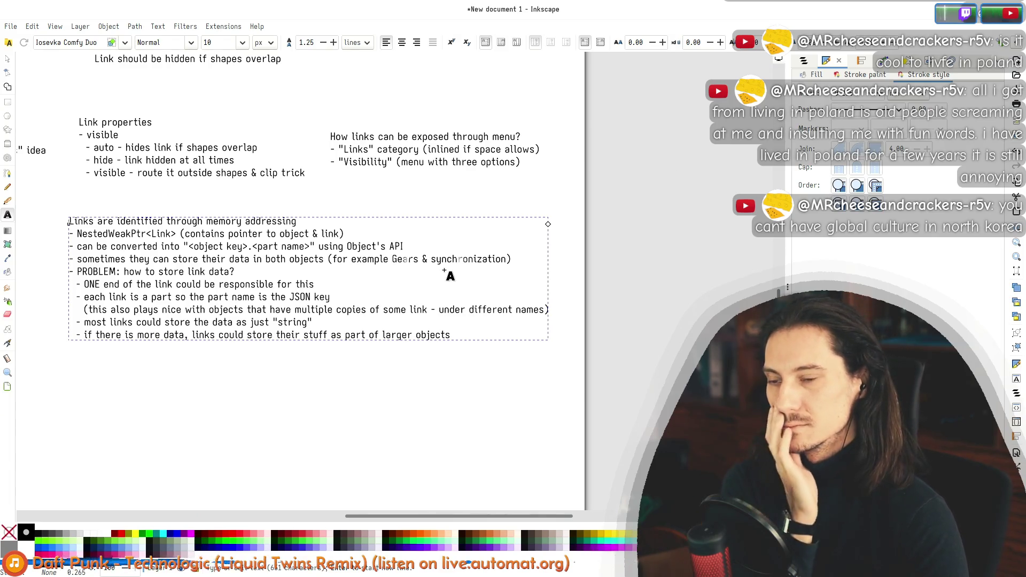
pyautogui.press('Escape')
pyautogui.moveTo(92, 272); pyautogui.dragTo(224, 297)
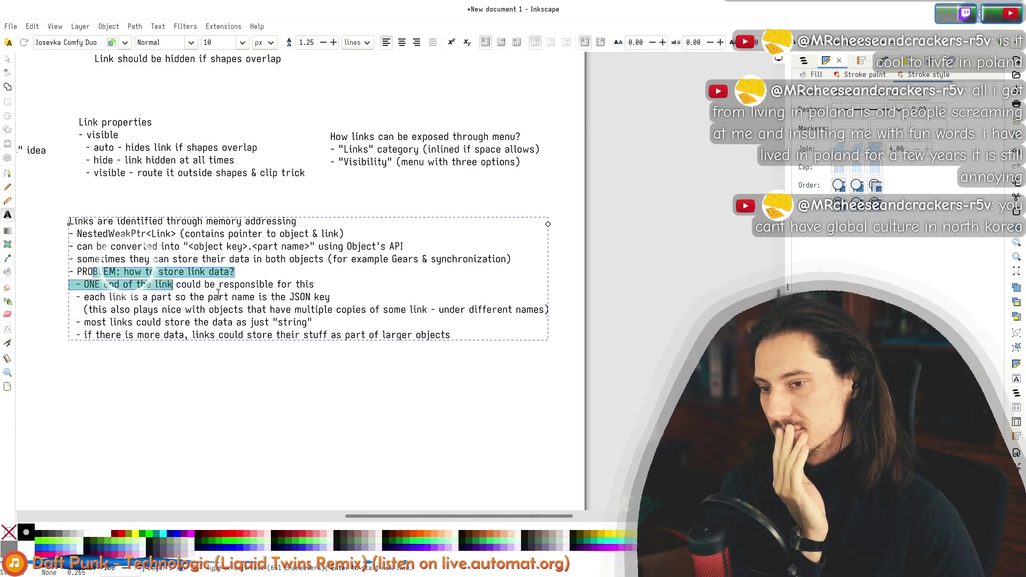
pyautogui.hotkey('ctrl', 'a')
pyautogui.press('Escape')
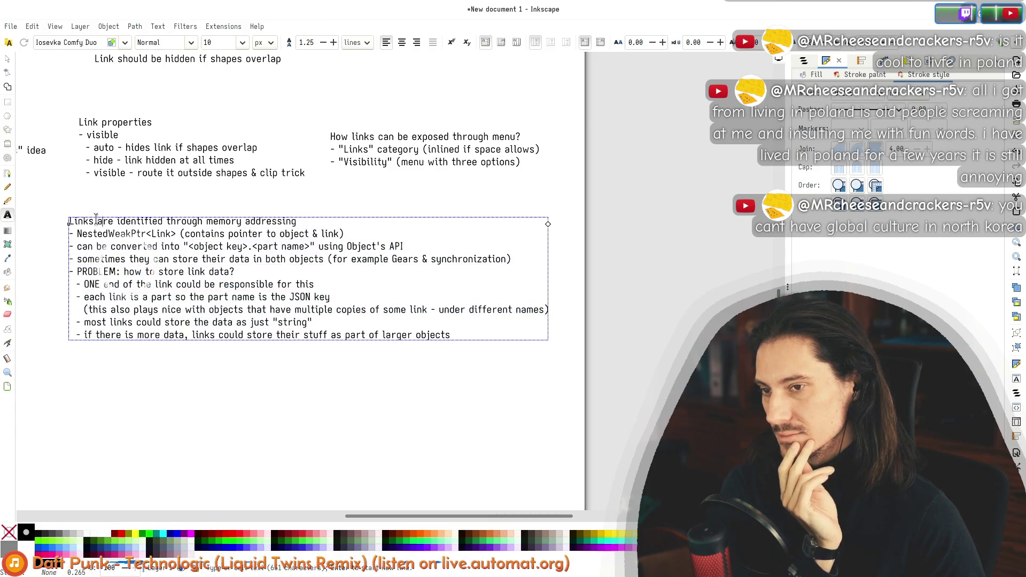
pyautogui.click(9, 60)
pyautogui.press('Escape')
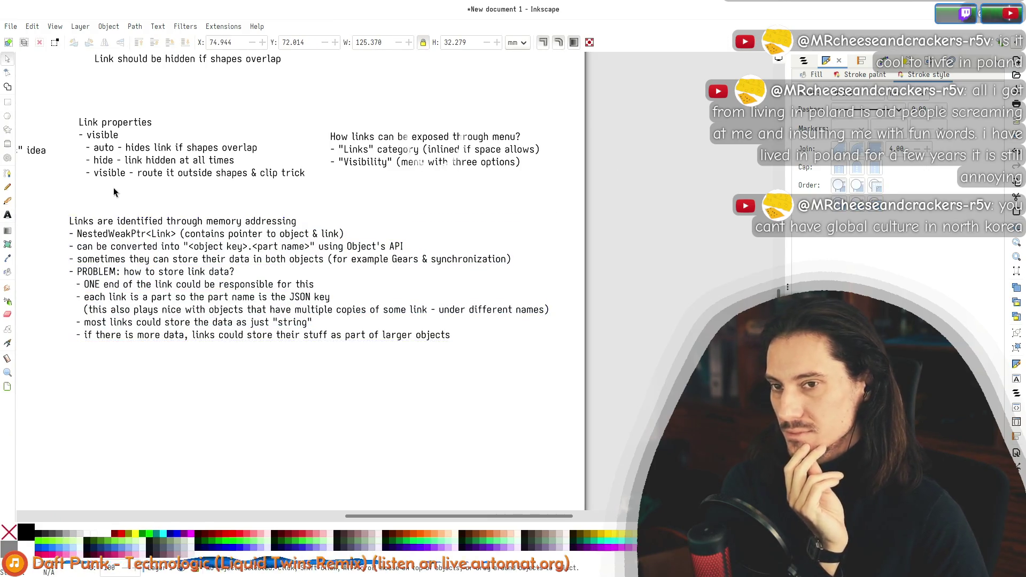
# Step: Pan to the link-storage notes, select the memory-addressing text block, and bring Emacs forward
pyautogui.scroll(7, 519, 296)
pyautogui.hscroll(-10, 519, 295)
pyautogui.moveTo(553, 83); pyautogui.dragTo(233, 245)
pyautogui.click(233, 245)
pyautogui.scroll(-6, 320, 286)
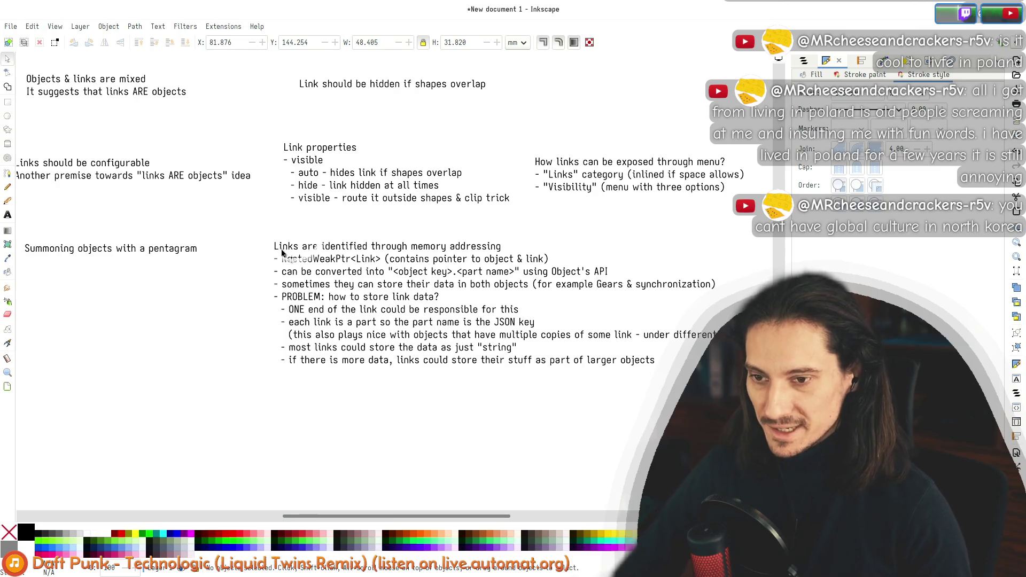
pyautogui.click(326, 285)
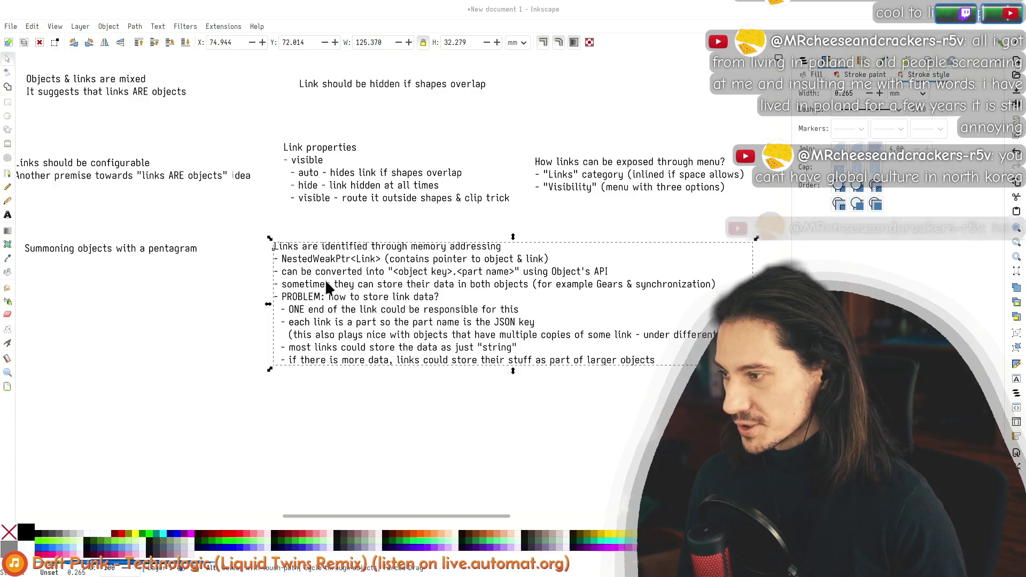
pyautogui.hotkey('alt', 'Tab')
pyautogui.moveTo(238, 131); pyautogui.dragTo(228, 25)
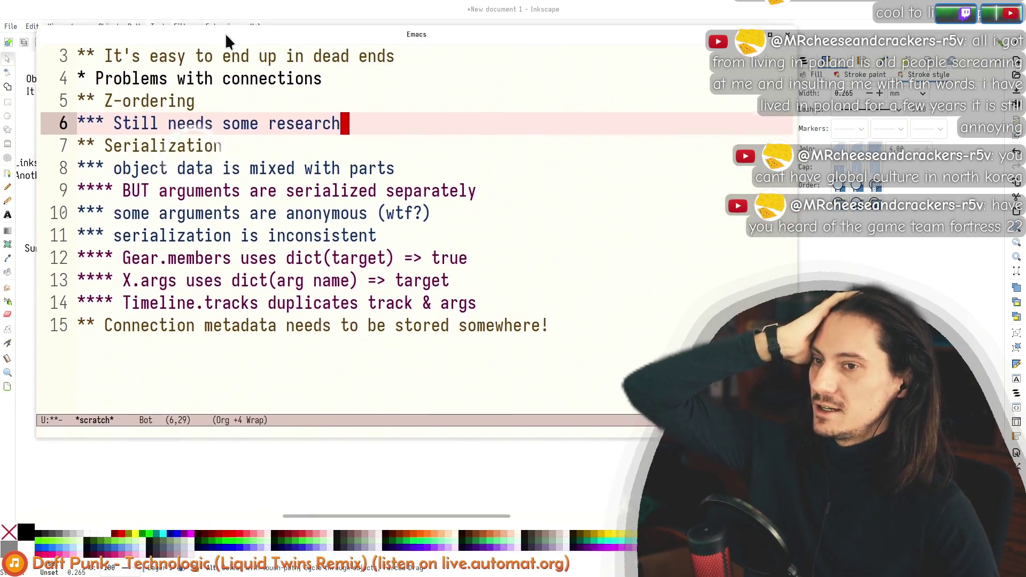
# Step: Delete 'Still needs some research' from line 6 under Z-ordering
pyautogui.press('Up')
pyautogui.hotkey('ctrl', 'a')
pyautogui.press('Down')
pyautogui.hotkey('ctrl', 'a')
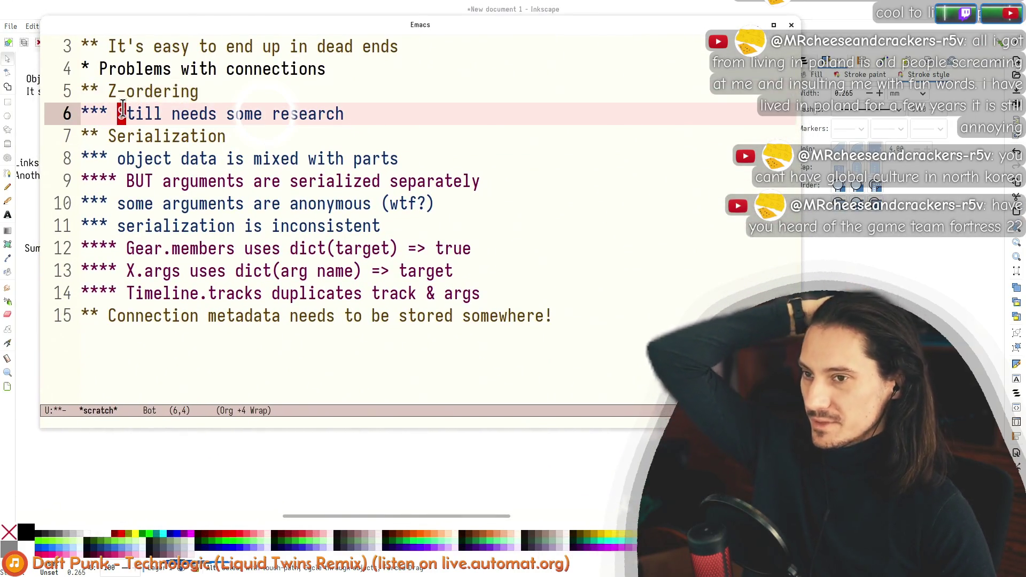
pyautogui.hotkey('ctrl', 'e')
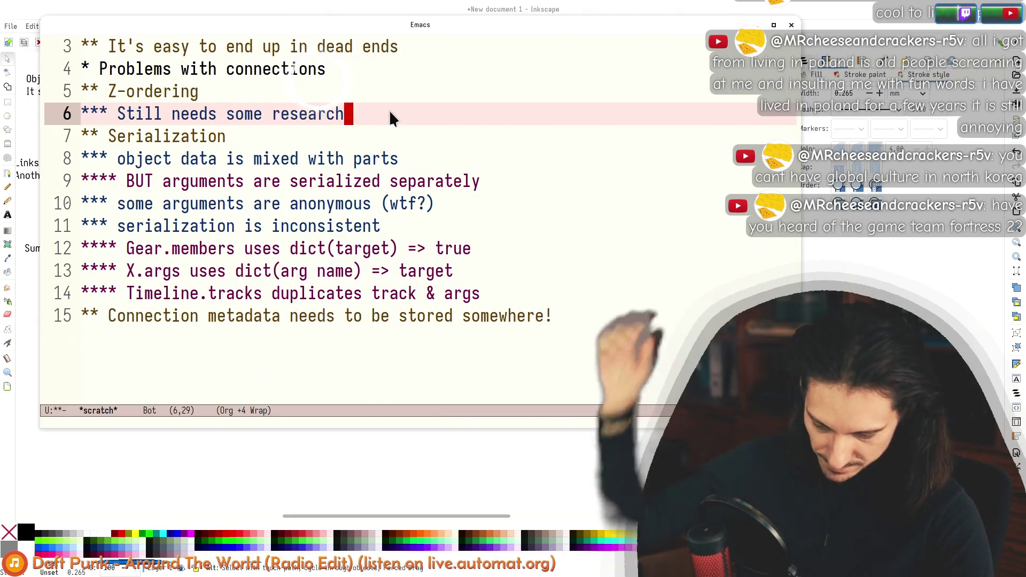
pyautogui.hotkey('alt', 'BackSpace')
pyautogui.hotkey('alt', 'BackSpace')
pyautogui.hotkey('alt', 'BackSpace')
pyautogui.hotkey('alt', 'BackSpace')
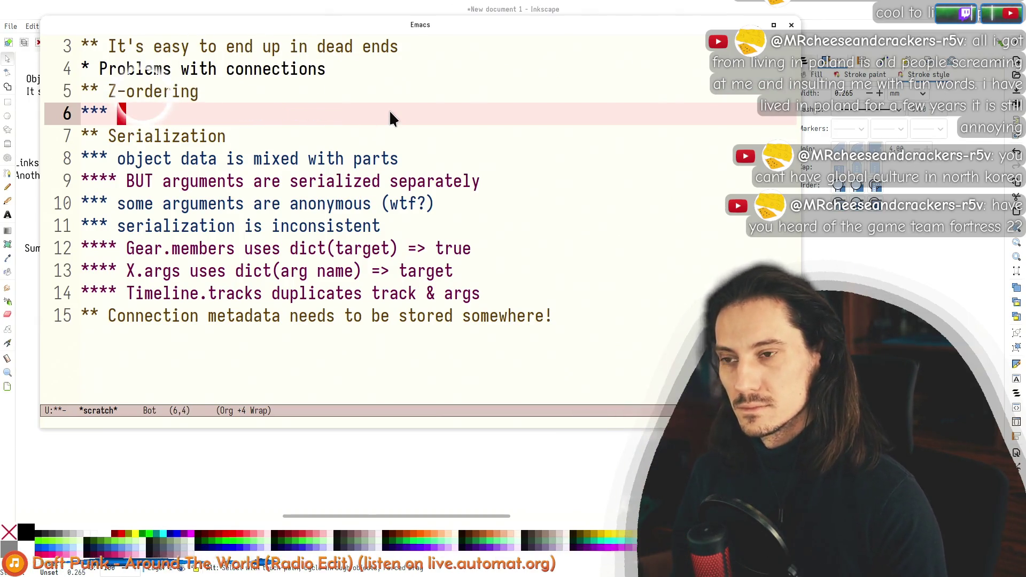
pyautogui.hotkey('alt', 'Tab')
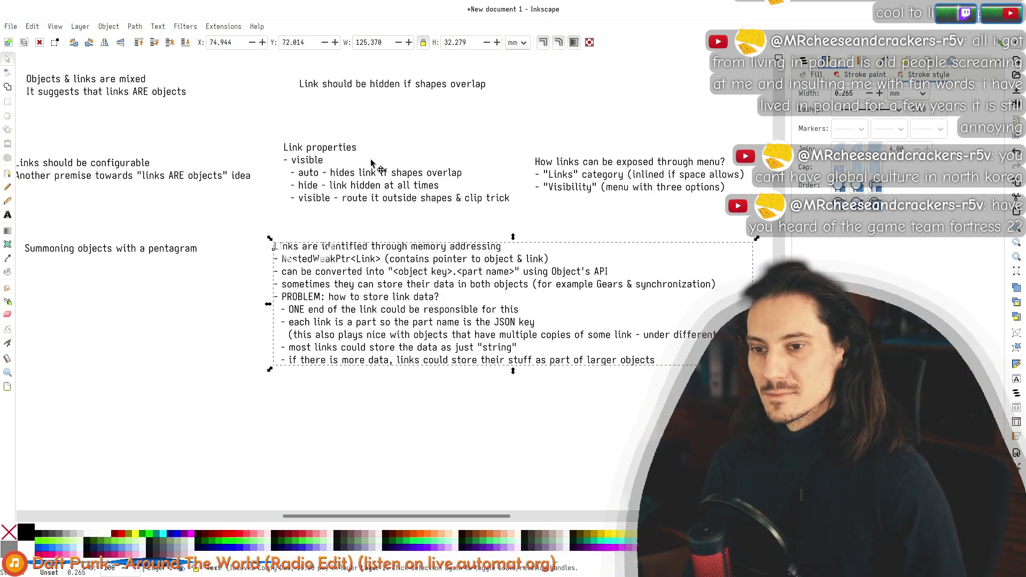
pyautogui.press('super+e')
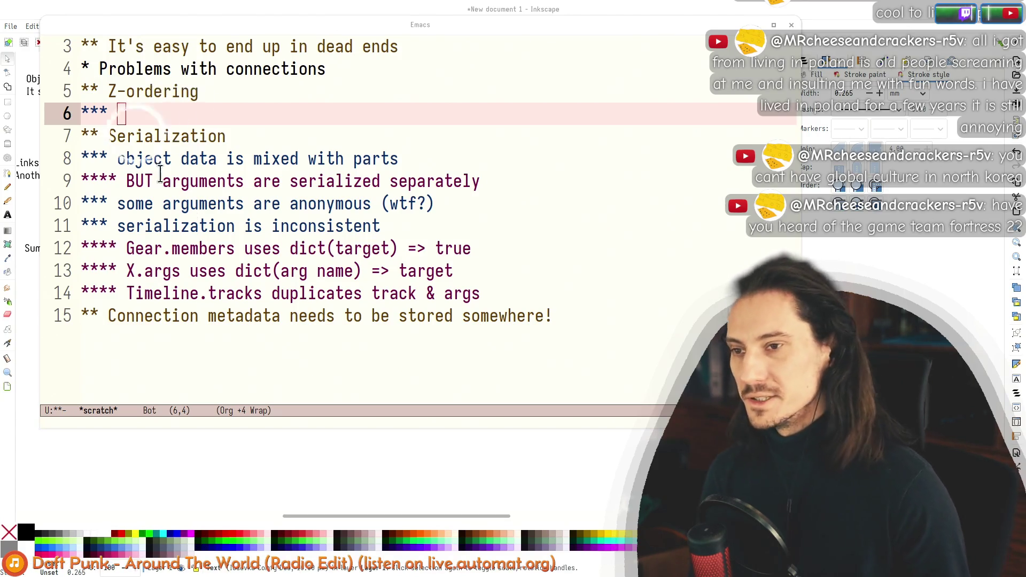
# Step: Browse the outline from the Z-ordering heading up to Problems with connections
pyautogui.moveTo(219, 96)
pyautogui.mouseDown()
pyautogui.moveTo(257, 94)
pyautogui.moveTo(222, 112)
pyautogui.moveTo(289, 107)
pyautogui.mouseUp()
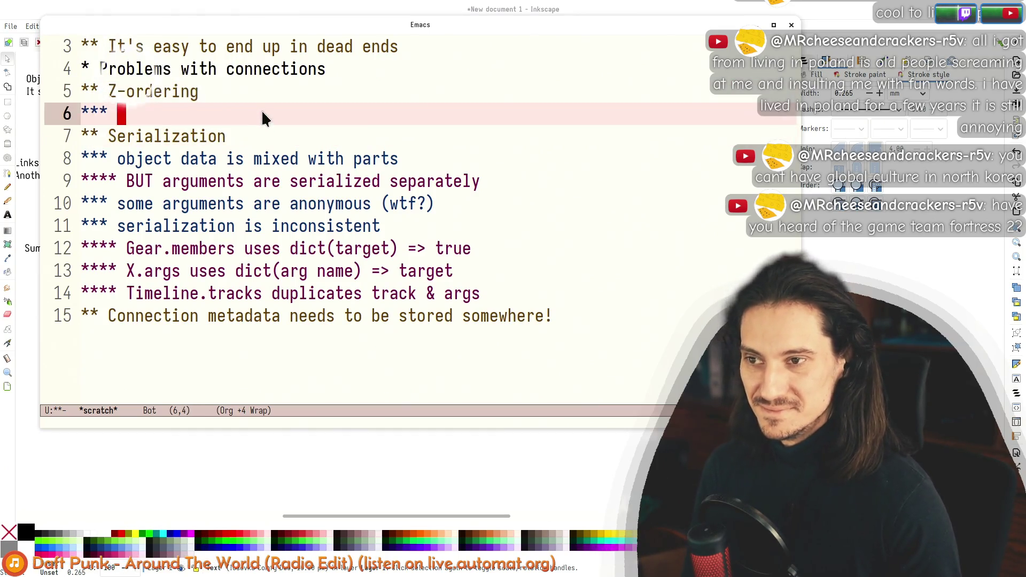
pyautogui.press('Up')
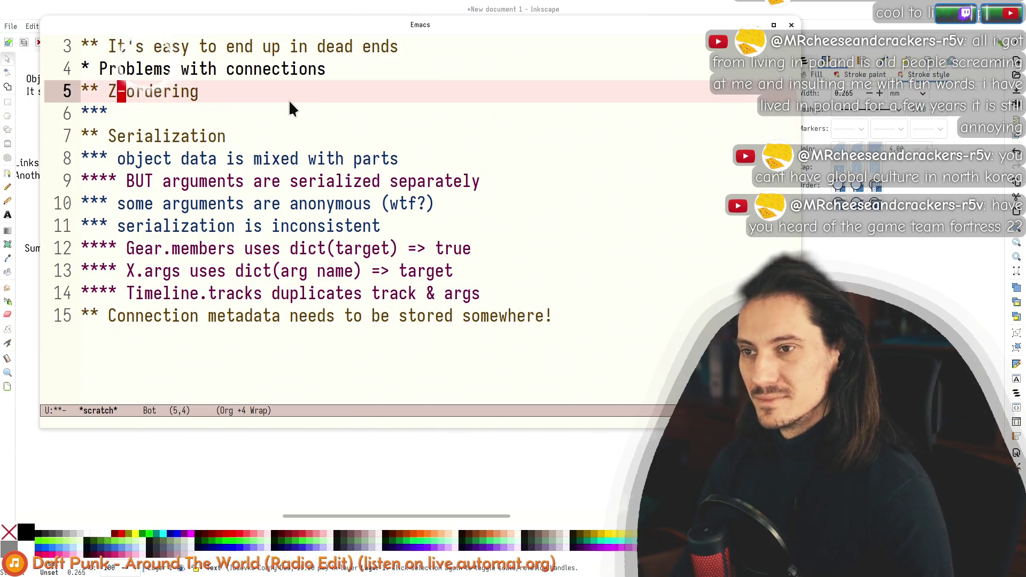
pyautogui.press('Up')
pyautogui.press('Up')
pyautogui.press('Up')
pyautogui.press('Down')
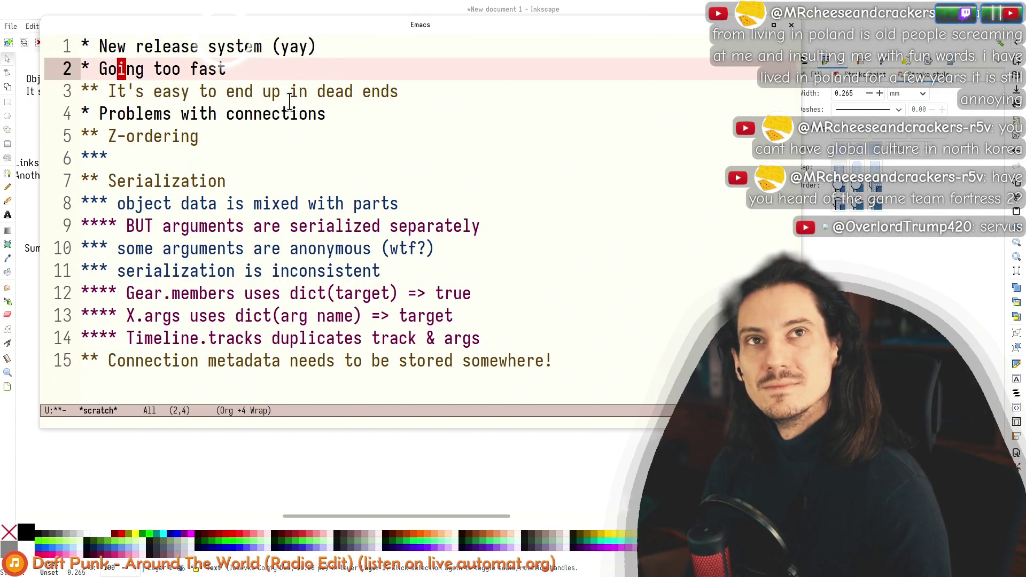
pyautogui.press('Down')
pyautogui.press('Down')
pyautogui.press('Down')
pyautogui.press('Down')
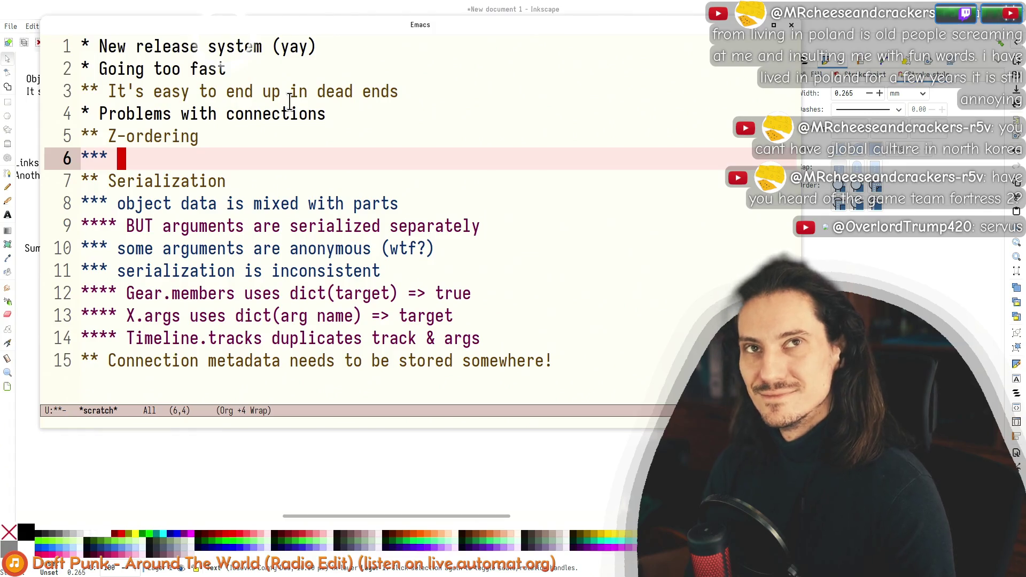
pyautogui.press('Up')
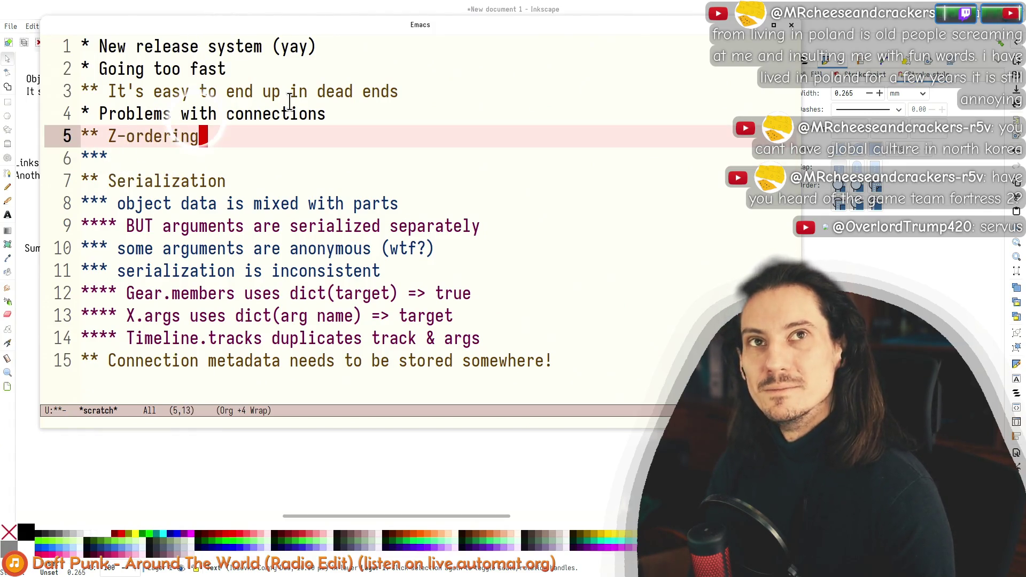
pyautogui.press('Down')
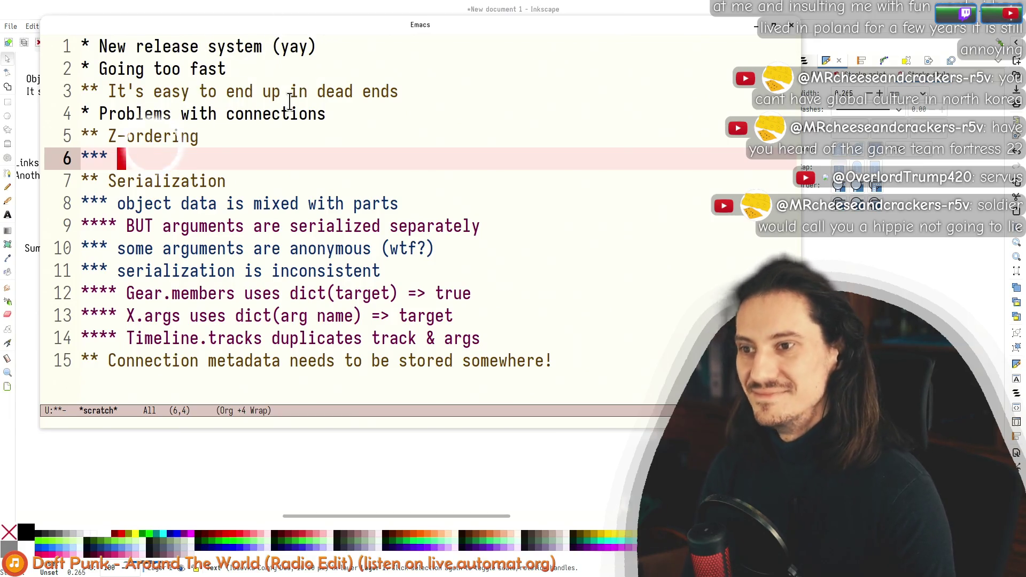
pyautogui.click(203, 180)
pyautogui.press('Down')
pyautogui.press('Down')
pyautogui.press('Up')
pyautogui.press('Up')
pyautogui.press('Up')
pyautogui.press('Up')
pyautogui.press('Up')
pyautogui.press('Up')
pyautogui.press('Up')
pyautogui.press('Up')
pyautogui.press('Down')
pyautogui.press('Down')
pyautogui.press('Down')
pyautogui.press('Down')
pyautogui.press('Down')
pyautogui.press('Down')
pyautogui.press('Down')
pyautogui.press('Down')
pyautogui.press('Down')
pyautogui.press('Up')
pyautogui.press('Up')
pyautogui.press('Up')
pyautogui.press('Up')
pyautogui.press('Up')
pyautogui.press('Up')
pyautogui.press('Up')
pyautogui.press('Up')
pyautogui.press('Up')
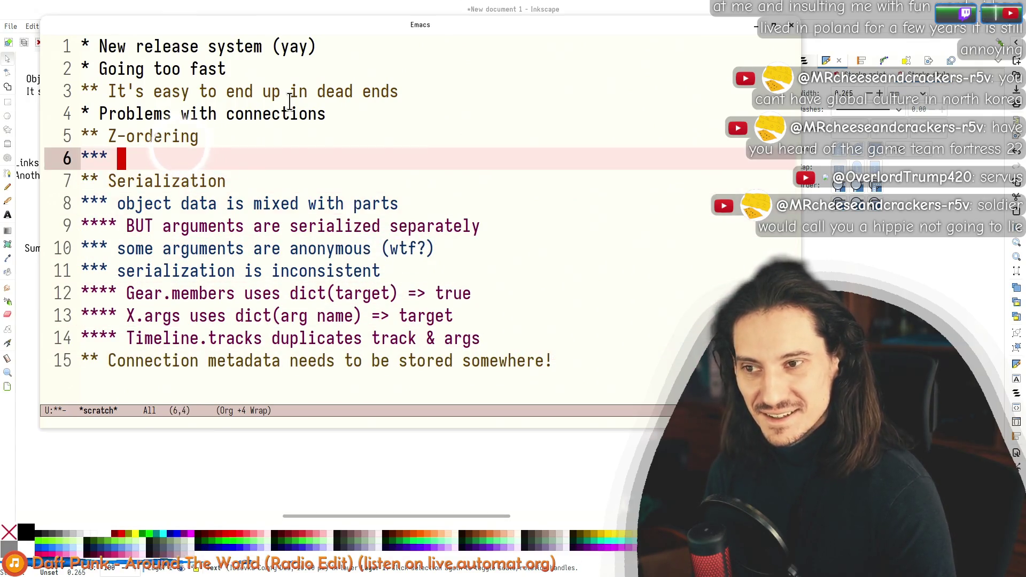
pyautogui.press('Up')
pyautogui.press('Up')
pyautogui.press('Up')
pyautogui.press('Up')
pyautogui.press('Up')
# Step: Step through the outline headings and return to the empty subheading under Z-ordering
pyautogui.press('Down')
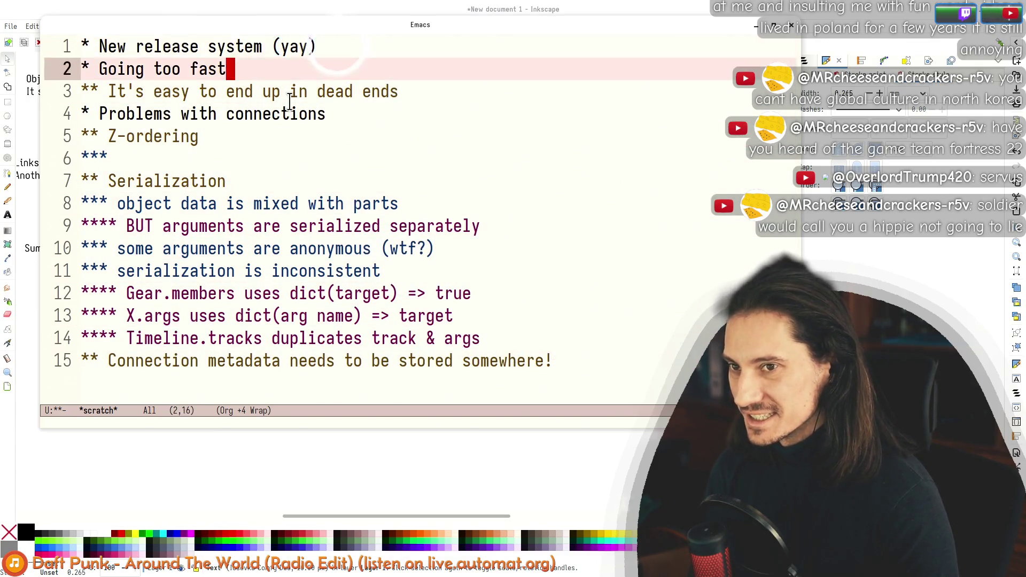
pyautogui.press('Down')
pyautogui.press('Down')
pyautogui.press('Down')
pyautogui.press('Down')
pyautogui.press('Down')
pyautogui.press('Down')
pyautogui.press('Down')
pyautogui.press('Down')
pyautogui.press('Down')
pyautogui.press('Down')
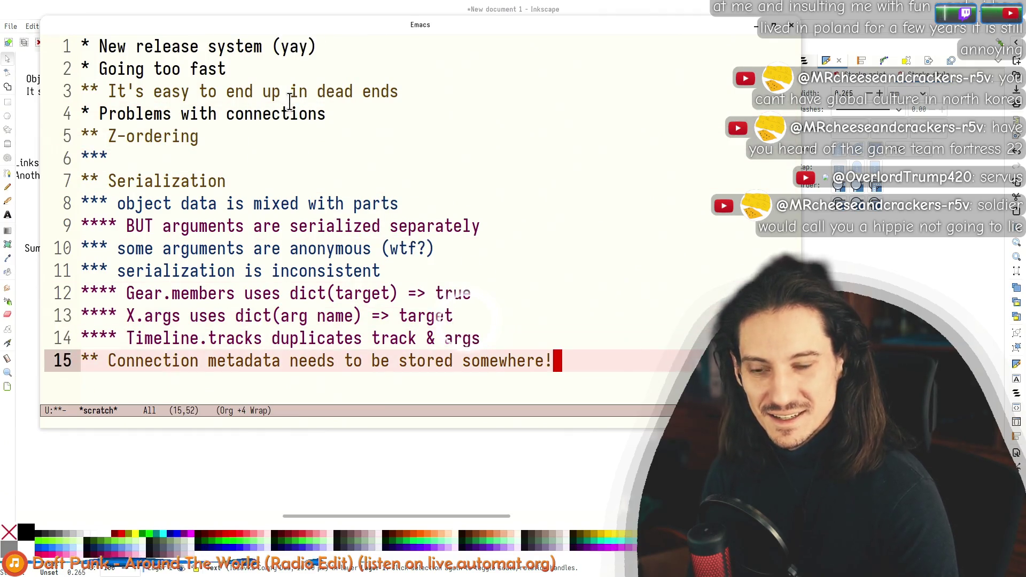
pyautogui.press('Down')
pyautogui.press('Up')
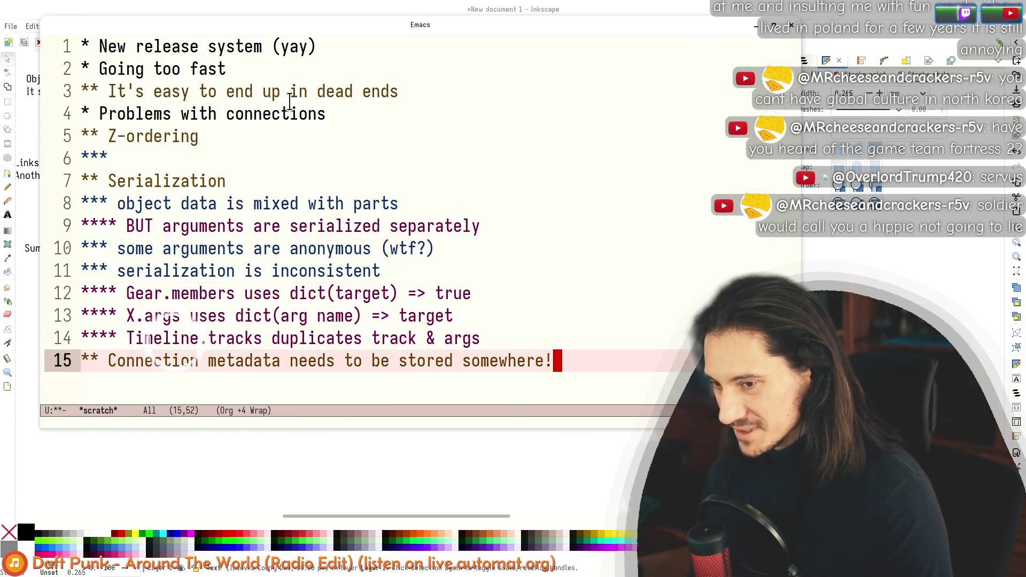
pyautogui.press('Up')
pyautogui.press('Up')
pyautogui.press('Up')
pyautogui.press('Down')
pyautogui.press('Down')
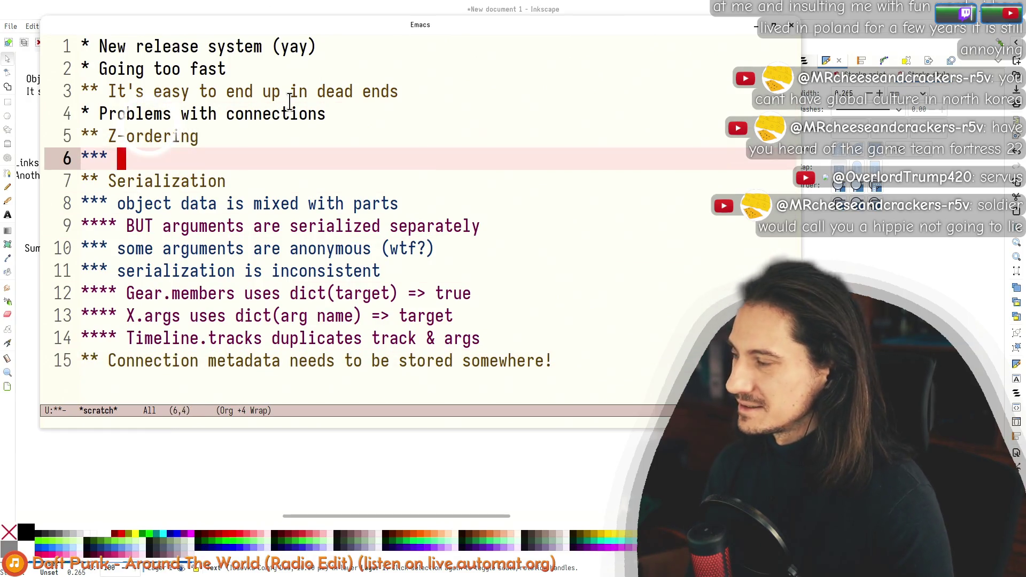
pyautogui.press('Up')
pyautogui.press('Up')
pyautogui.press('Down')
pyautogui.press('Down')
pyautogui.press('Down')
pyautogui.press('Down')
pyautogui.press('Down')
pyautogui.press('Down')
pyautogui.press('Down')
pyautogui.press('Down')
pyautogui.press('Down')
pyautogui.press('Down')
pyautogui.press('Down')
pyautogui.press('Up')
pyautogui.press('Up')
pyautogui.press('Up')
pyautogui.press('Up')
pyautogui.press('Up')
pyautogui.press('Up')
pyautogui.press('Up')
pyautogui.press('Down')
pyautogui.press('Down')
pyautogui.press('Up')
pyautogui.press('Up')
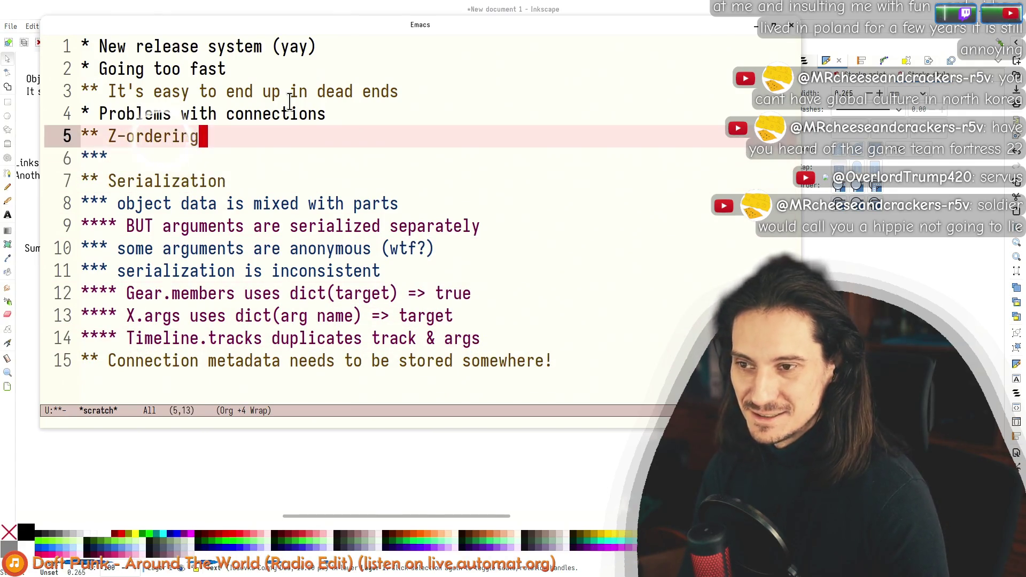
pyautogui.press('Down')
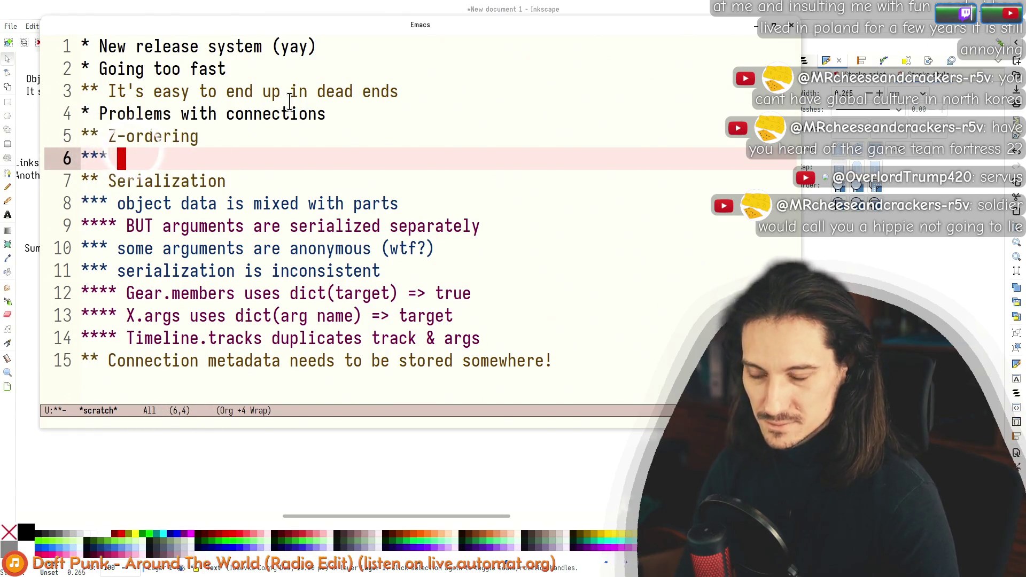
# Step: Write 'connections mixed with objects' and a z-order note ending 'max(start object, end object) + 1'
pyautogui.write('connect')
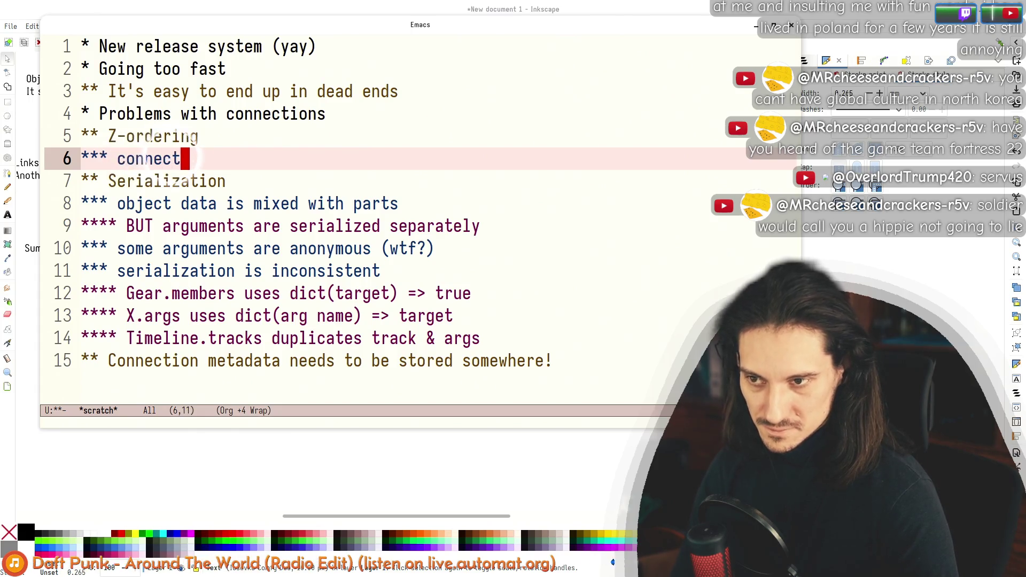
pyautogui.write('be mixed with')
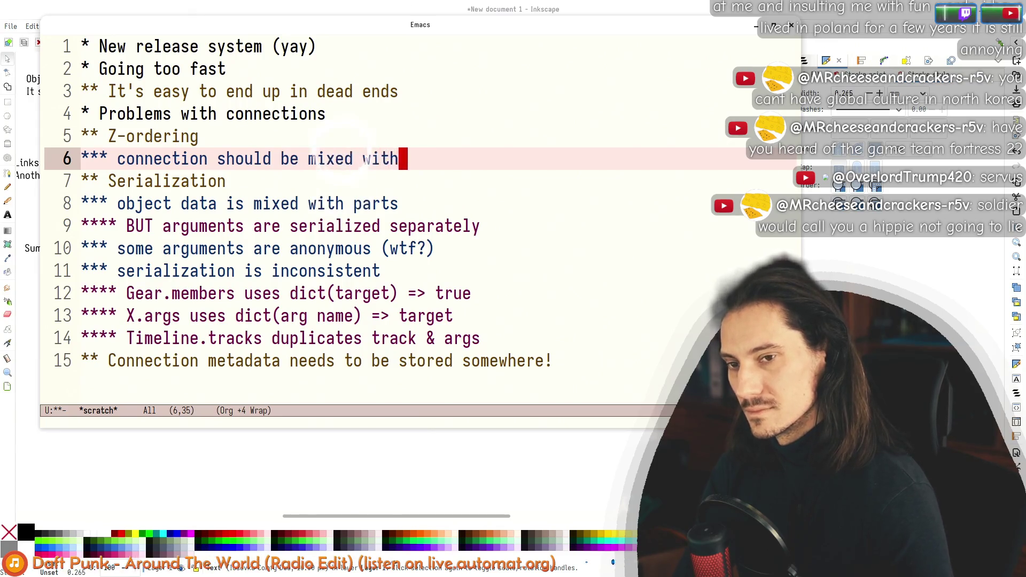
pyautogui.write(' objects')
pyautogui.hotkey('alt', 'Return')
pyautogui.write('redr')
pyautogui.press('BackSpace')
pyautogui.press('BackSpace')
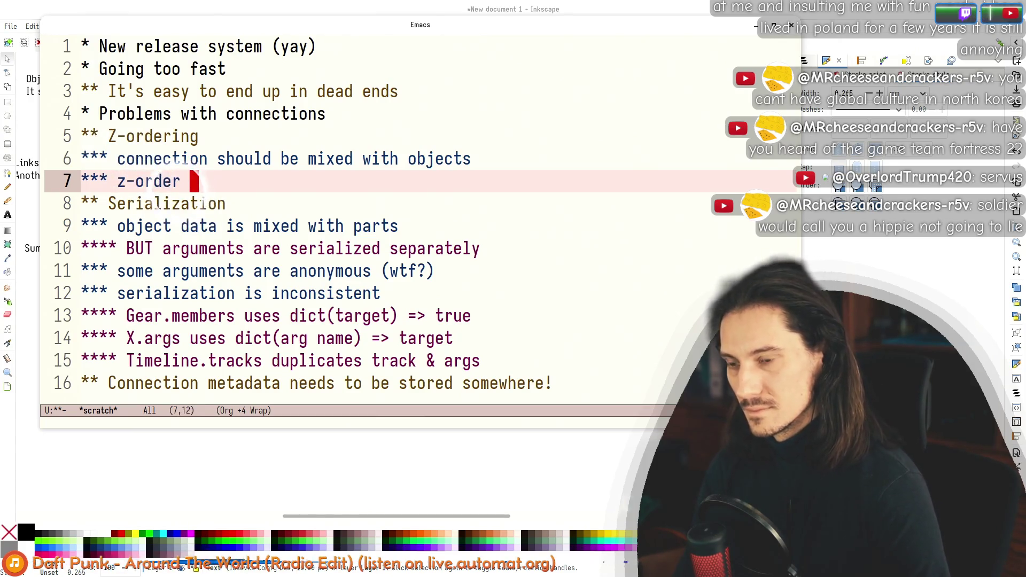
pyautogui.write('of connection is ')
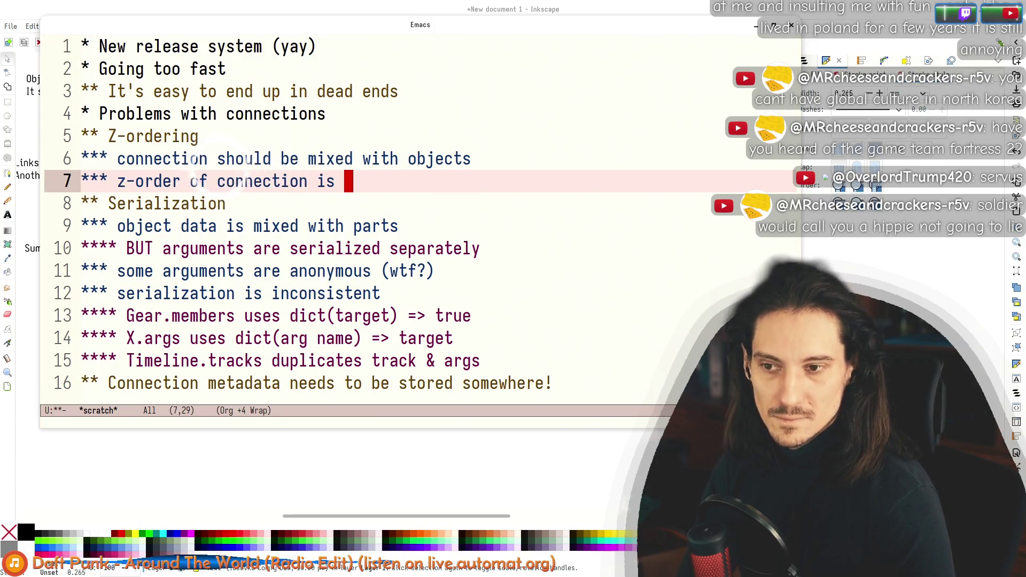
pyautogui.write('right on top of')
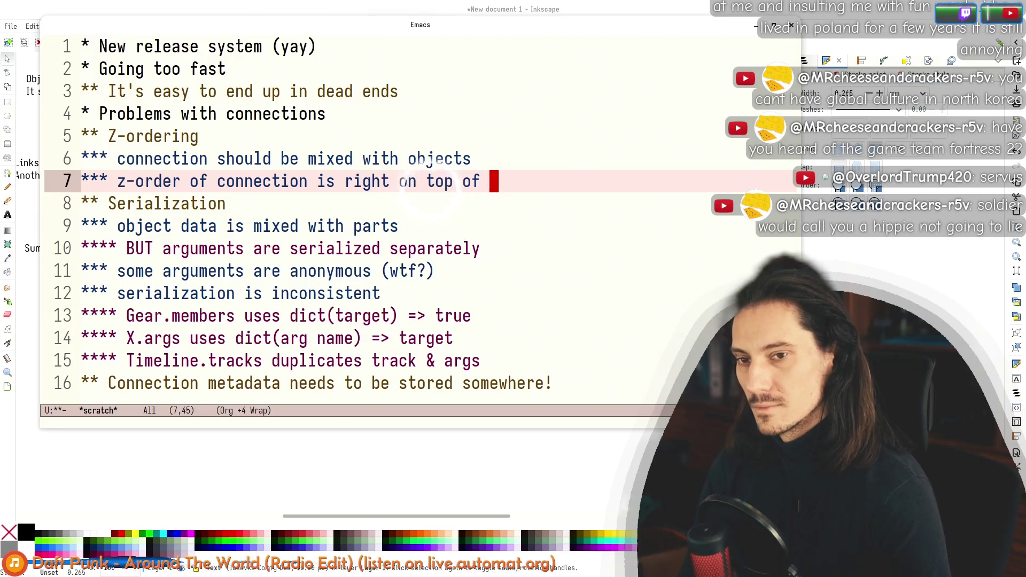
pyautogui.hotkey('alt', 'b')
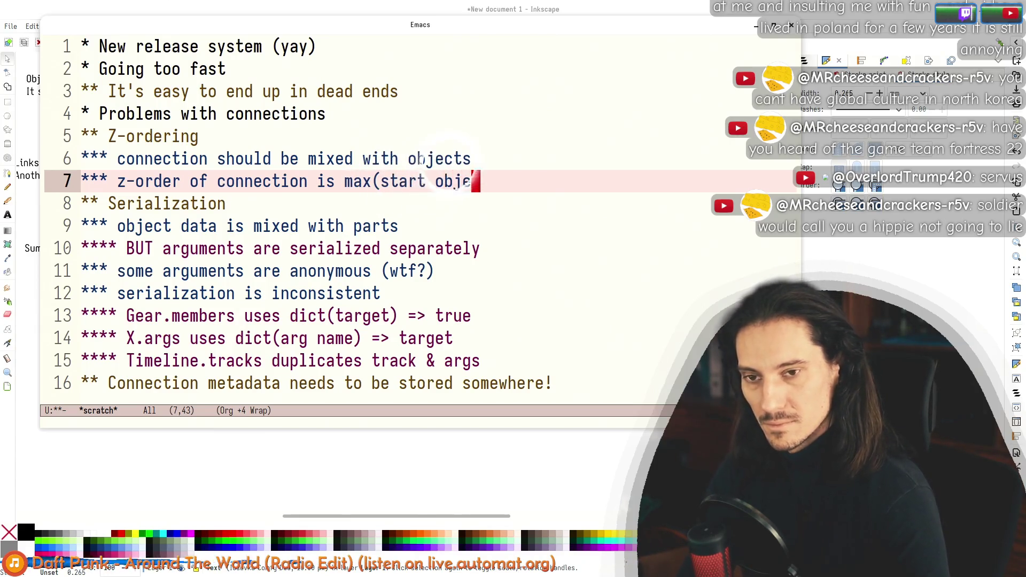
pyautogui.write('ect')
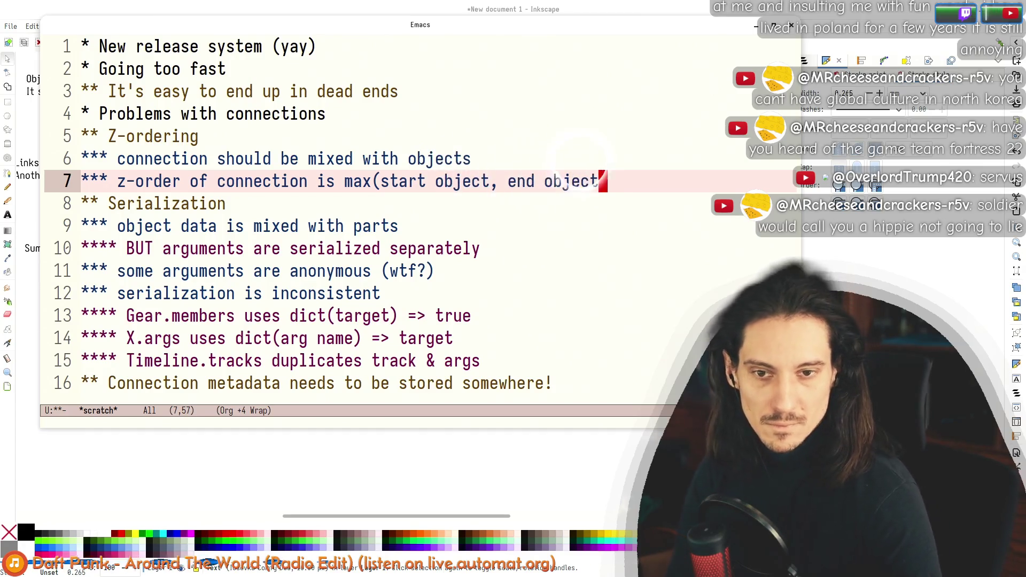
pyautogui.write(') + 1')
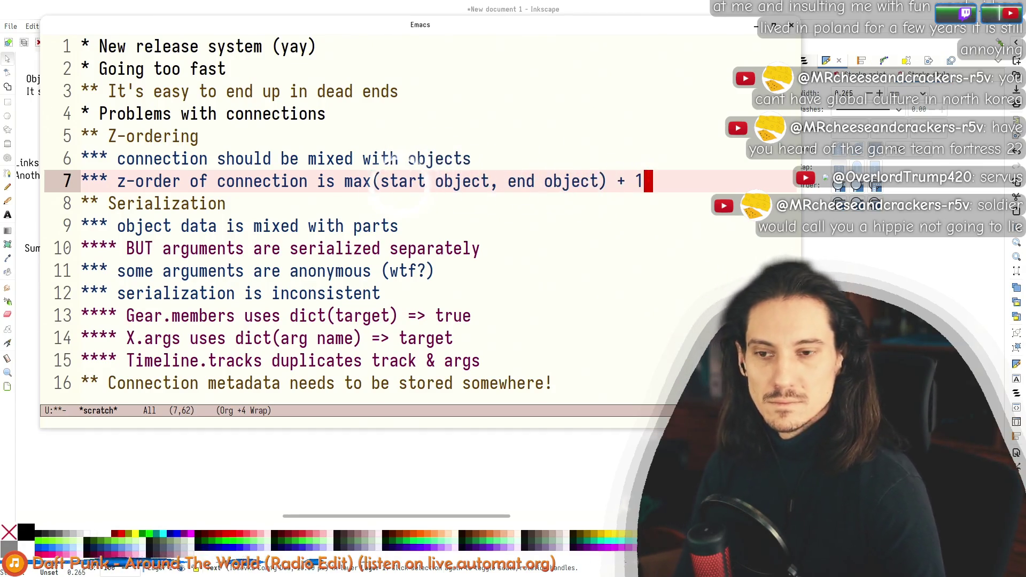
# Step: Wrap the max formula in double quotes so line 7 reads is: "max(start object, end object) + 1"
pyautogui.click(345, 181)
pyautogui.write('"')
pyautogui.hotkey('ctrl', 'e')
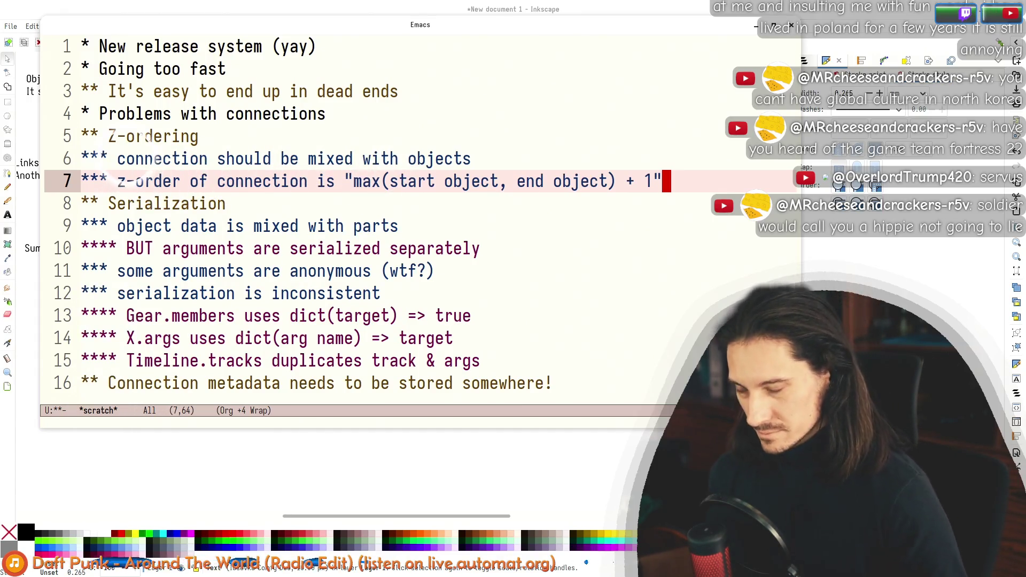
pyautogui.click(200, 47)
pyautogui.press('Down')
pyautogui.press('Down')
pyautogui.press('Down')
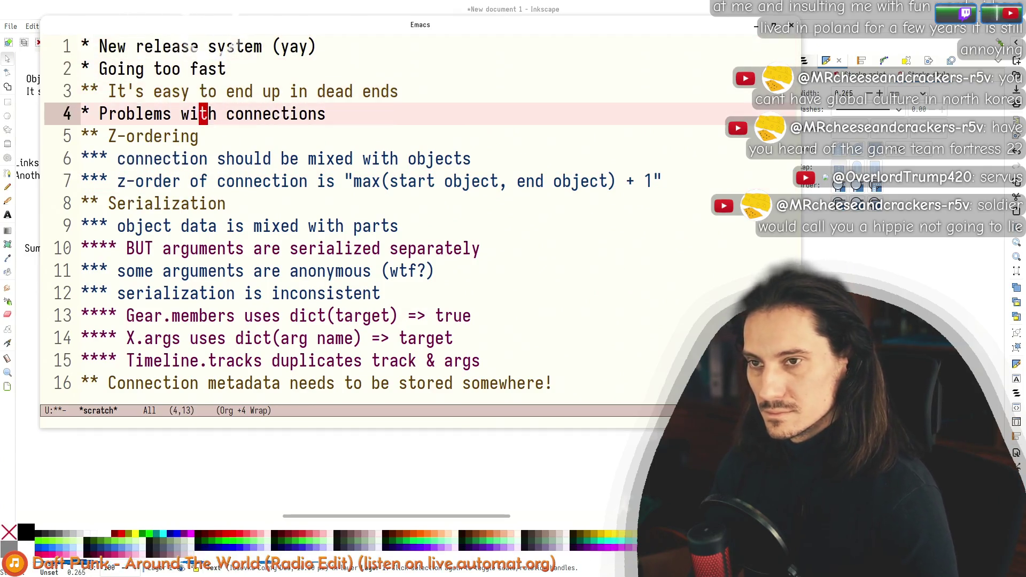
pyautogui.press('Down')
pyautogui.press('Down')
pyautogui.press('Down')
# Step: Prefix the mixed-data and anonymous-arguments sub-points on lines 9 and 11 with 'problem:'
pyautogui.write(':')
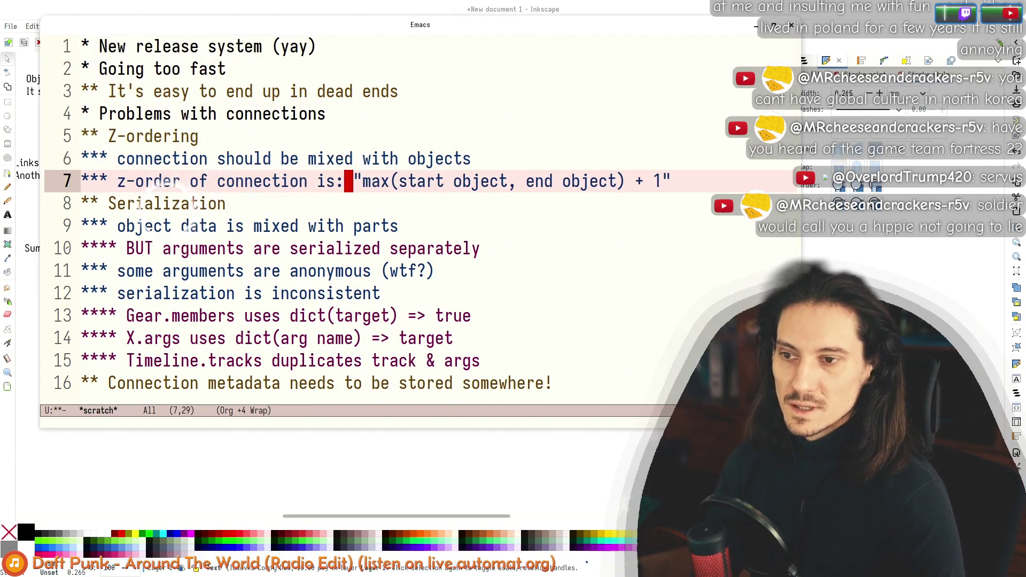
pyautogui.press('Down')
pyautogui.press('Down')
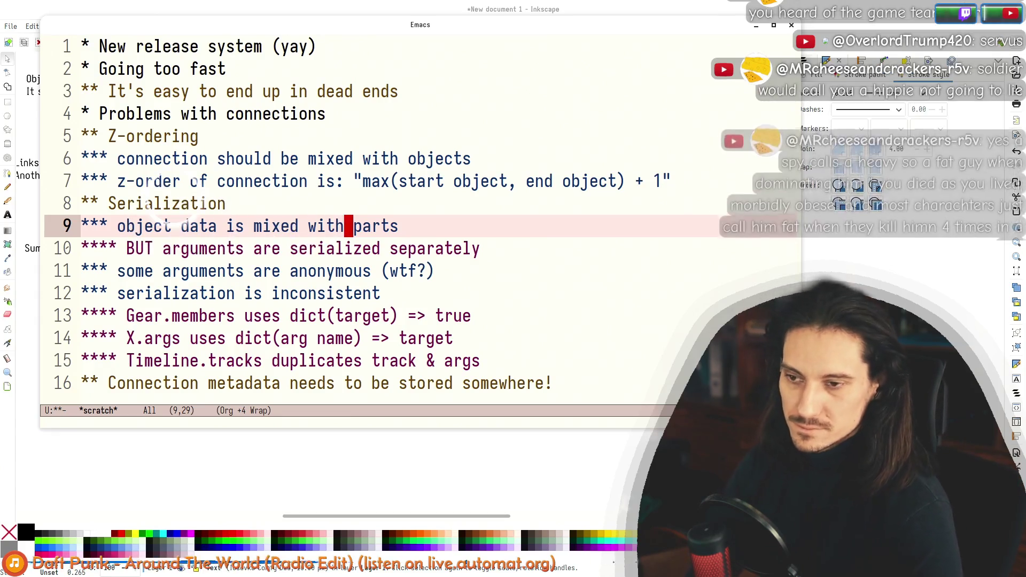
pyautogui.hotkey('alt', 'b')
pyautogui.hotkey('alt', 'b')
pyautogui.hotkey('alt', 'b')
pyautogui.hotkey('alt', 'b')
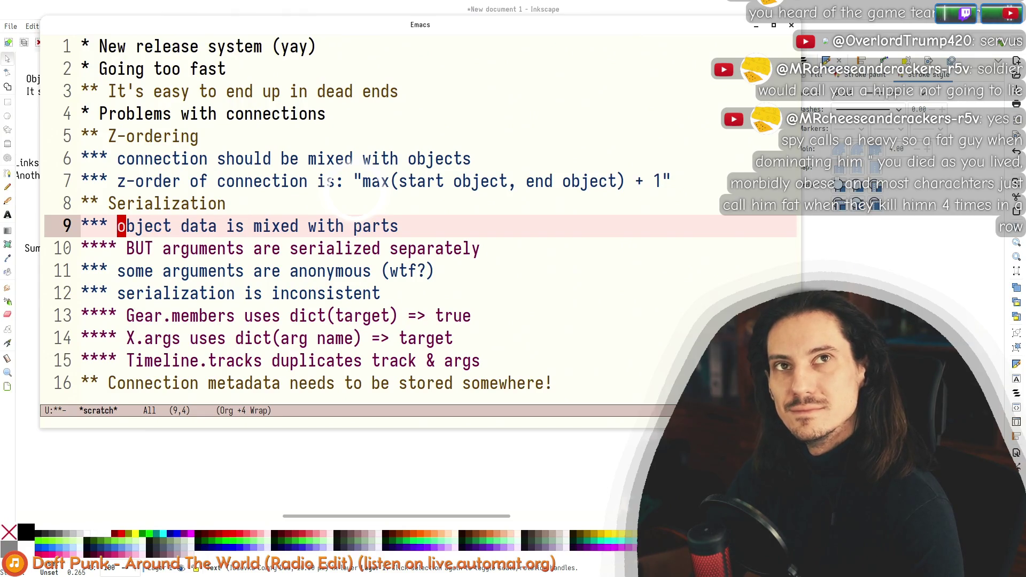
pyautogui.write('problem:')
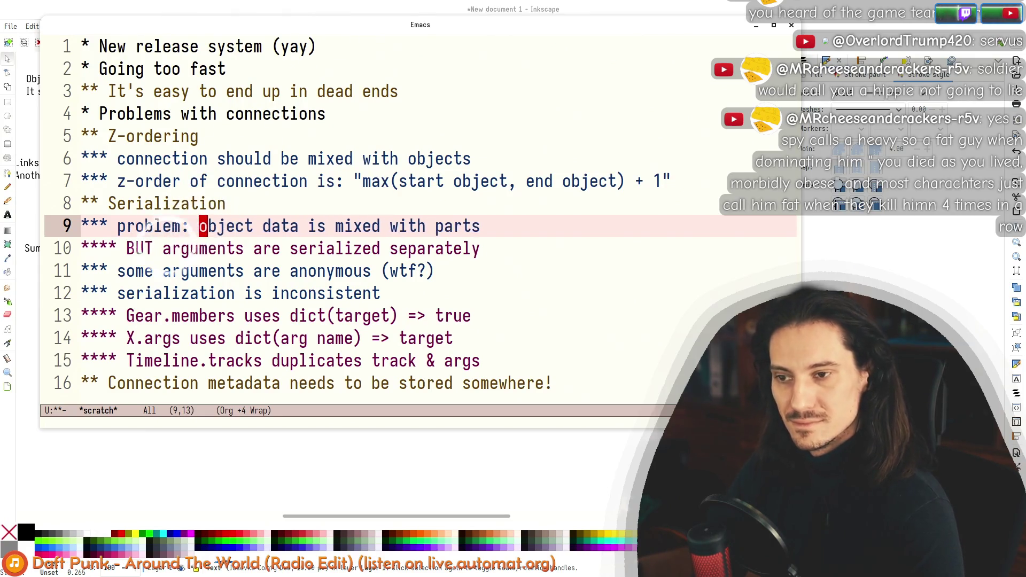
pyautogui.press('Down')
# Step: Prefix 'serialization is inconsistent' on line 12 with 'problem: ', then move down to line 14
pyautogui.press('Down')
pyautogui.hotkey('alt', 'b')
pyautogui.write('problem:')
pyautogui.press('Down')
pyautogui.hotkey('alt', 'b')
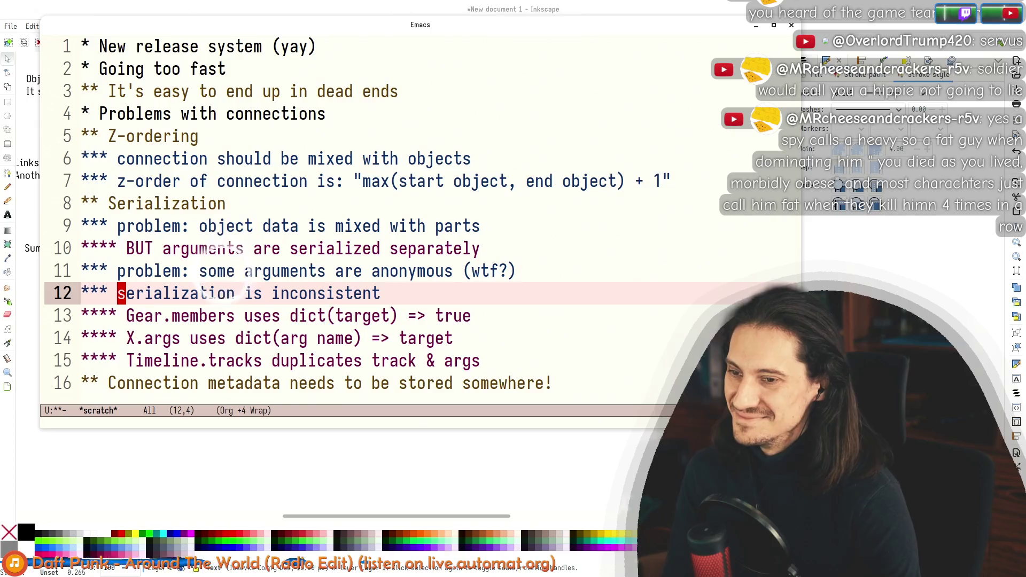
pyautogui.click(122, 271)
pyautogui.click(519, 271)
pyautogui.click(121, 293)
pyautogui.click(239, 294)
pyautogui.click(121, 293)
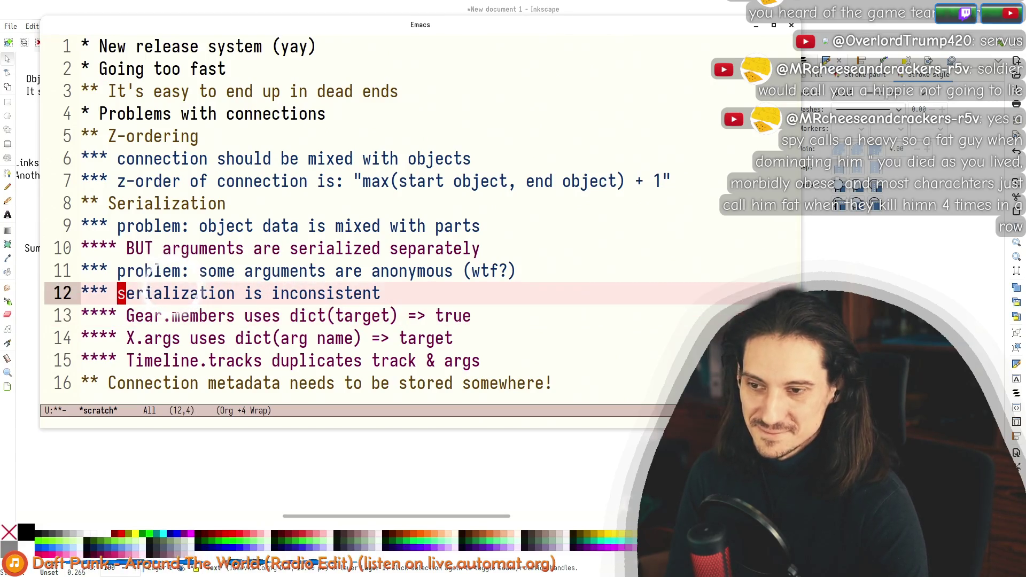
pyautogui.click(308, 294)
pyautogui.click(121, 293)
pyautogui.click(503, 271)
pyautogui.click(122, 294)
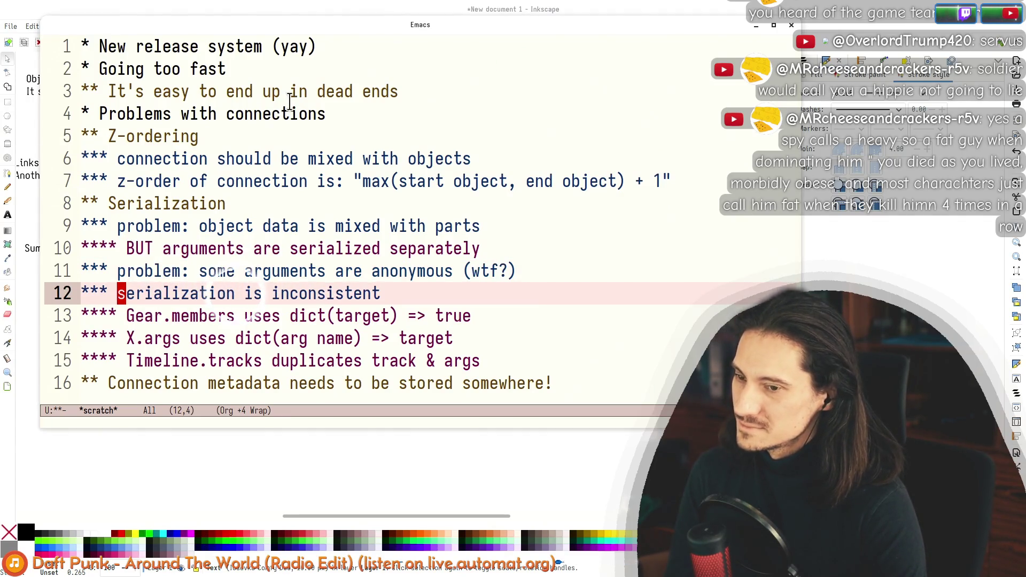
pyautogui.write('problem:')
pyautogui.press('Down')
pyautogui.press('End')
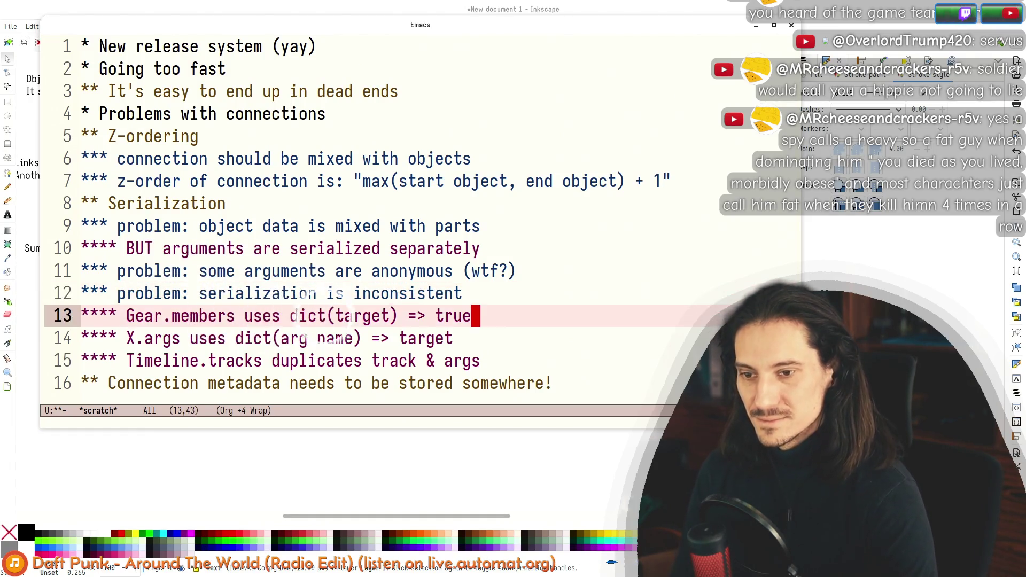
pyautogui.press('Down')
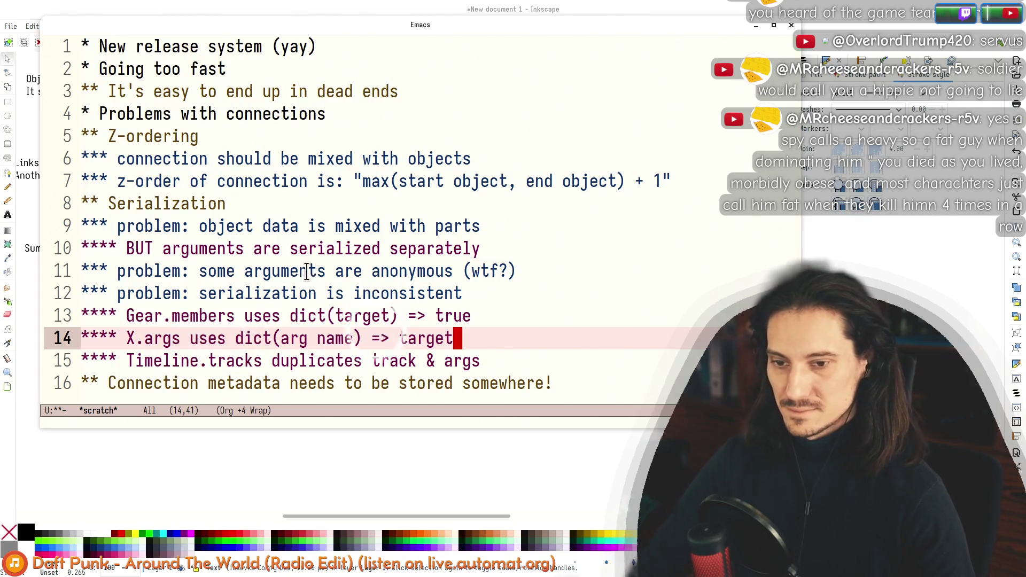
pyautogui.scroll(-2, 257, 270)
pyautogui.click(110, 296)
pyautogui.click(161, 337)
pyautogui.click(178, 297)
pyautogui.click(575, 299)
pyautogui.click(574, 312)
pyautogui.click(576, 296)
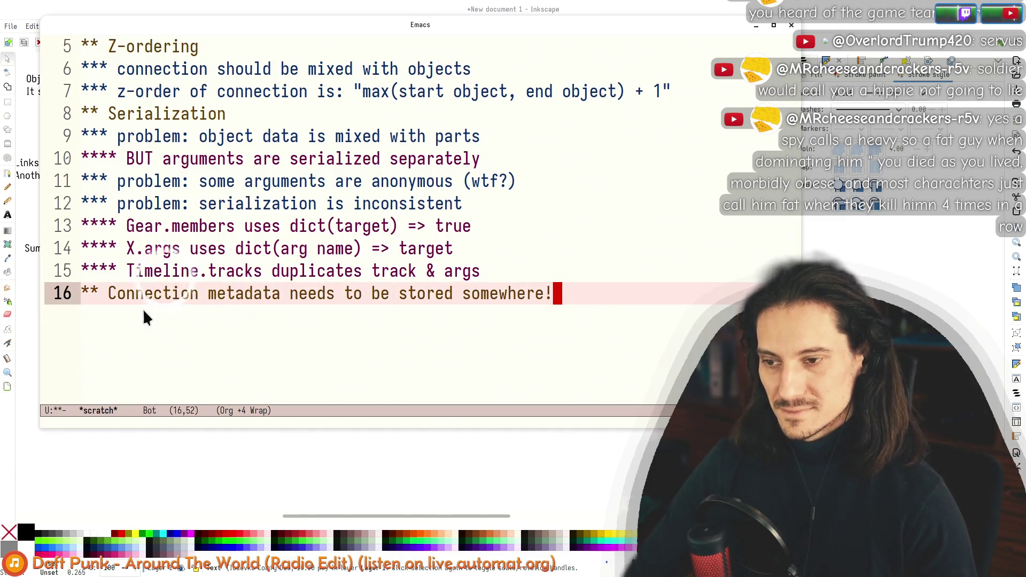
pyautogui.moveTo(108, 294); pyautogui.dragTo(383, 298)
pyautogui.moveTo(611, 291); pyautogui.dragTo(210, 181)
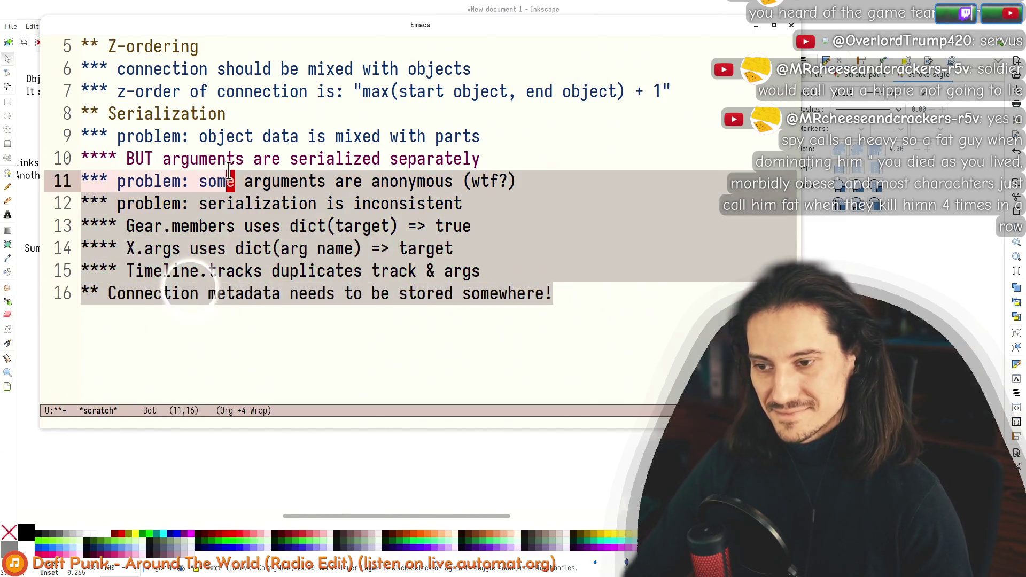
pyautogui.click(119, 70)
pyautogui.click(210, 357)
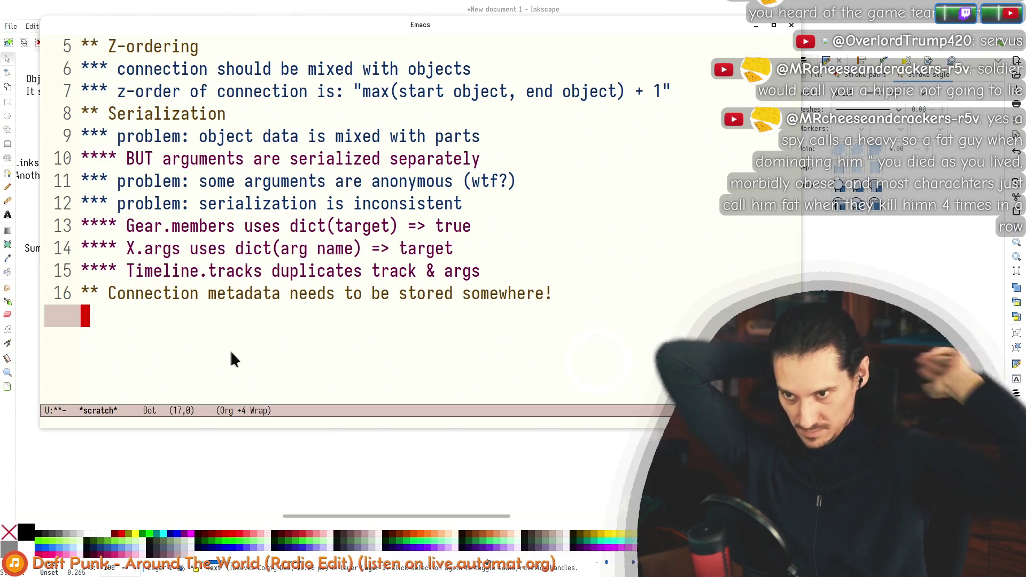
pyautogui.click(108, 293)
pyautogui.scroll(5, 157, 321)
pyautogui.click(158, 114)
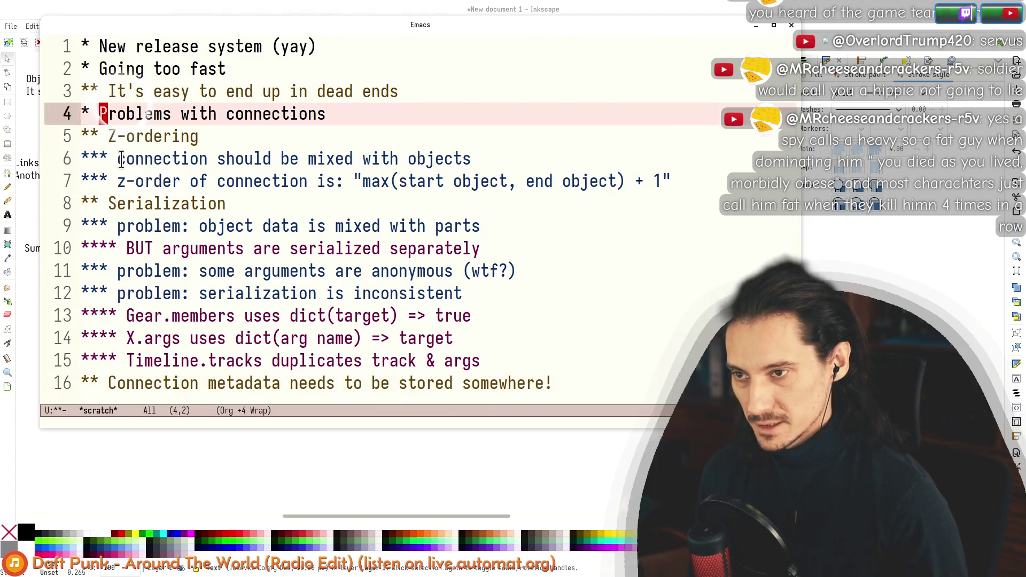
pyautogui.scroll(-2, 212, 246)
pyautogui.moveTo(212, 246); pyautogui.dragTo(166, 114)
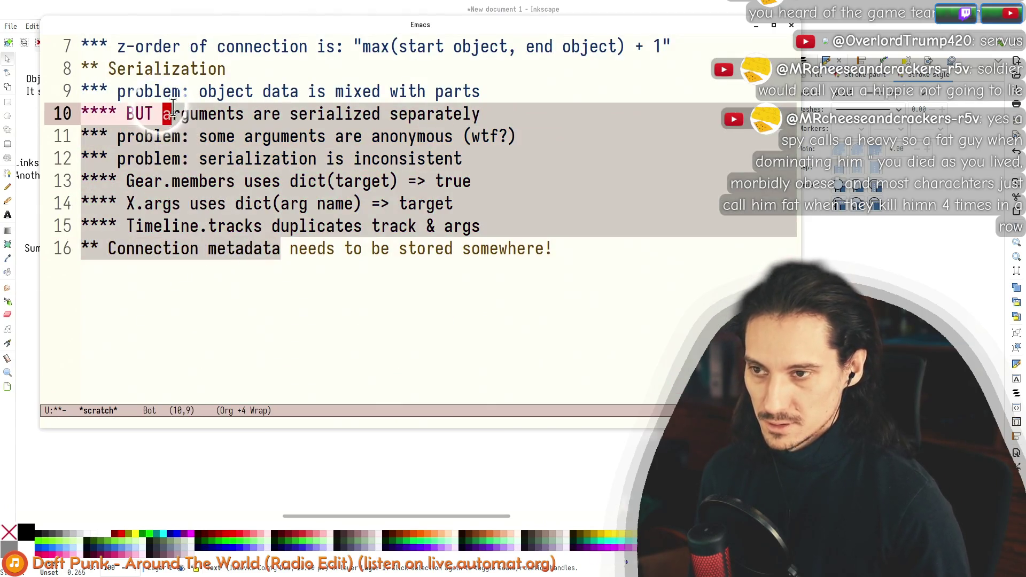
pyautogui.scroll(1, 109, 57)
pyautogui.moveTo(108, 57); pyautogui.dragTo(144, 181)
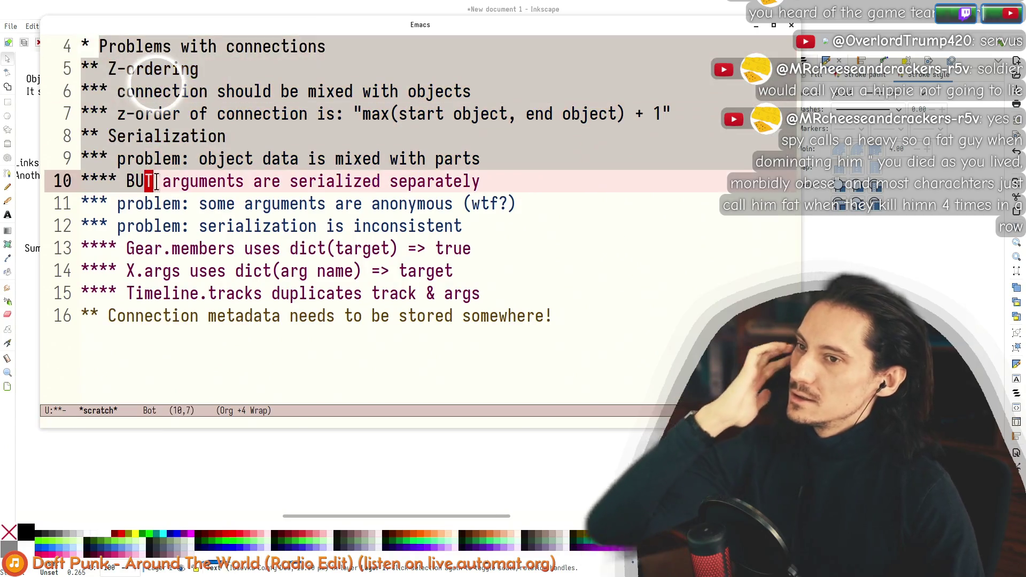
pyautogui.moveTo(243, 316); pyautogui.dragTo(110, 136)
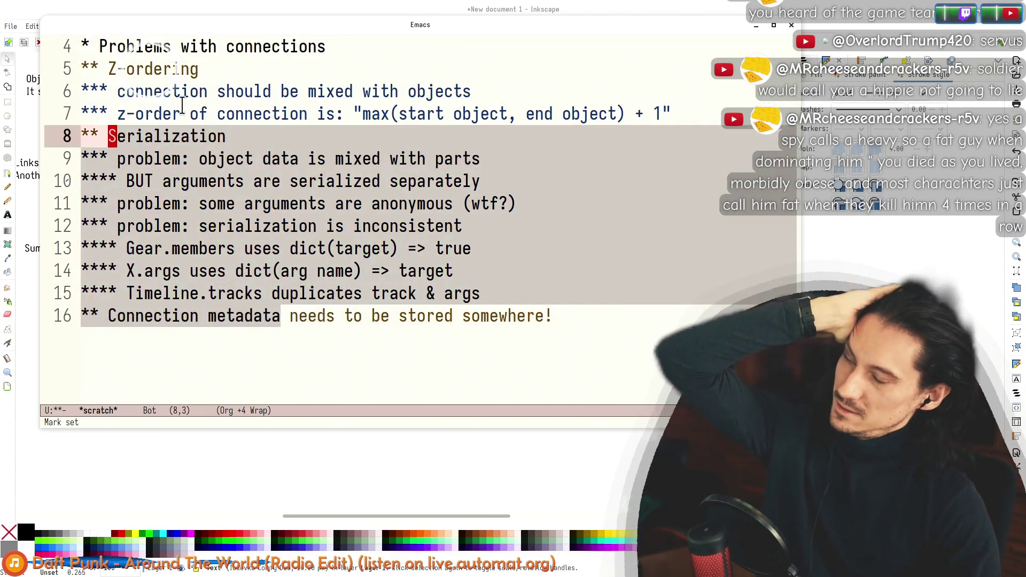
pyautogui.moveTo(119, 45); pyautogui.dragTo(257, 159)
pyautogui.keyDown('shift'); pyautogui.click(279, 315); pyautogui.keyUp('shift')
pyautogui.click(221, 316)
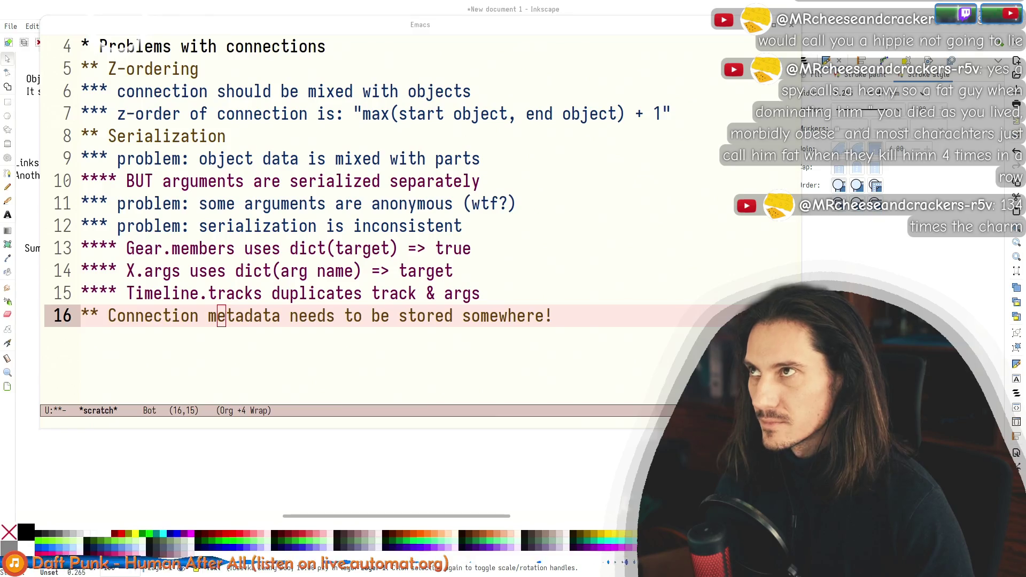
# Step: Switch back to the Emacs outline, then bring the Interface Studies YouTube window forward
pyautogui.hotkey('alt', 'Tab')
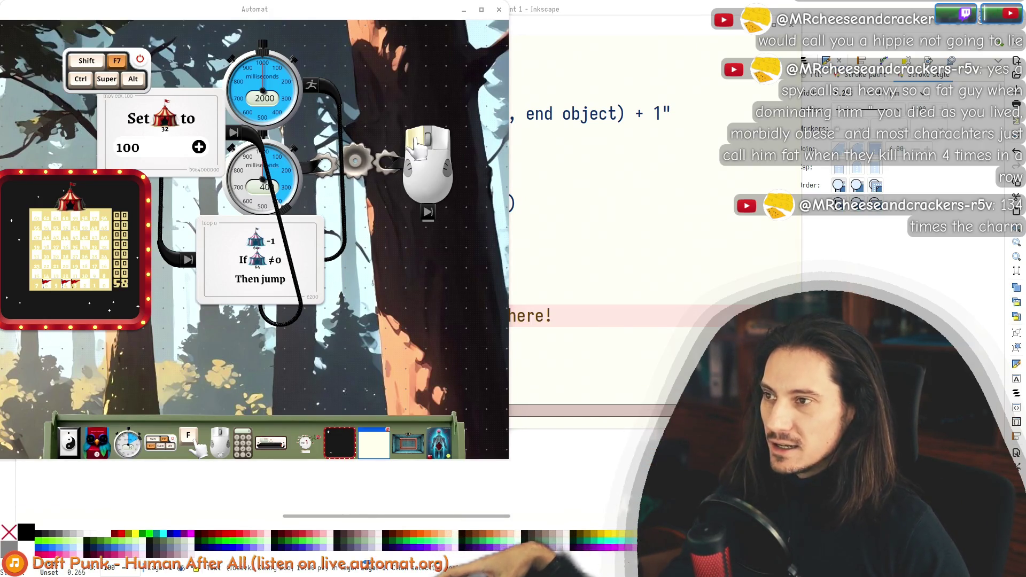
pyautogui.hotkey('alt', 'Tab')
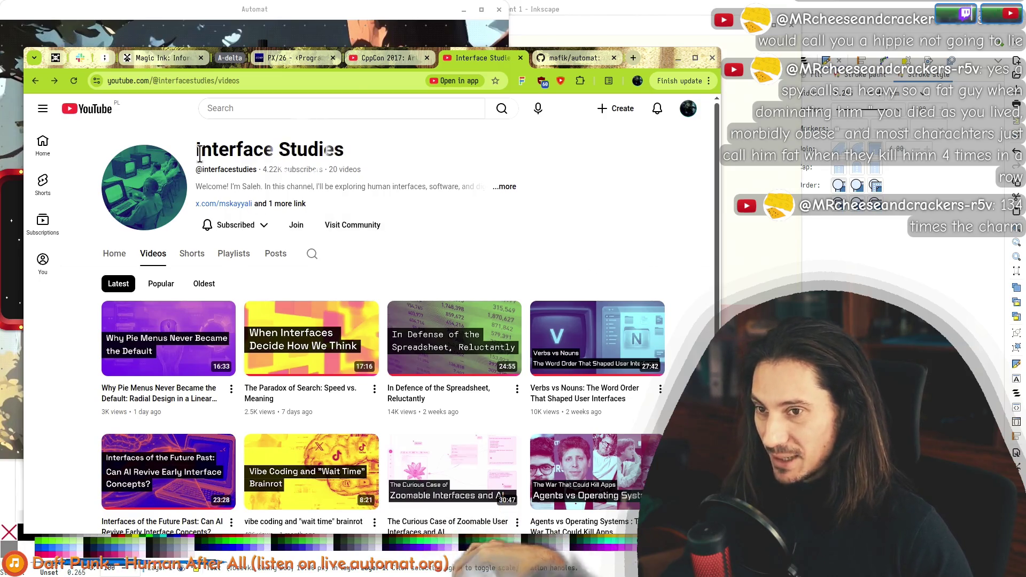
# Step: Select the Interface Studies channel title, nudge the browser right, and return to Automat
pyautogui.click(357, 155)
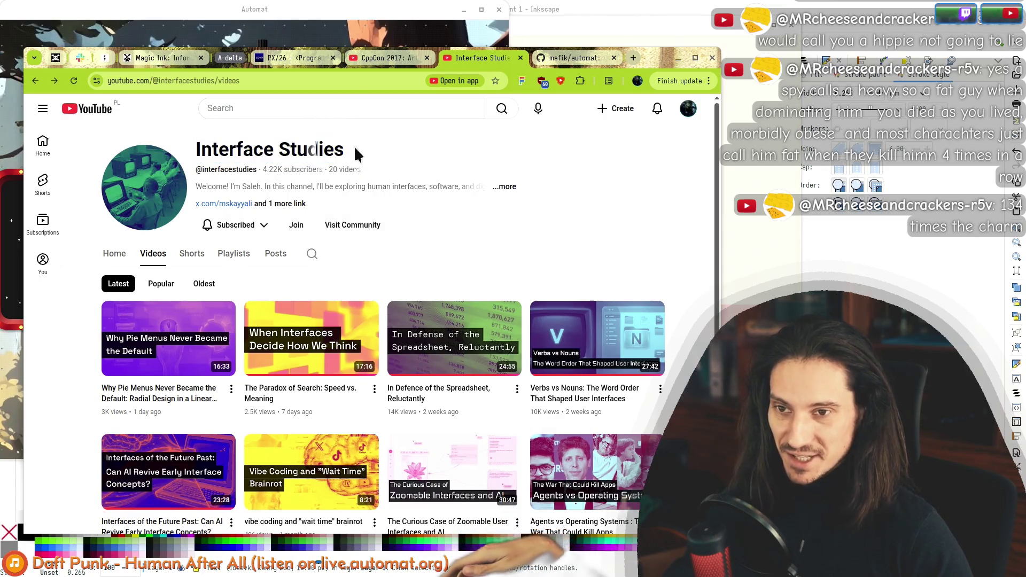
pyautogui.click(239, 150)
pyautogui.doubleClick(313, 150)
pyautogui.tripleClick(214, 149)
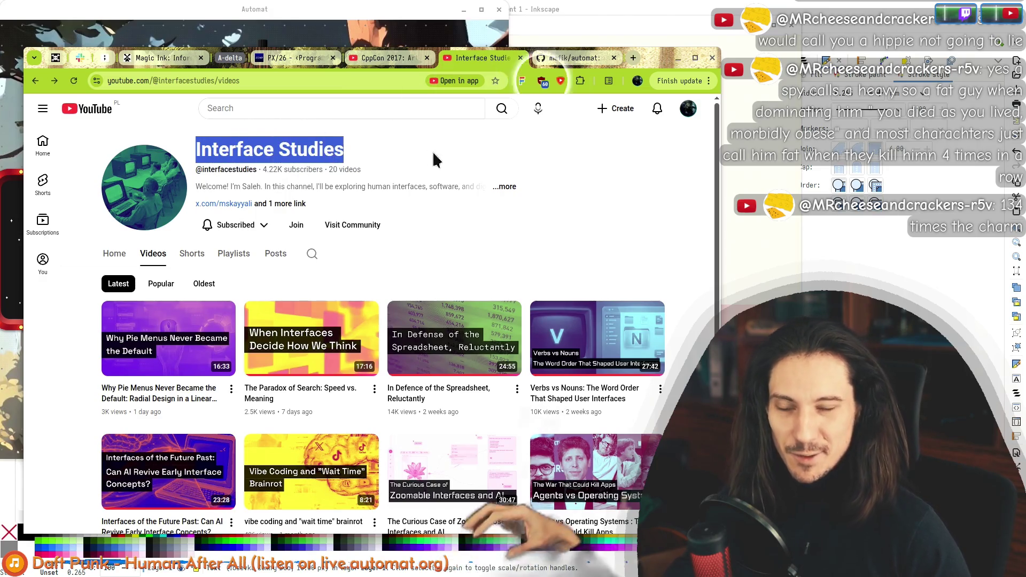
pyautogui.moveTo(651, 56)
pyautogui.mouseDown()
pyautogui.moveTo(709, 70)
pyautogui.moveTo(692, 62)
pyautogui.mouseUp()
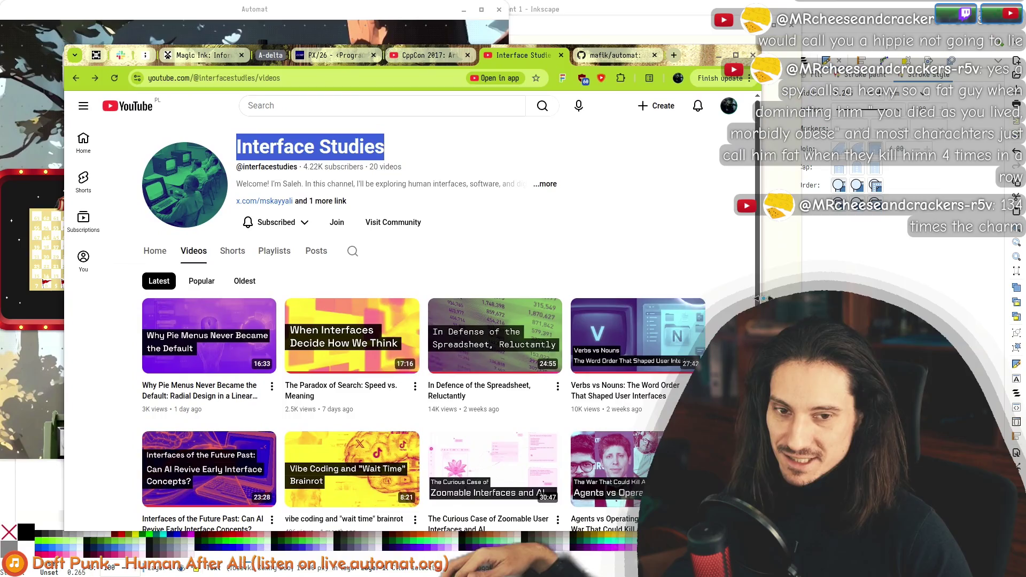
pyautogui.click(737, 310)
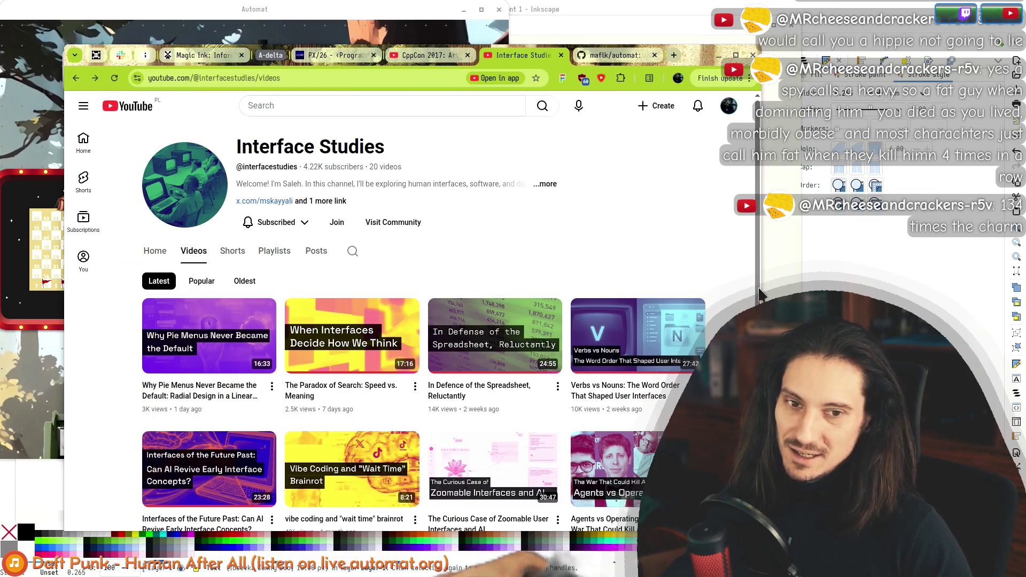
pyautogui.scroll(-4, 734, 292)
pyautogui.scroll(3, 734, 290)
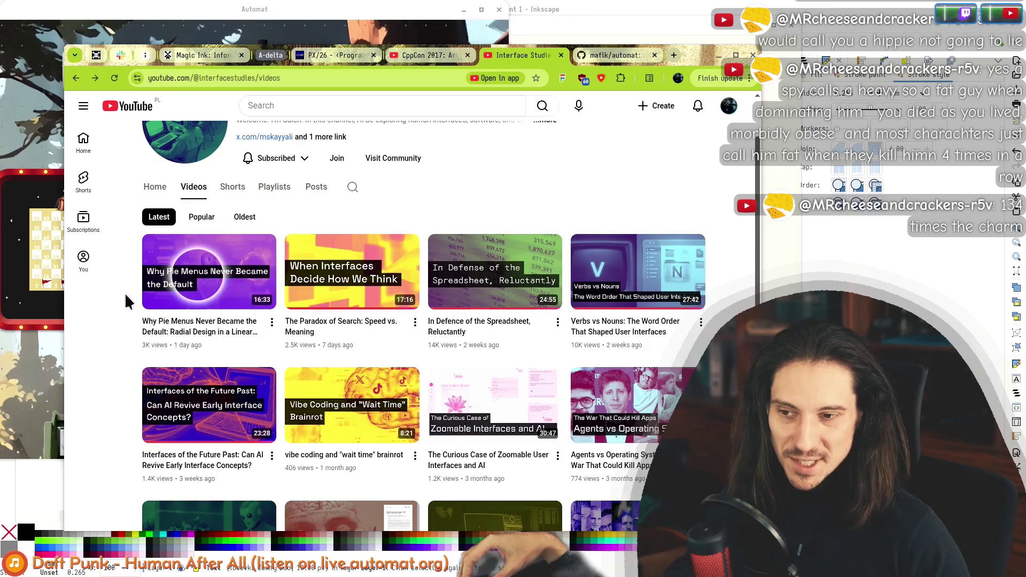
pyautogui.moveTo(682, 54); pyautogui.dragTo(712, 48)
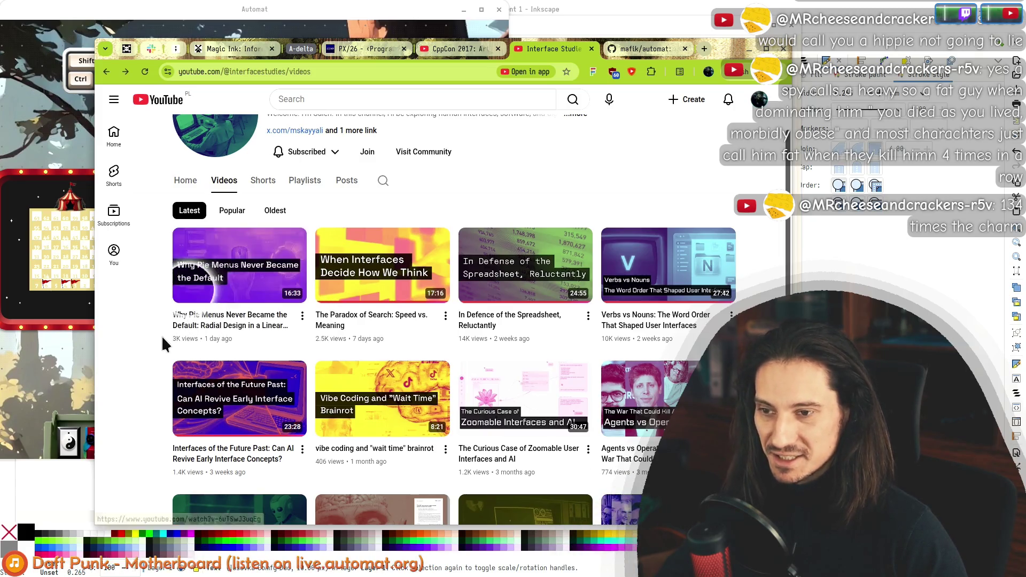
pyautogui.hotkey('alt', 'Tab')
# Step: Pan the Automat canvas and bring up the lower timer gauge's actions without choosing one
pyautogui.scroll(-2, 293, 332)
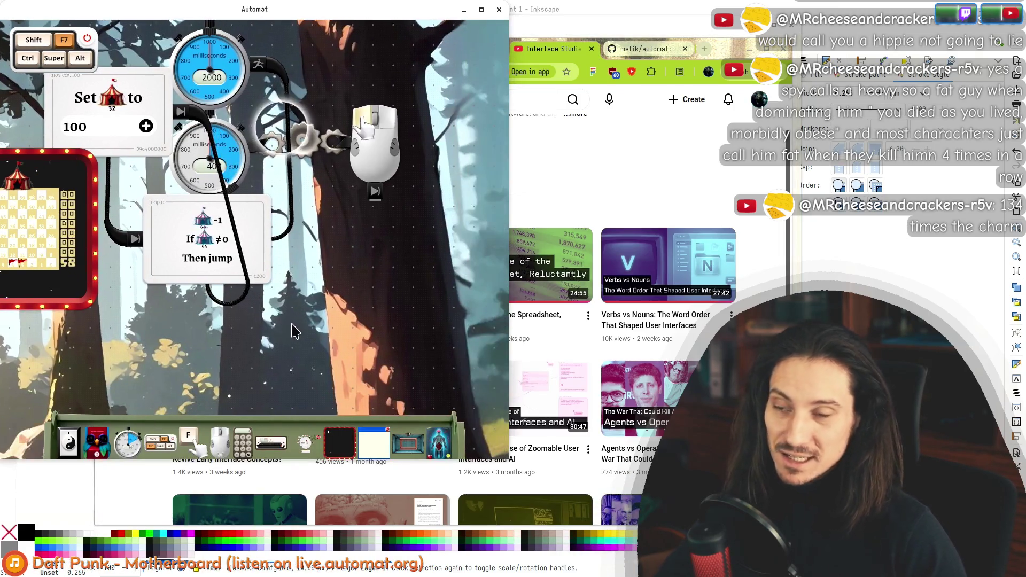
pyautogui.scroll(2, 374, 262)
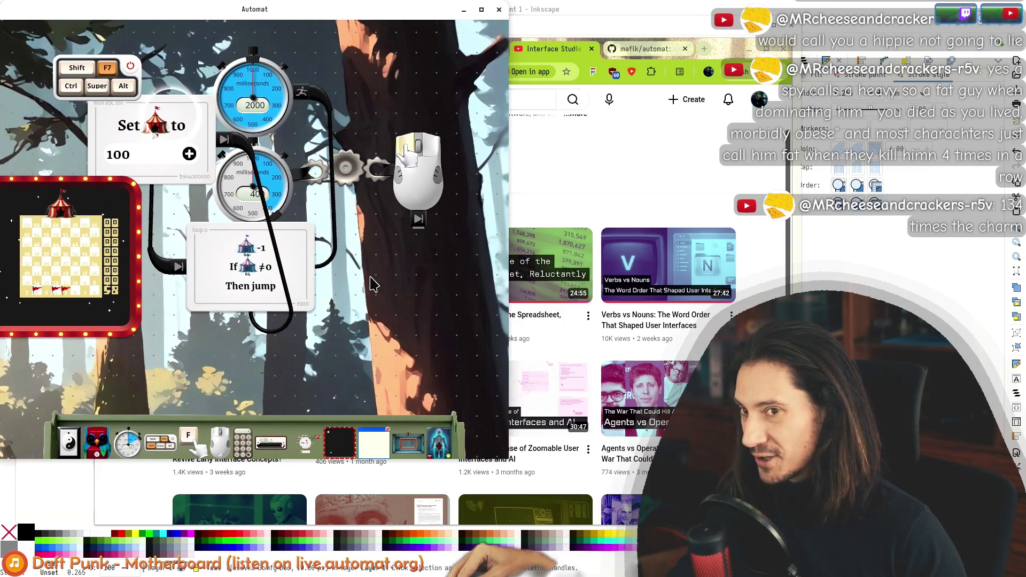
pyautogui.moveTo(371, 276); pyautogui.dragTo(237, 232)
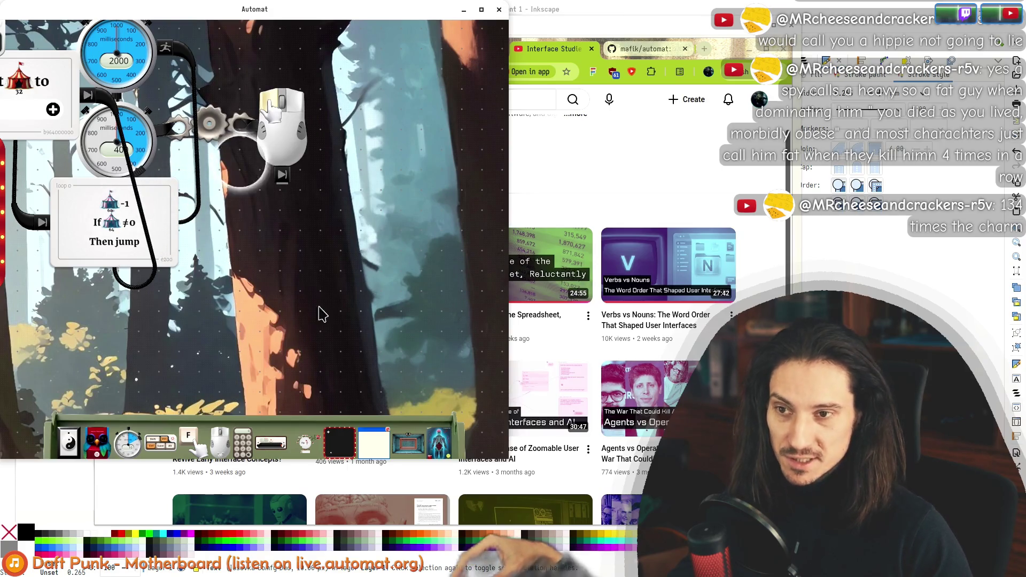
pyautogui.scroll(3, 316, 270)
pyautogui.rightClick(75, 261)
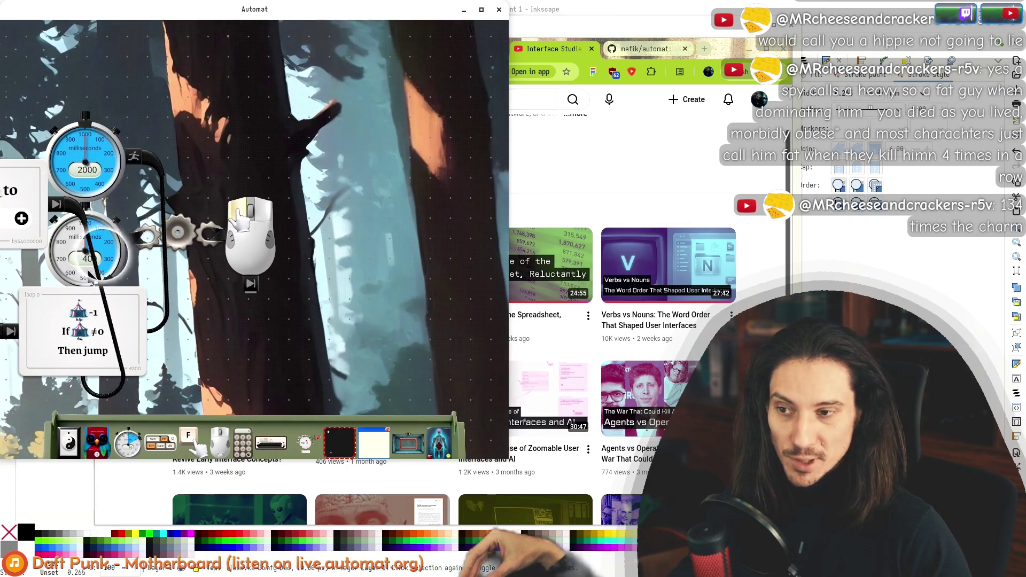
pyautogui.click(73, 261)
pyautogui.scroll(-3, 330, 268)
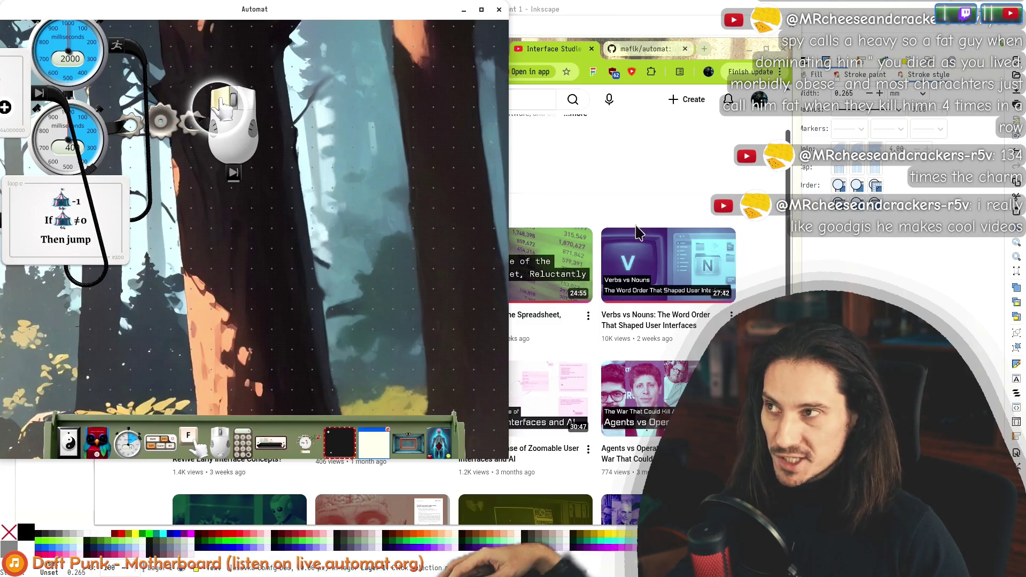
pyautogui.scroll(3, 235, 174)
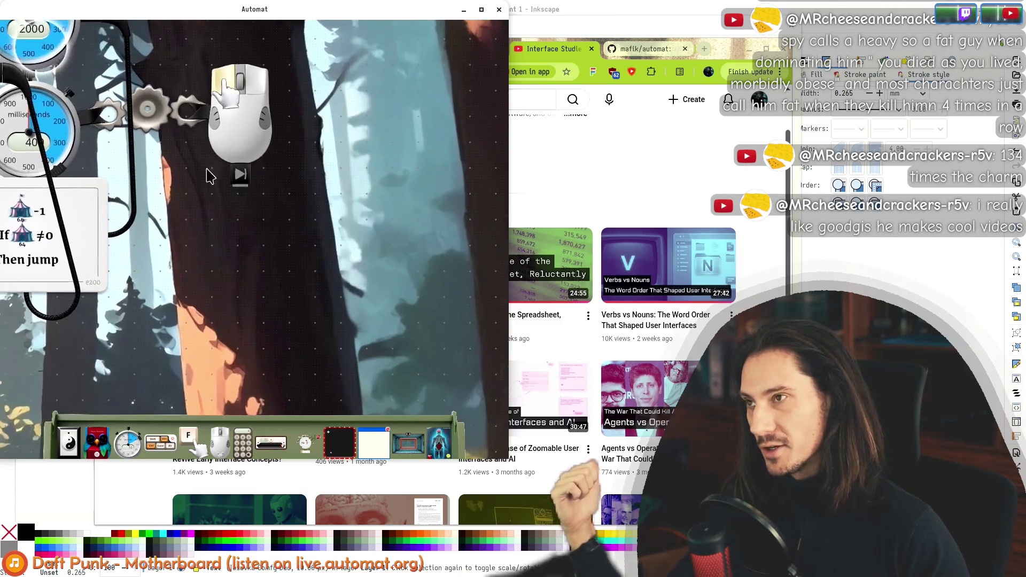
pyautogui.scroll(2, 240, 296)
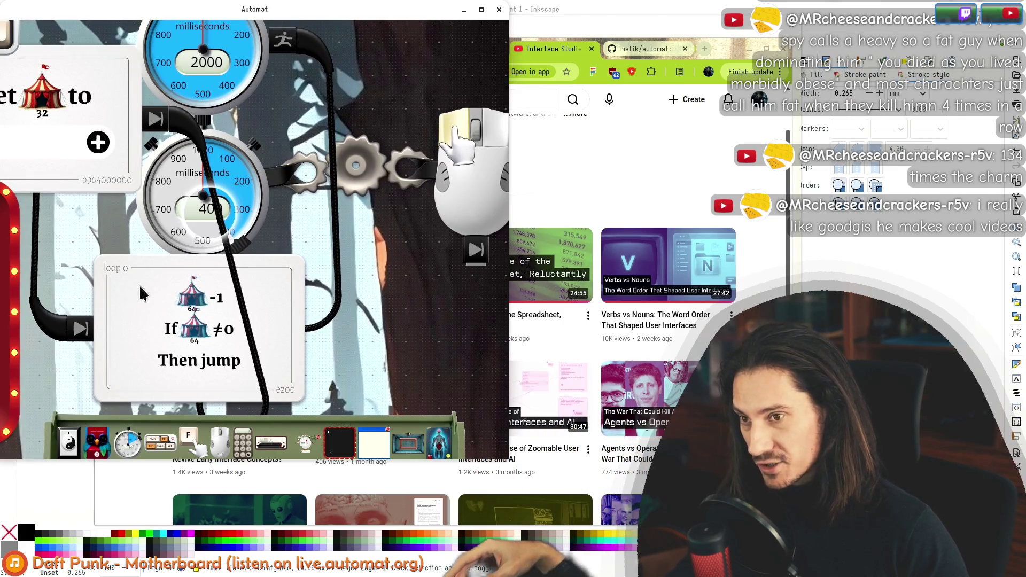
pyautogui.scroll(-1, 206, 267)
pyautogui.scroll(1, 160, 262)
# Step: Delete the loop card and the mouse object, undoing each deletion with Ctrl+Z
pyautogui.rightClick(147, 262)
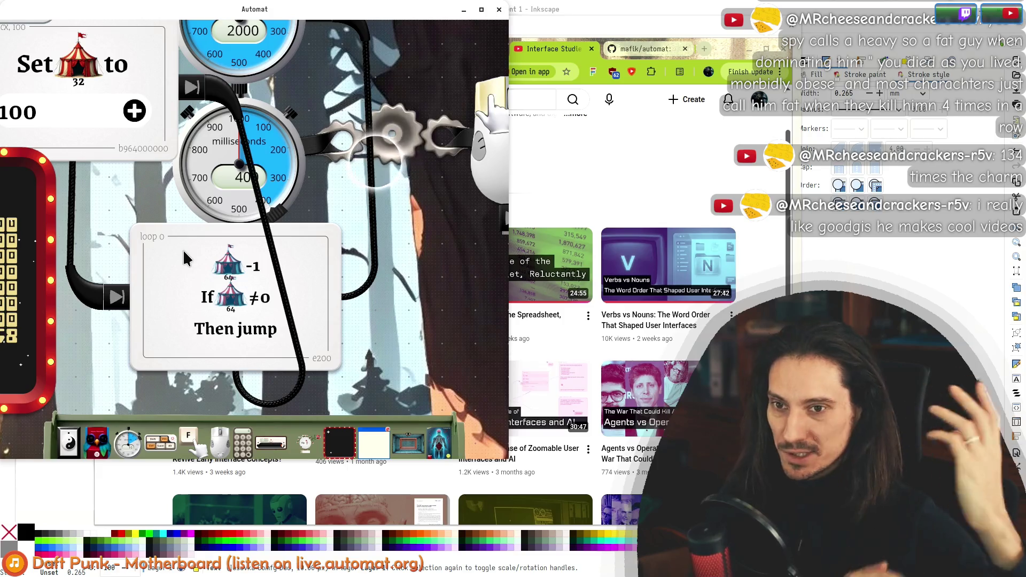
pyautogui.scroll(-5, 368, 287)
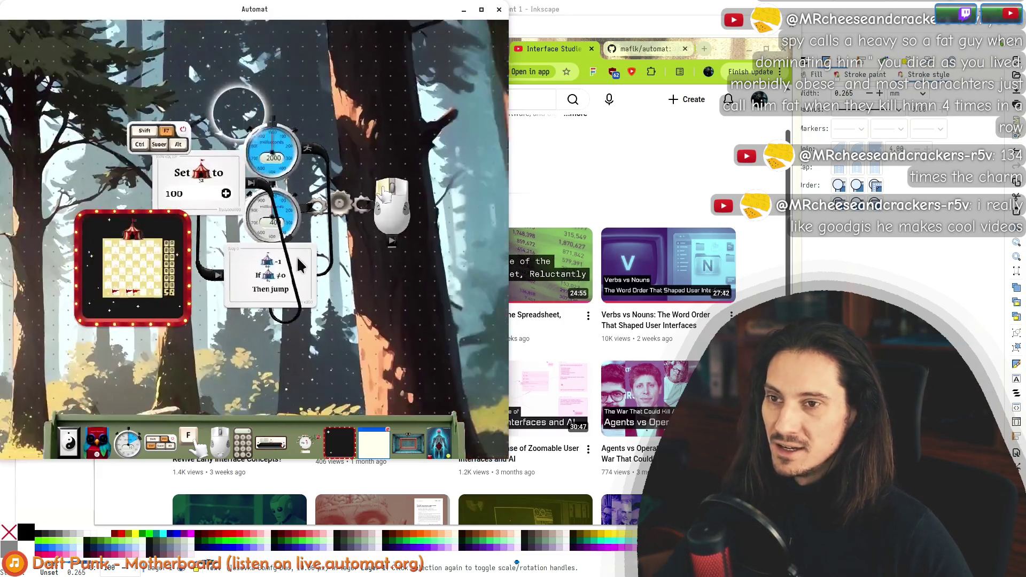
pyautogui.scroll(5, 355, 270)
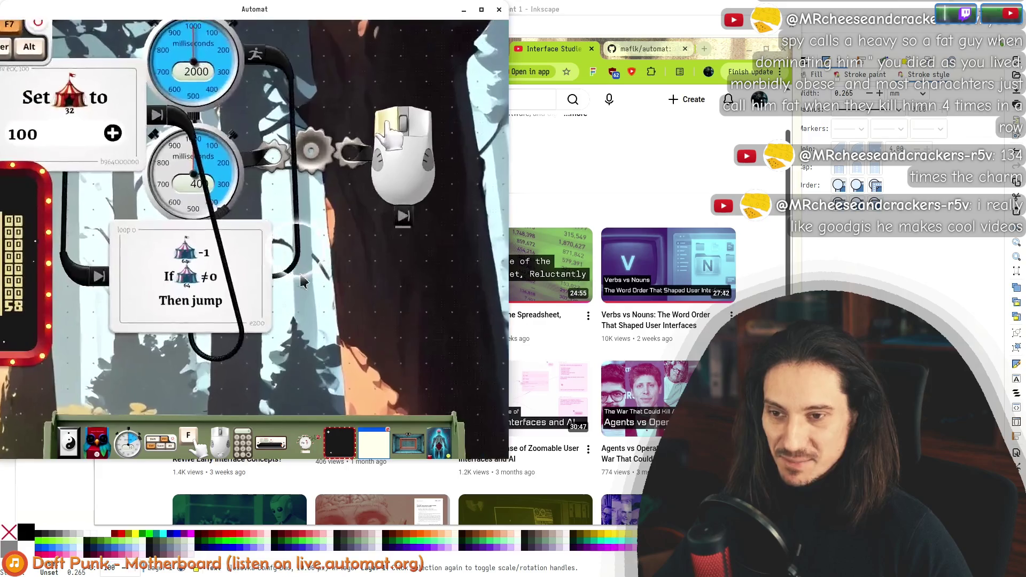
pyautogui.rightClick(246, 262)
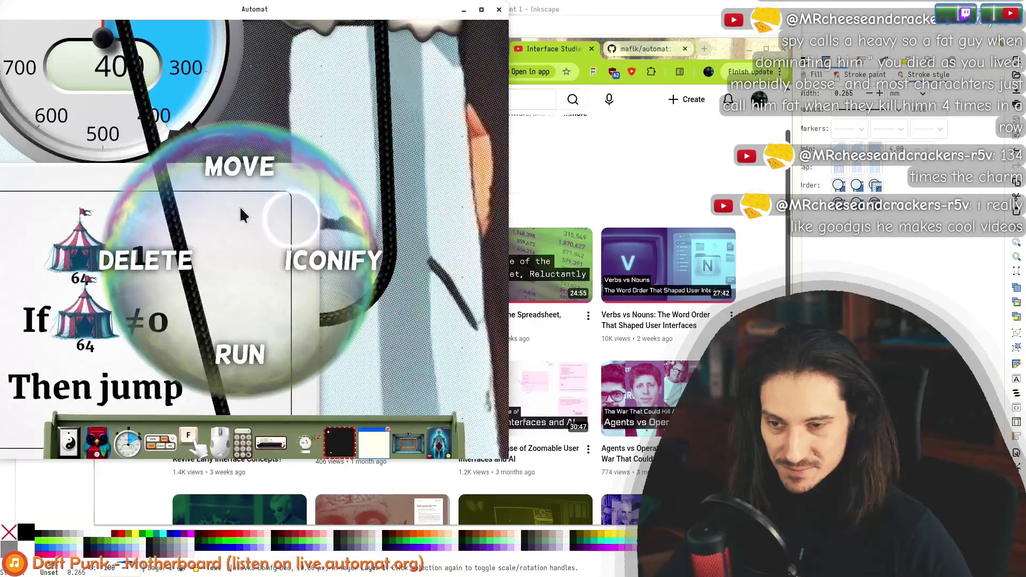
pyautogui.click(232, 235)
pyautogui.scroll(-3, 328, 257)
pyautogui.hotkey('ctrl', 'z')
pyautogui.rightClick(369, 171)
pyautogui.click(390, 176)
pyautogui.hotkey('ctrl', 'z')
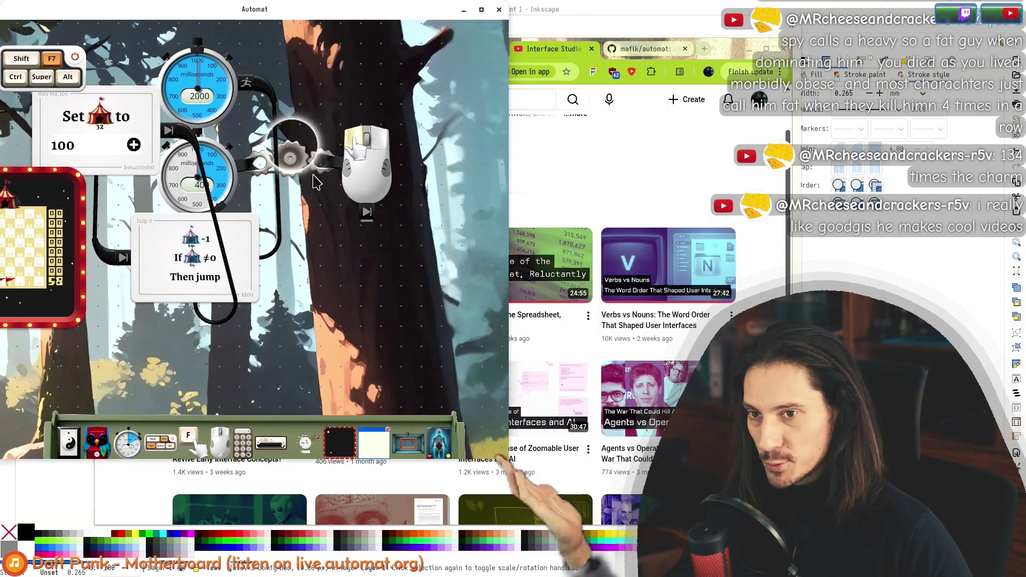
pyautogui.moveTo(353, 219)
pyautogui.mouseDown()
pyautogui.moveTo(430, 260)
pyautogui.moveTo(267, 203)
pyautogui.mouseUp()
pyautogui.scroll(3, 267, 192)
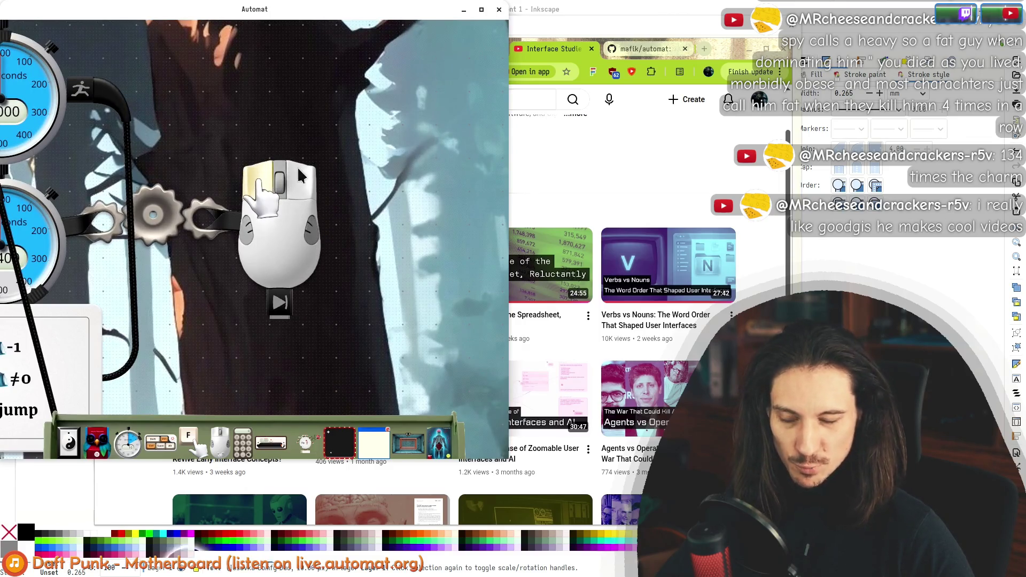
pyautogui.rightClick(279, 233)
pyautogui.scroll(-4, 274, 246)
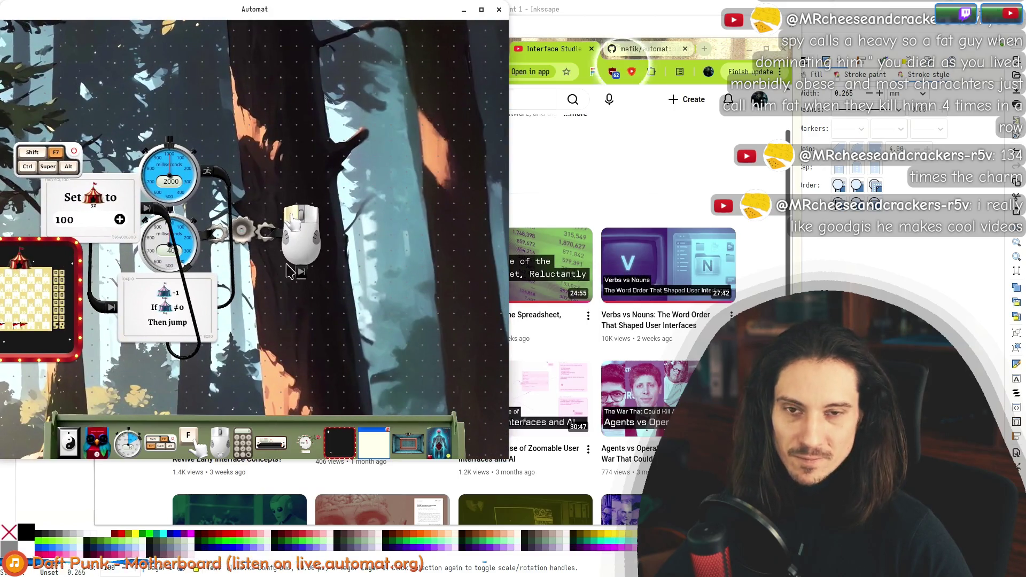
# Step: Open the newest pie-menus video, then search Google for 'goodgis' in a new tab
pyautogui.moveTo(715, 58); pyautogui.dragTo(748, 52)
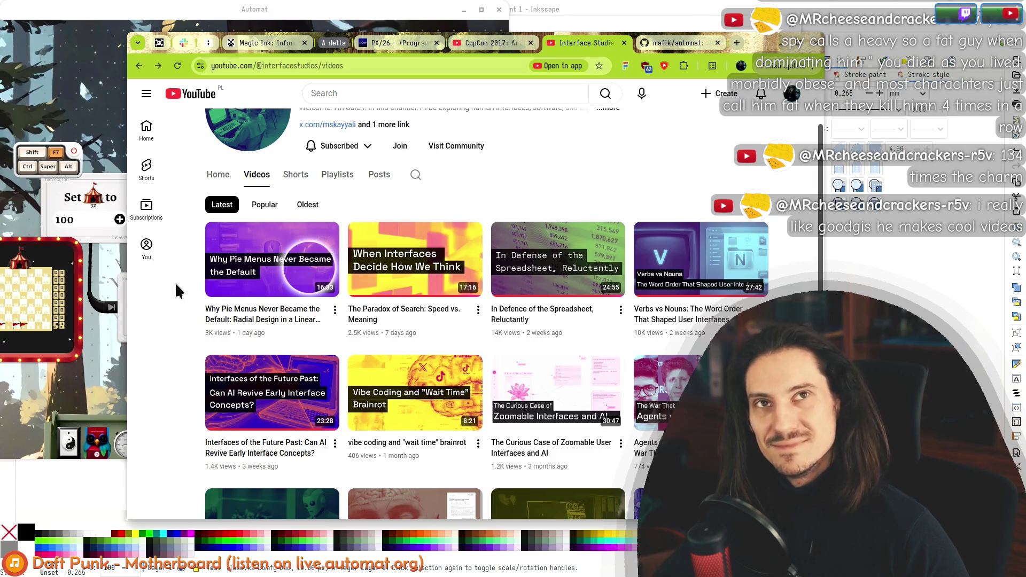
pyautogui.click(228, 274)
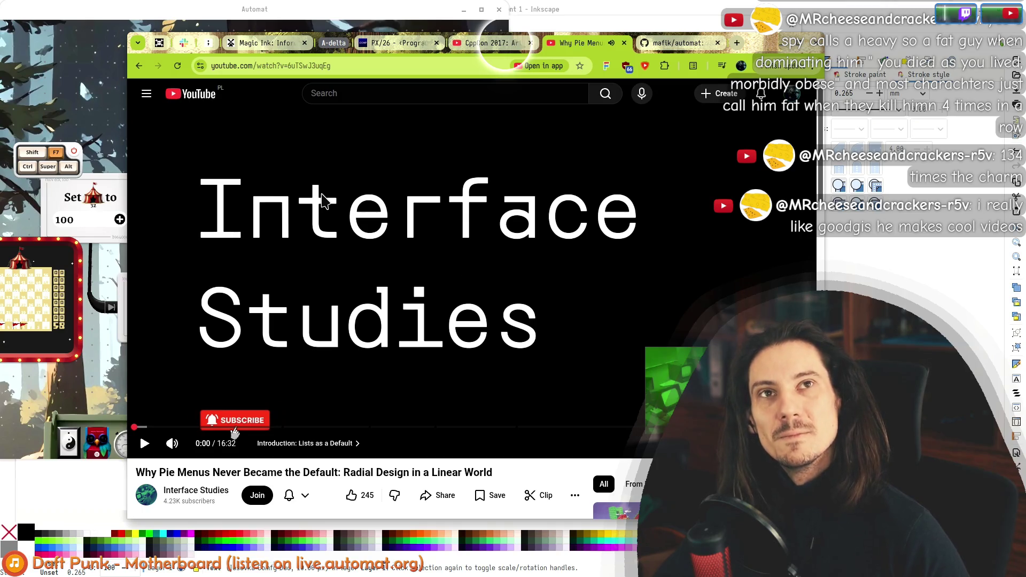
pyautogui.hotkey('ctrl', 't')
pyautogui.write('goodgis')
pyautogui.press('Return')
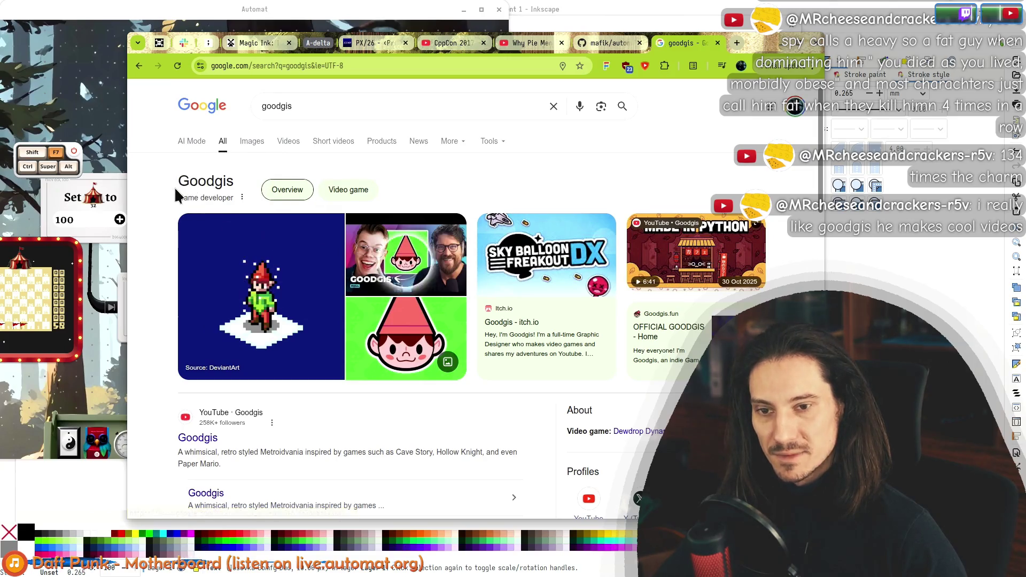
# Step: Open Goodgis's YouTube videos from the results, scroll the grid, then close that tab
pyautogui.scroll(-3, 177, 200)
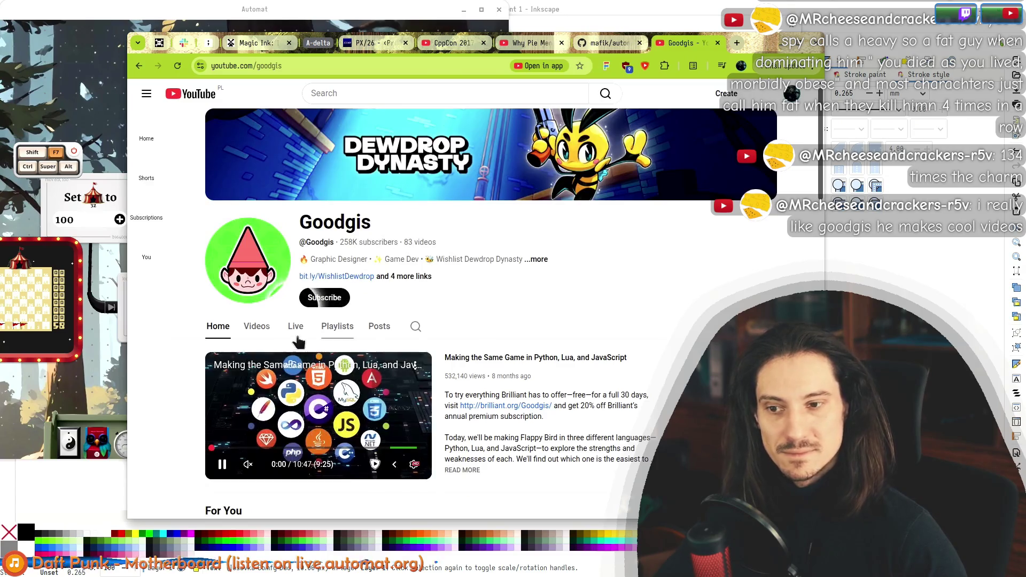
pyautogui.click(261, 328)
pyautogui.scroll(-3, 188, 362)
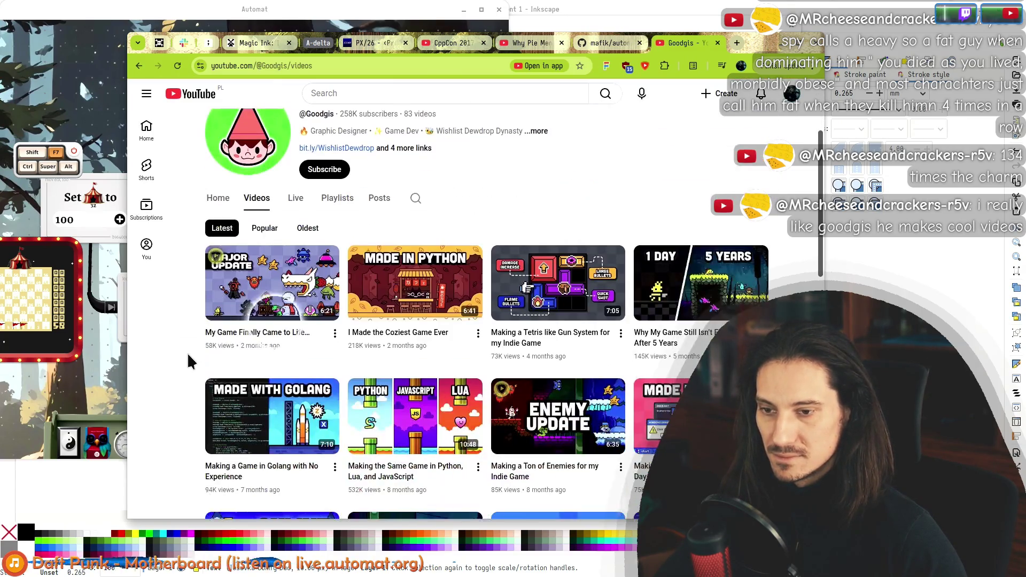
pyautogui.scroll(-3, 188, 355)
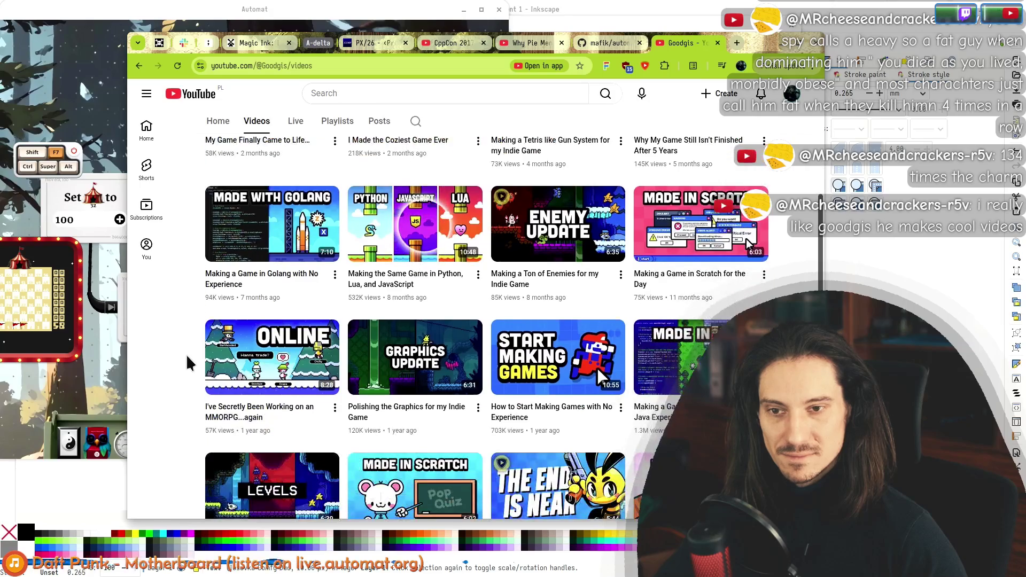
pyautogui.scroll(-1, 186, 355)
pyautogui.scroll(-1, 186, 362)
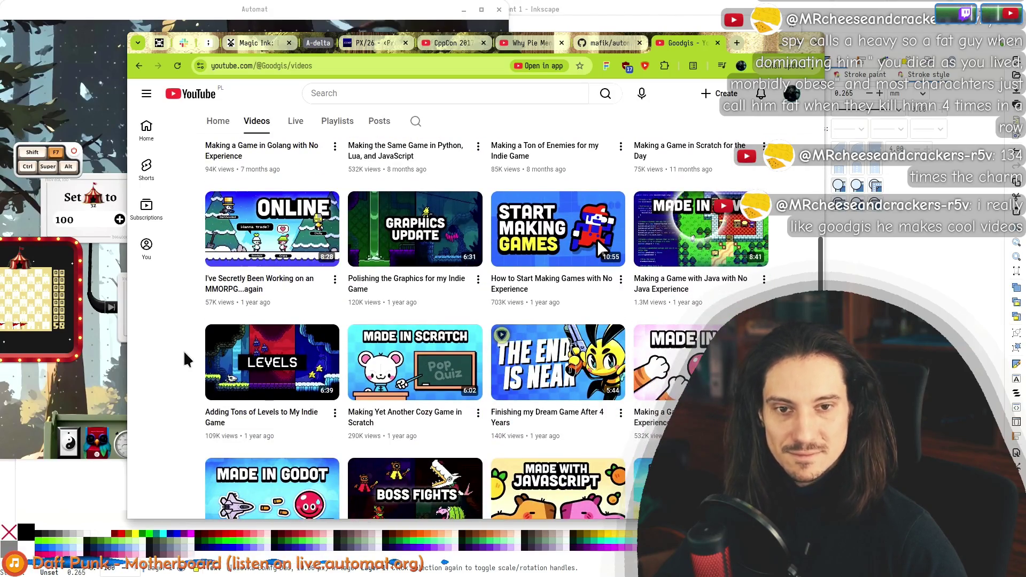
pyautogui.scroll(-2, 184, 353)
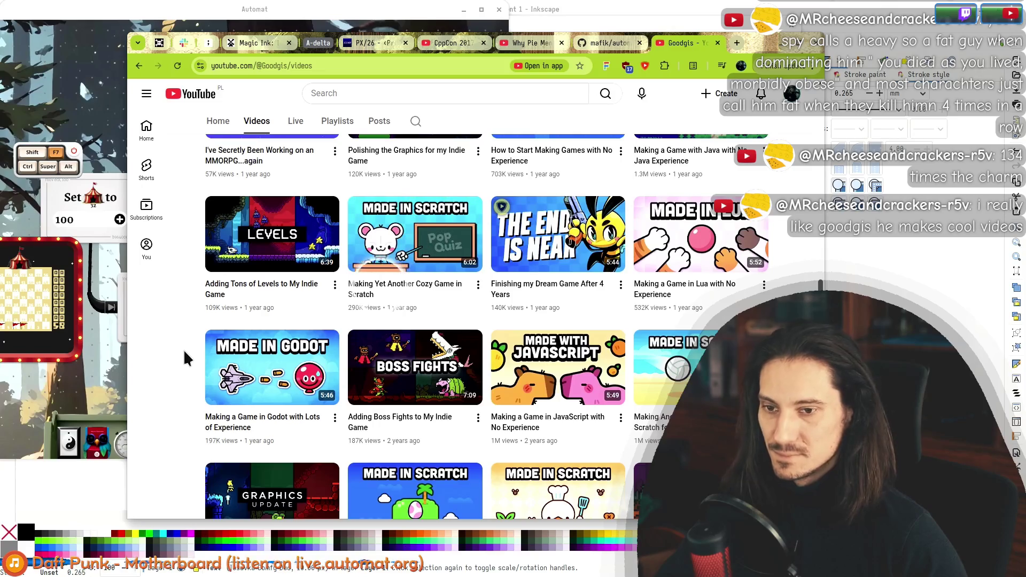
pyautogui.scroll(10, 194, 344)
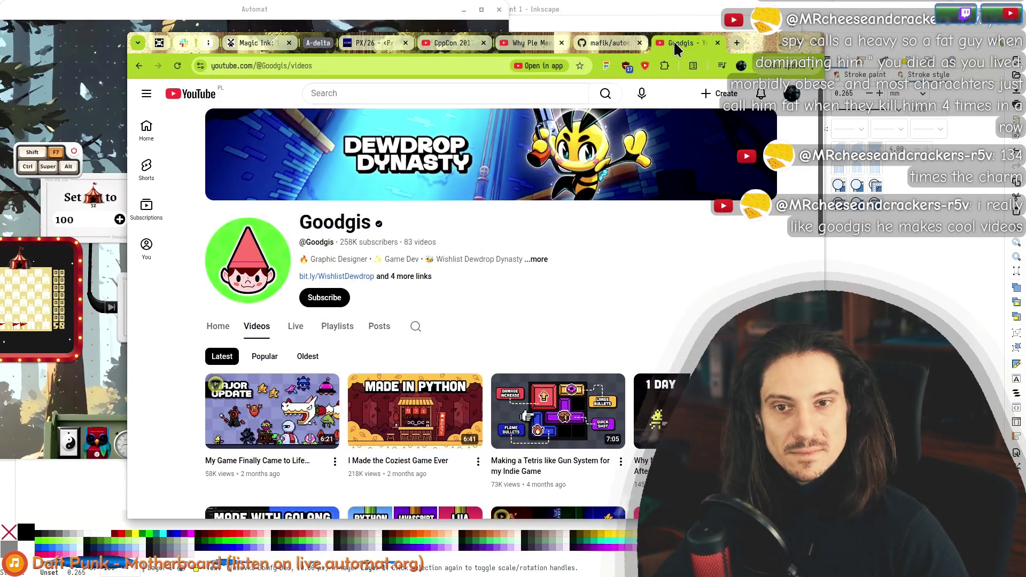
pyautogui.middleClick(676, 48)
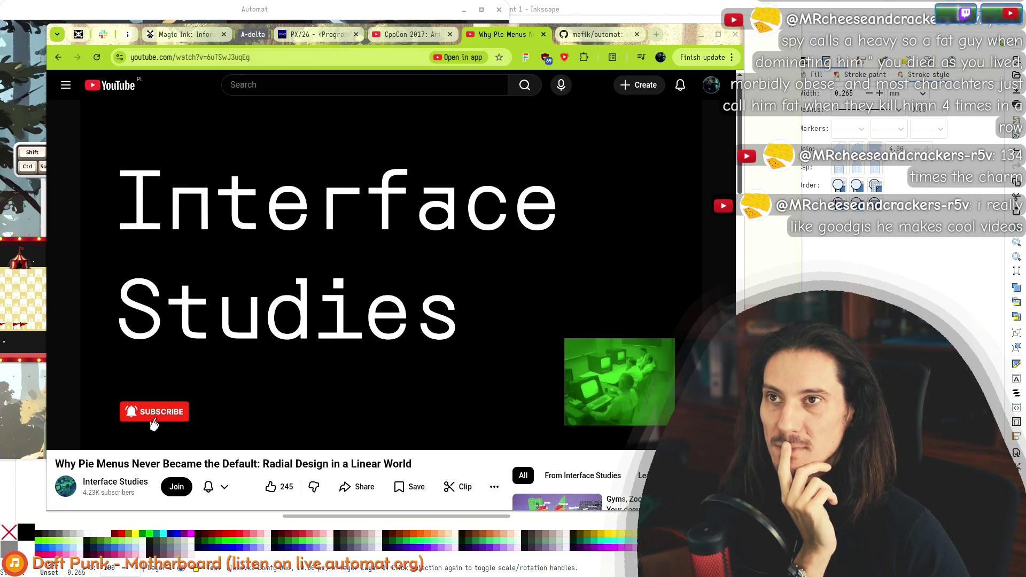
pyautogui.click(192, 157)
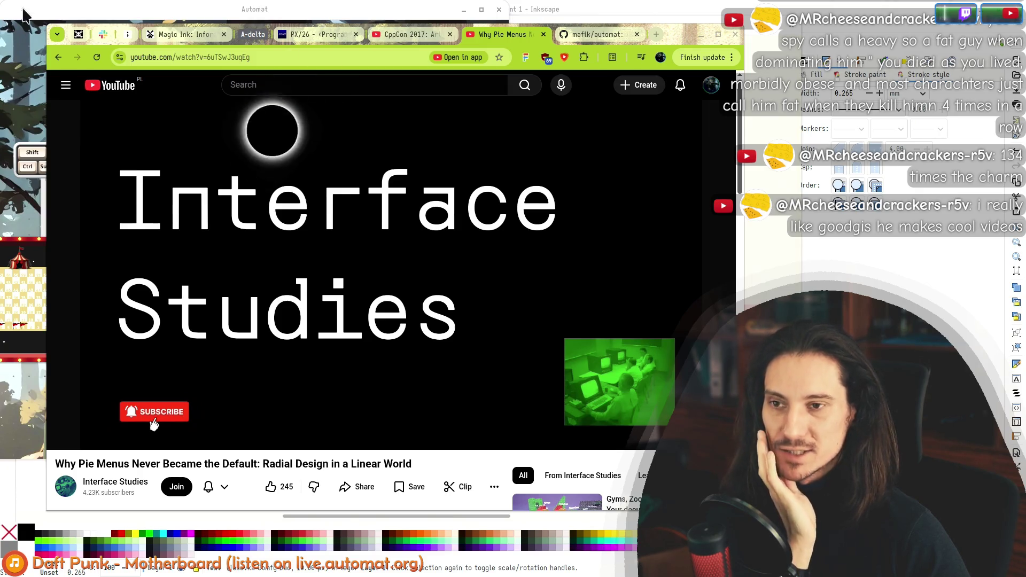
pyautogui.moveTo(405, 221)
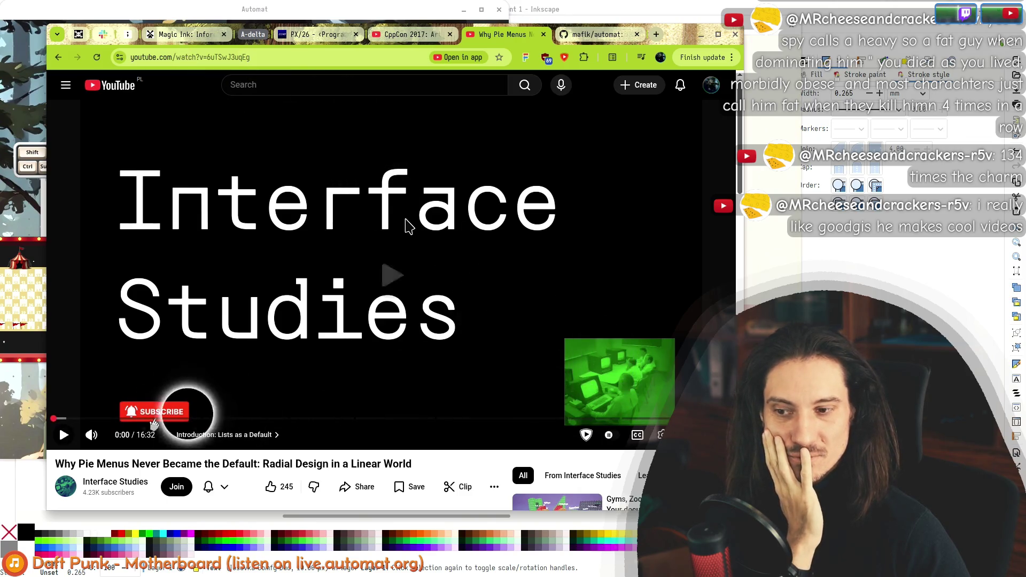
pyautogui.press('f')
pyautogui.press('f')
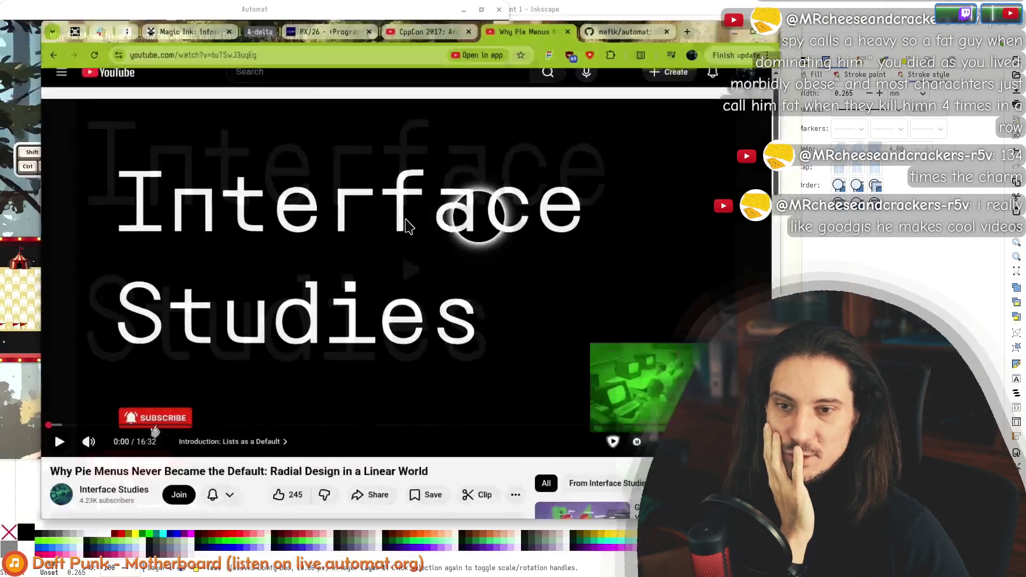